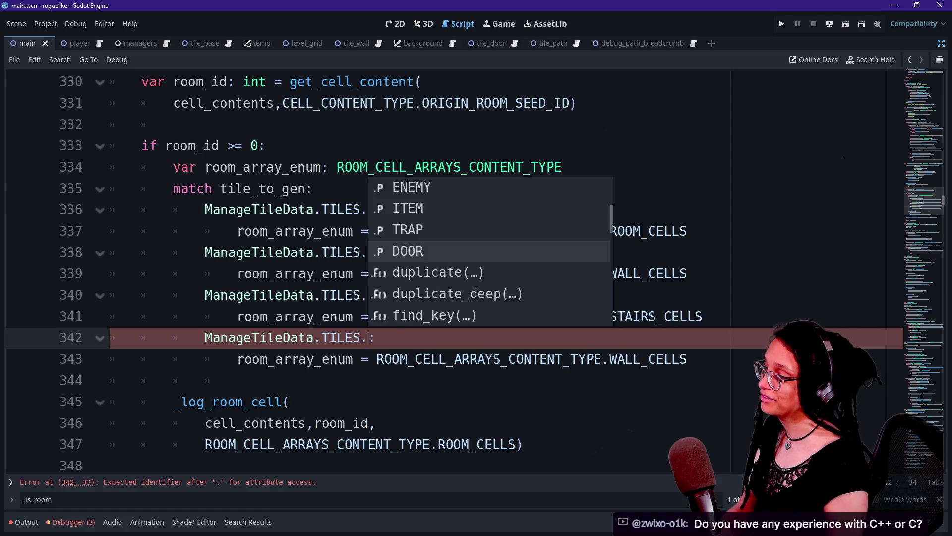
# Make the DOOR case set DOOR_CELLS instead of WALL_CELLS.
pyautogui.scroll(-1, 506, 308)
pyautogui.moveTo(463, 295); pyautogui.dragTo(493, 253)
pyautogui.click(594, 252)
pyautogui.moveTo(110, 252); pyautogui.dragTo(404, 274)
pyautogui.moveTo(173, 338); pyautogui.dragTo(372, 359)
pyautogui.click(237, 316)
pyautogui.moveTo(648, 295); pyautogui.dragTo(237, 316)
pyautogui.click(237, 316)
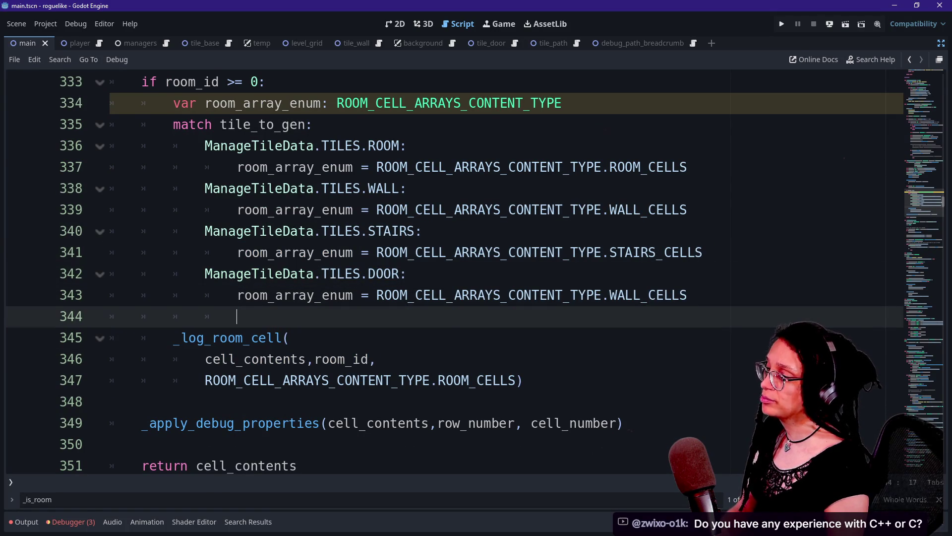
pyautogui.click(688, 295)
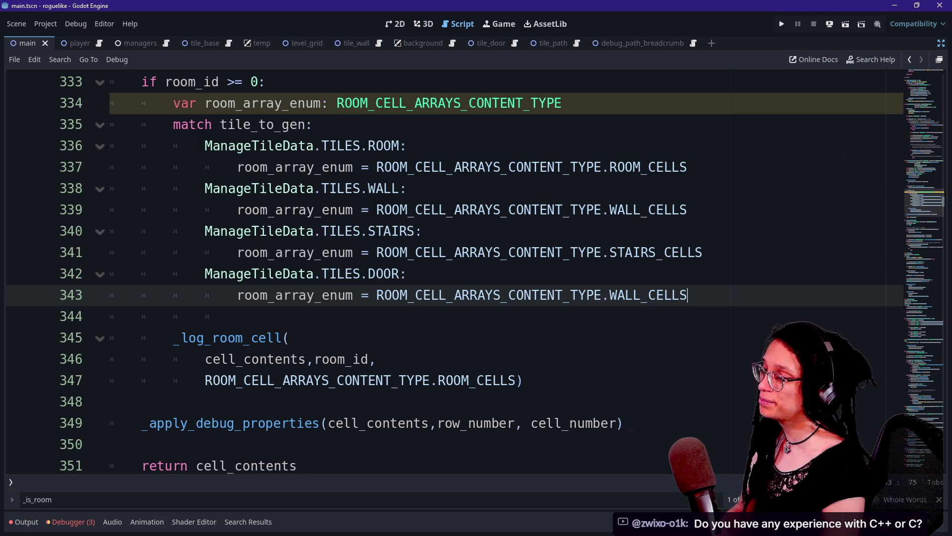
pyautogui.press('BackSpace')
pyautogui.press('BackSpace')
pyautogui.press('BackSpace')
pyautogui.write('DOOR')
pyautogui.press('Return')
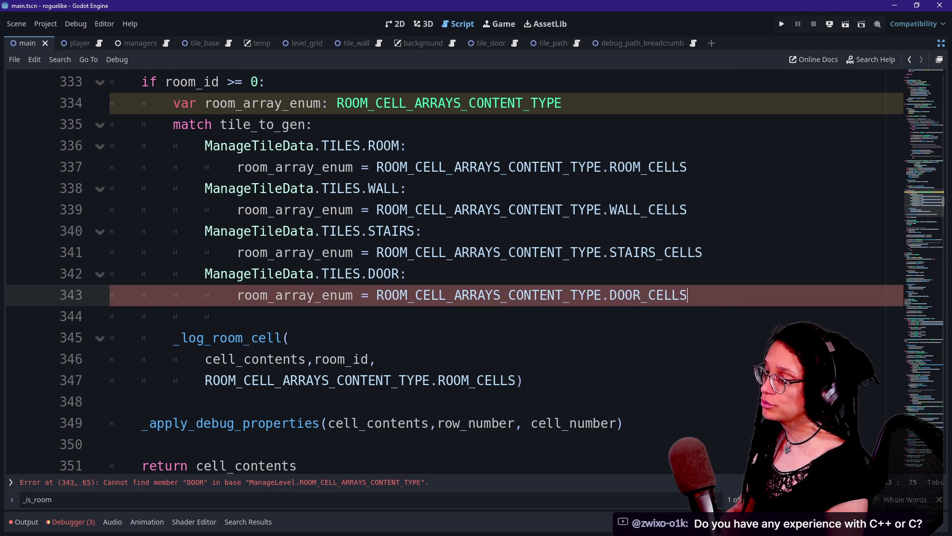
pyautogui.press('Down')
pyautogui.press('Up')
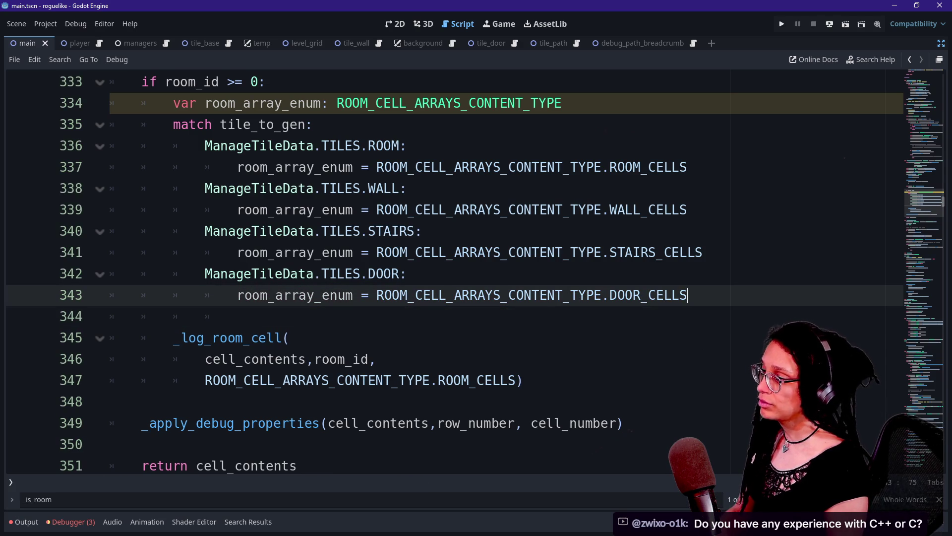
# Add a default '_: pass' case after the DOOR case.
pyautogui.press('Return')
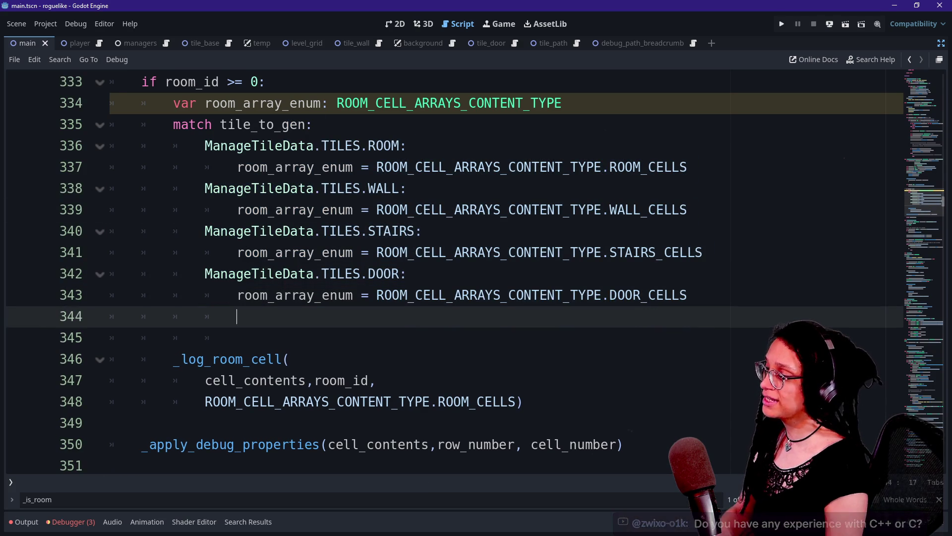
pyautogui.press('BackSpace')
pyautogui.write(':')
pyautogui.write('pa')
pyautogui.press('BackSpace')
pyautogui.press('BackSpace')
pyautogui.press('Return')
pyautogui.write('pass')
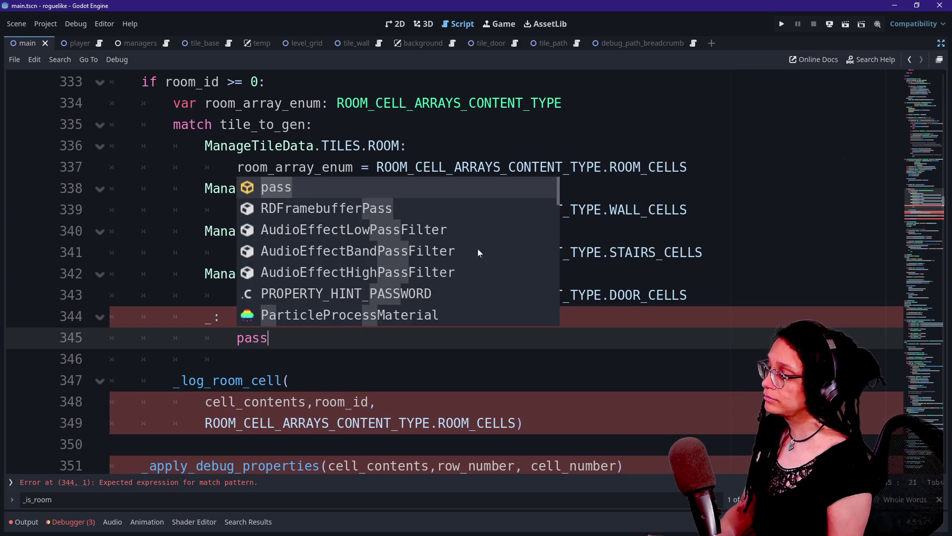
# Replace the ROOM_CELL_ARRAYS_CONTENT_TYPE.ROOM_CELLS argument in _log_room_cell with room_array_enum.
pyautogui.click(378, 401)
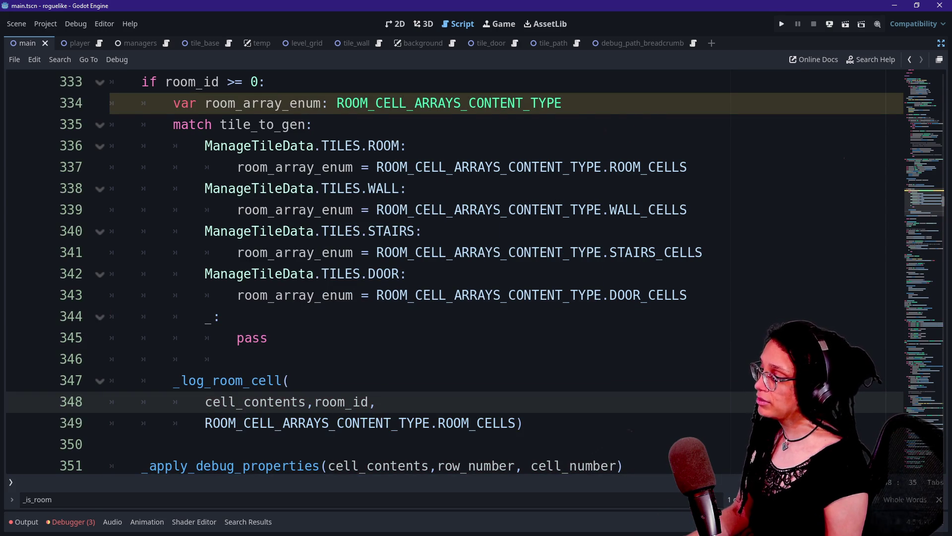
pyautogui.scroll(-1, 446, 273)
pyautogui.moveTo(516, 358); pyautogui.dragTo(205, 358)
pyautogui.write('R')
pyautogui.press('BackSpace')
pyautogui.write('room')
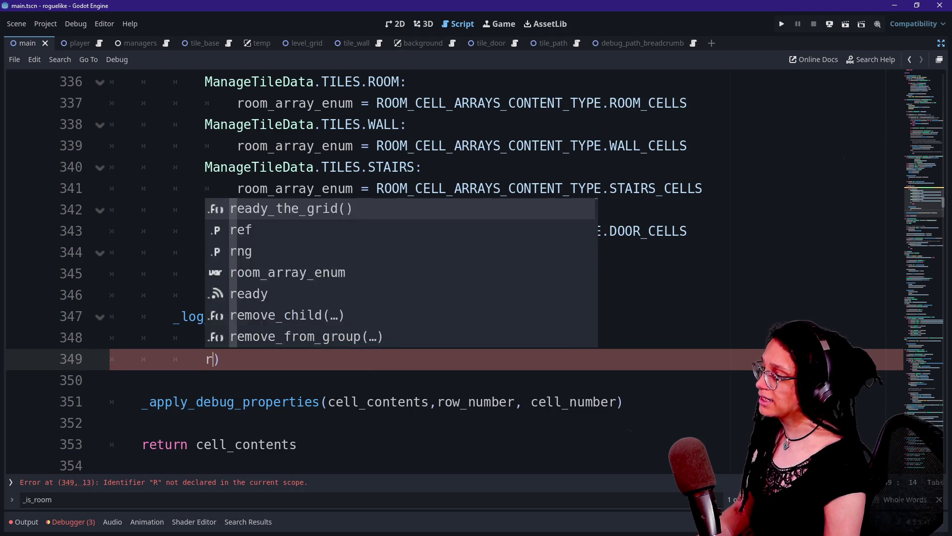
pyautogui.press('Return')
# Save the script with Ctrl+S and scroll back to its top constants.
pyautogui.click(173, 295)
pyautogui.click(110, 380)
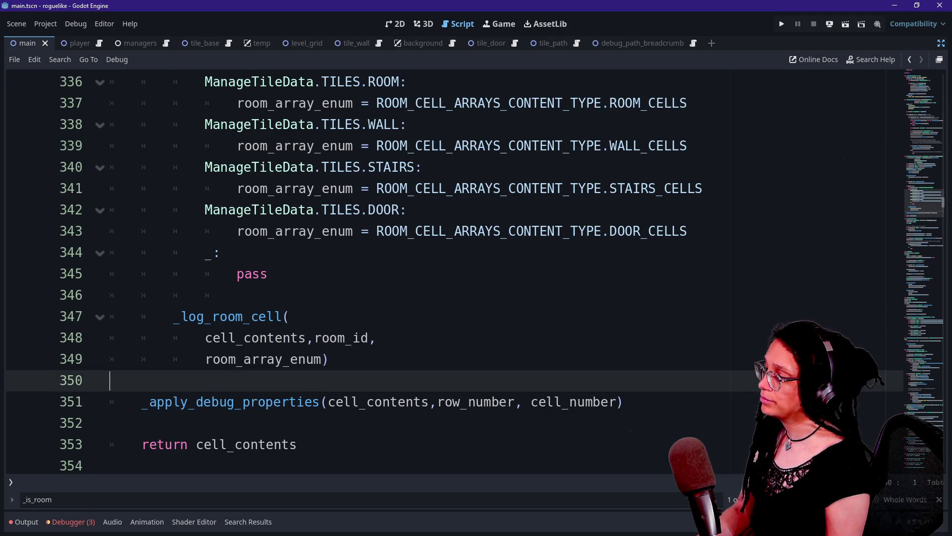
pyautogui.hotkey('ctrl', 's')
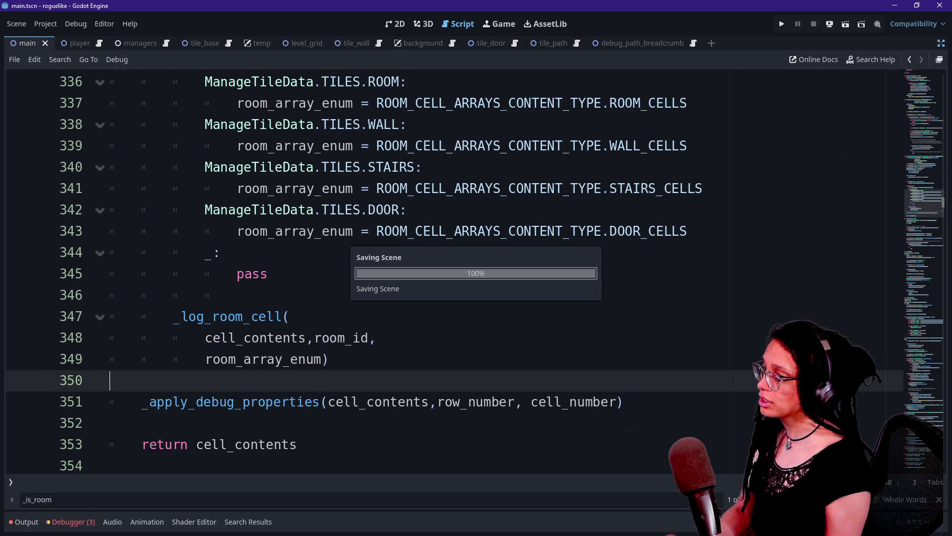
pyautogui.scroll(-1, 931, 211)
pyautogui.moveTo(931, 211)
pyautogui.mouseDown()
pyautogui.moveTo(915, 476)
pyautogui.moveTo(913, 322)
pyautogui.moveTo(891, 172)
pyautogui.moveTo(856, 81)
pyautogui.mouseUp()
pyautogui.click(357, 159)
pyautogui.hotkey('ctrl', 's')
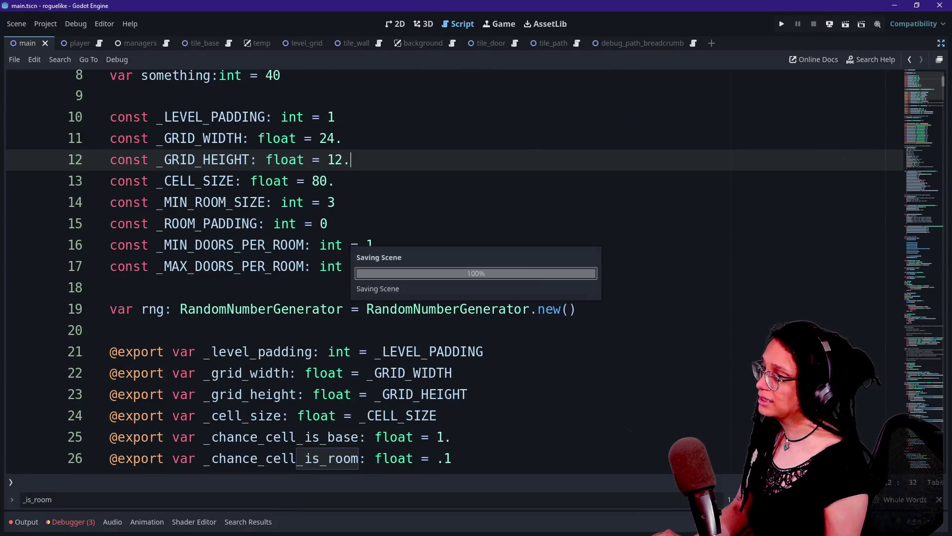
pyautogui.scroll(2, 446, 267)
pyautogui.scroll(-5, 447, 267)
pyautogui.scroll(-20, 447, 268)
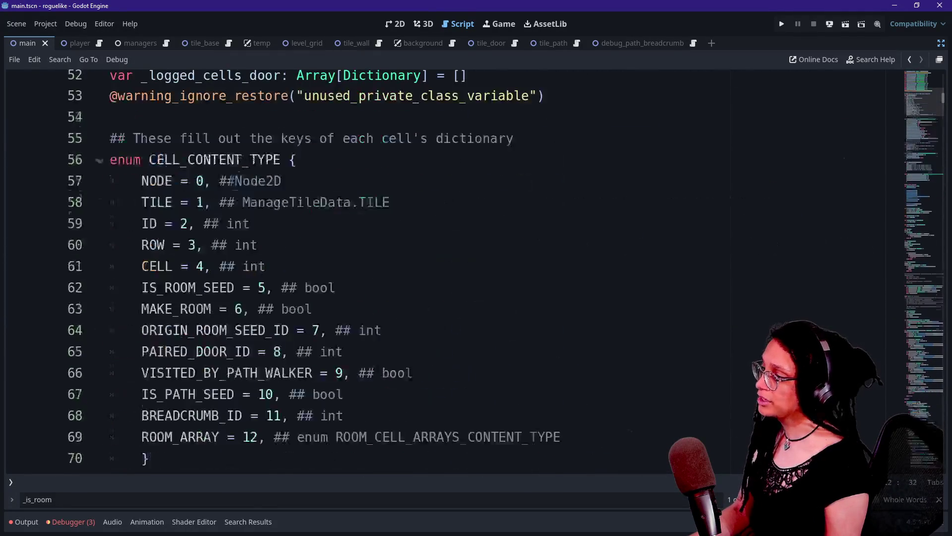
pyautogui.scroll(3, 446, 267)
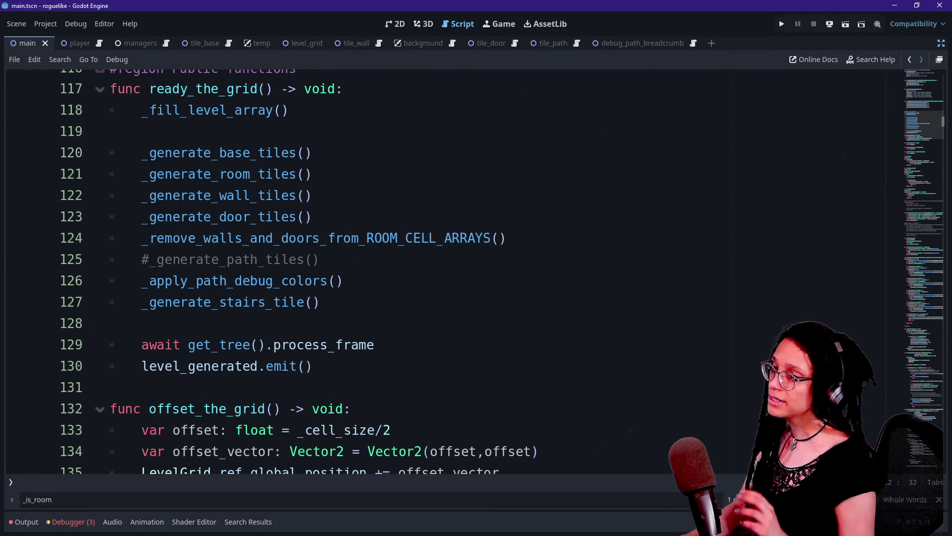
pyautogui.click(781, 25)
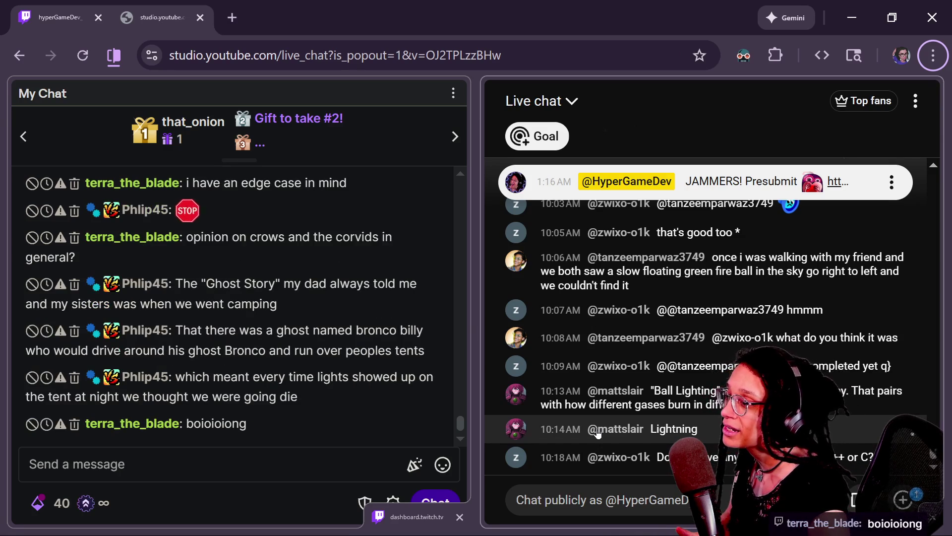
# Unpin the pinned message in the live chat.
pyautogui.moveTo(598, 433)
pyautogui.mouseDown()
pyautogui.moveTo(853, 338)
pyautogui.moveTo(893, 246)
pyautogui.mouseUp()
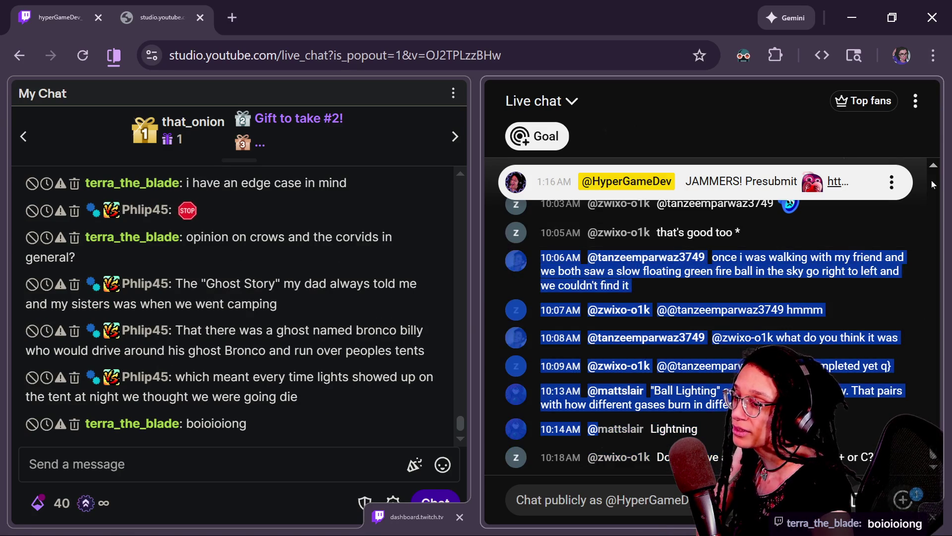
pyautogui.click(891, 182)
pyautogui.click(817, 291)
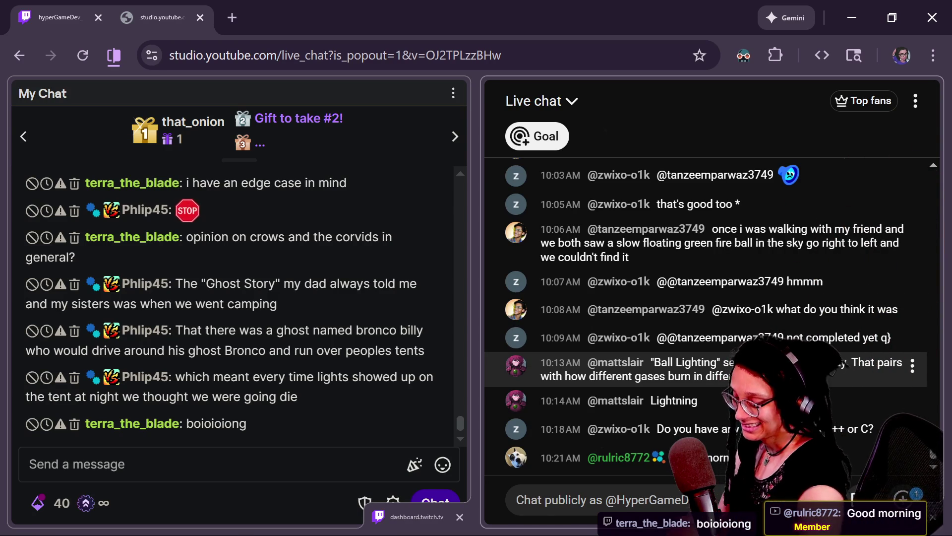
# Skim the chat, then switch via GitHub Desktop back to the paused Godot editor.
pyautogui.scroll(5, 784, 317)
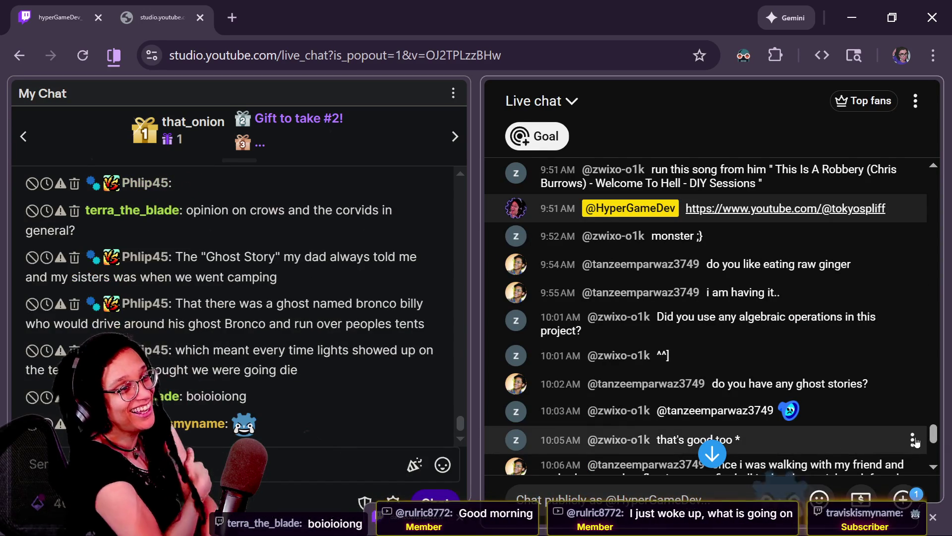
pyautogui.scroll(-1, 934, 435)
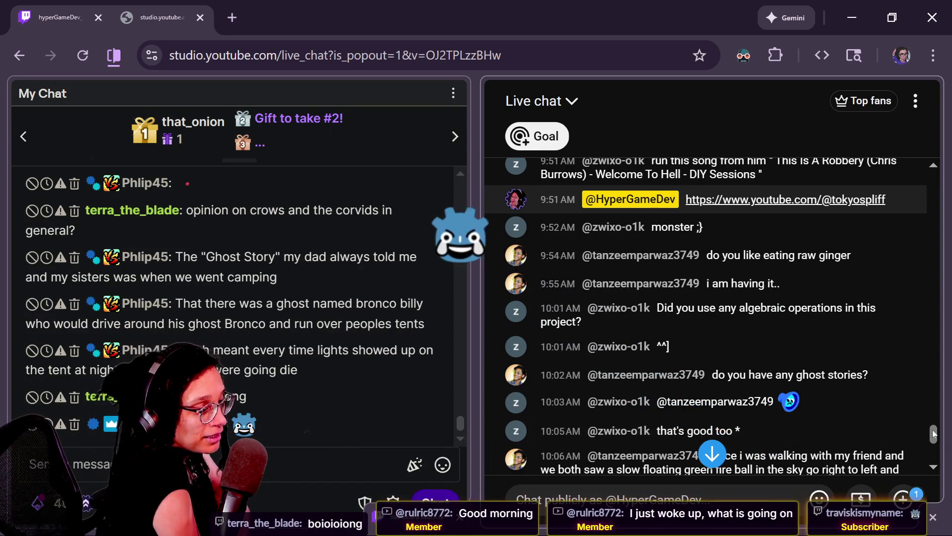
pyautogui.moveTo(933, 436); pyautogui.dragTo(941, 453)
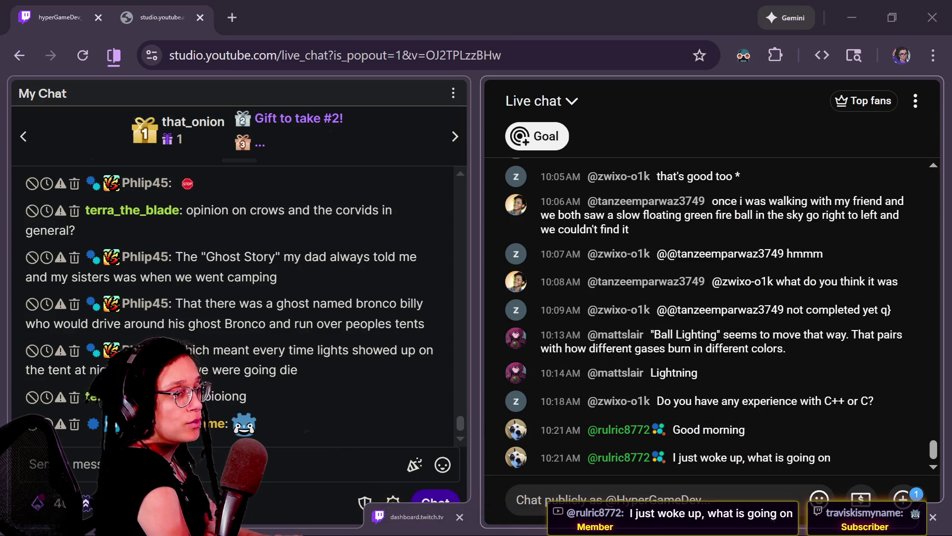
pyautogui.hotkey('alt', 'Tab')
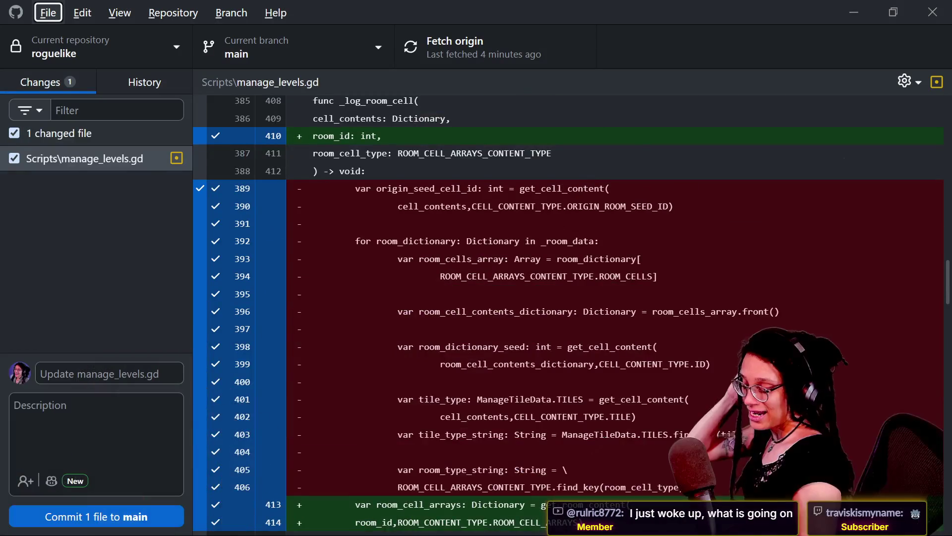
pyautogui.hotkey('alt', 'Tab')
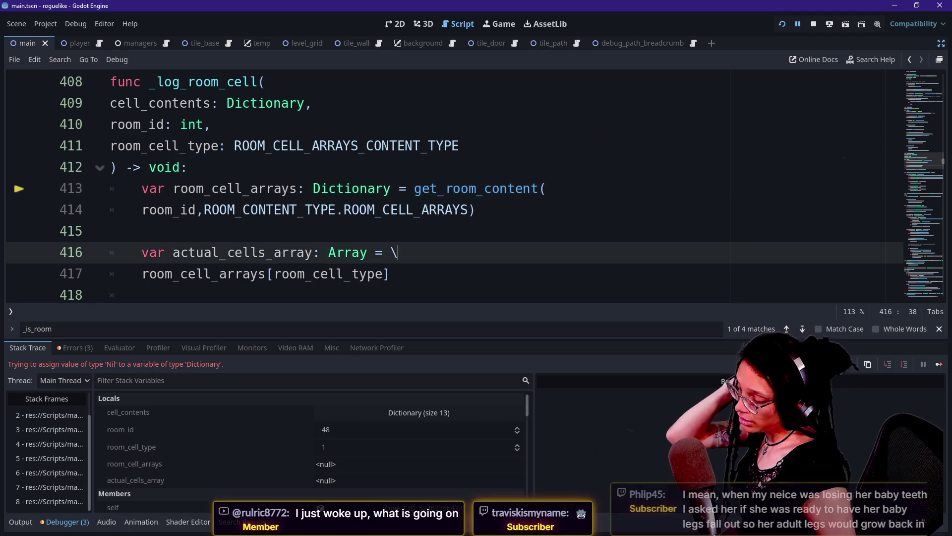
# Review _log_room_cell down to line 421, then switch to the GitHub Desktop diff.
pyautogui.scroll(-2, 446, 198)
pyautogui.click(398, 273)
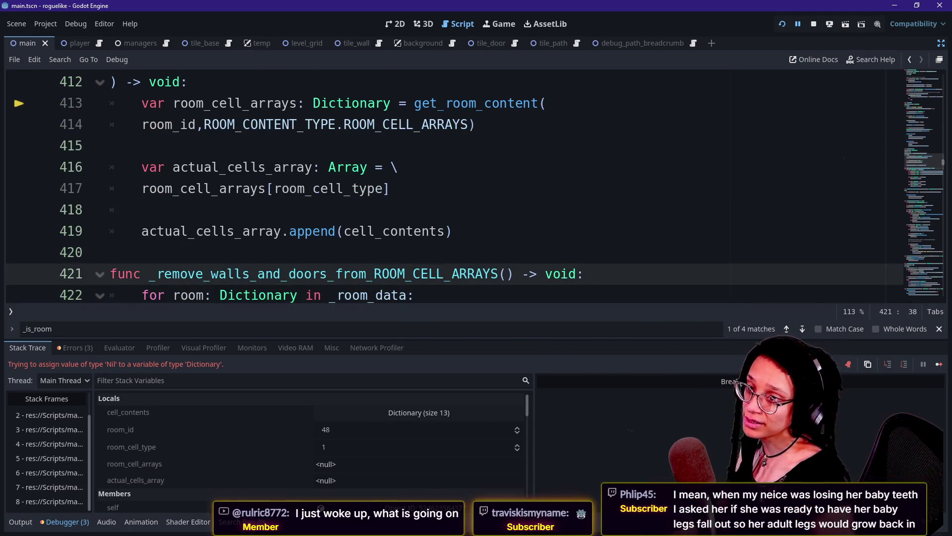
pyautogui.hotkey('alt', 'Tab')
pyautogui.hotkey('alt', 'Tab')
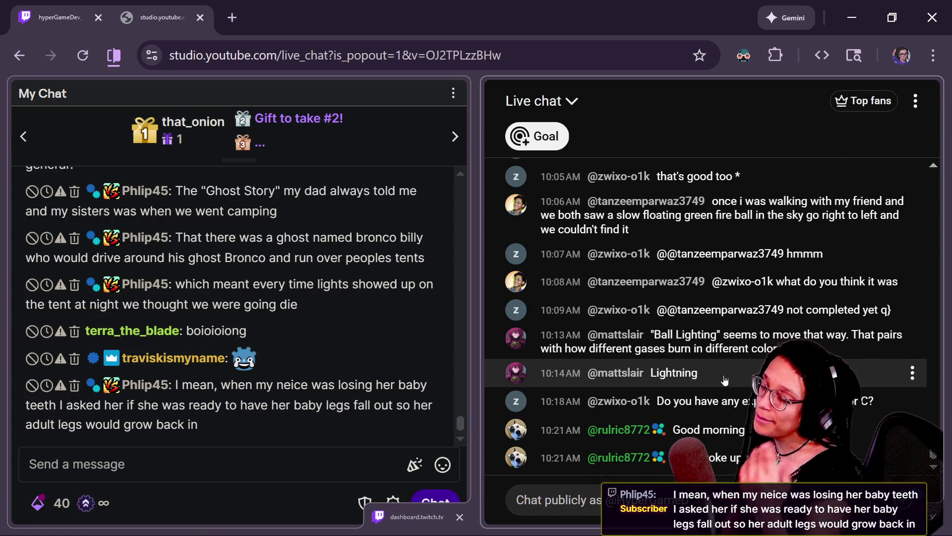
# Check the latest chat messages, then return to the paused script at line 420.
pyautogui.moveTo(725, 380)
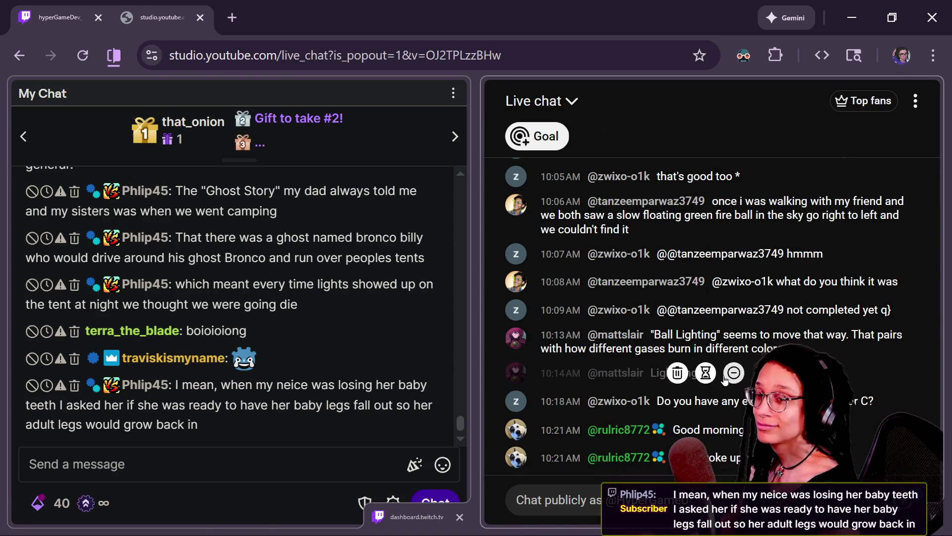
pyautogui.hotkey('alt', 'Tab')
pyautogui.hotkey('alt', 'Tab')
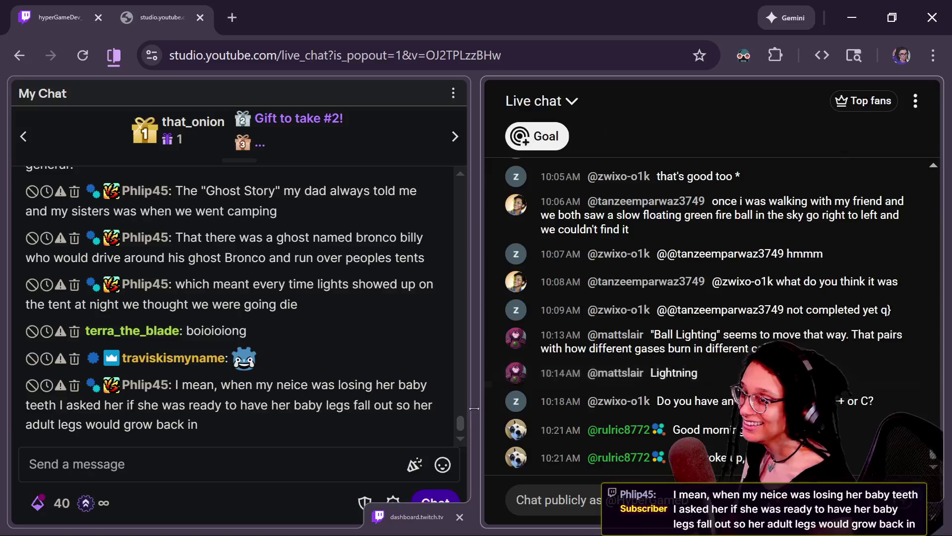
pyautogui.hotkey('alt', 'Tab')
pyautogui.click(393, 231)
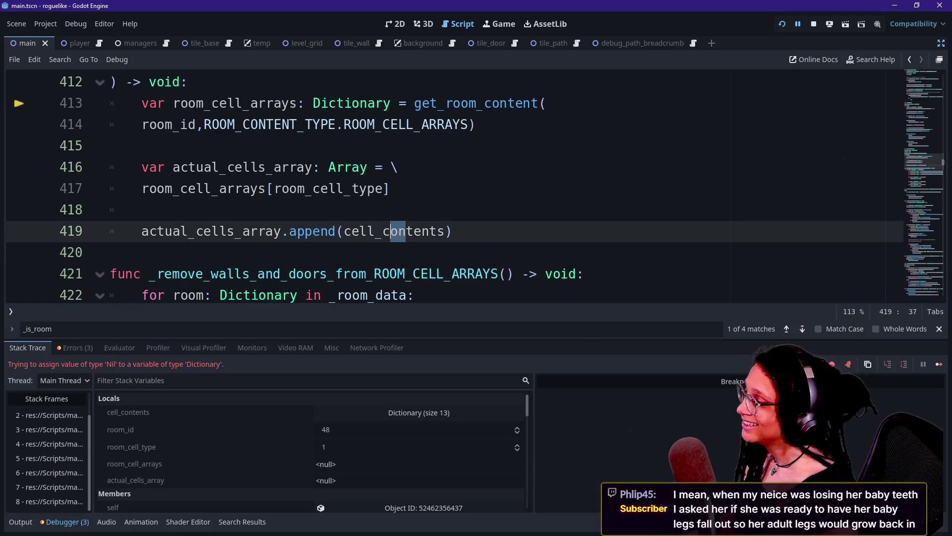
# Move around lines 415–420 and delete a stray backslash on line 418.
pyautogui.click(394, 253)
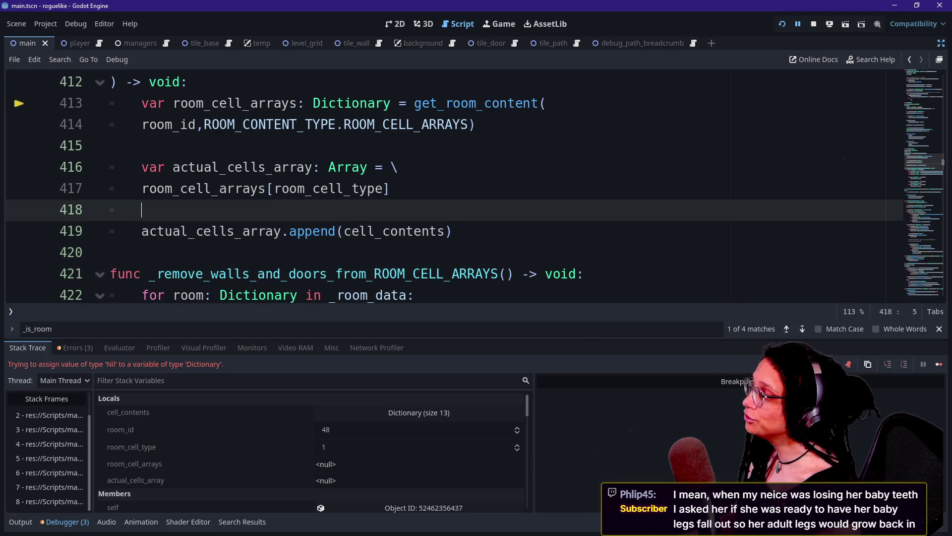
pyautogui.click(141, 209)
pyautogui.press('Up')
pyautogui.press('Up')
pyautogui.press('Up')
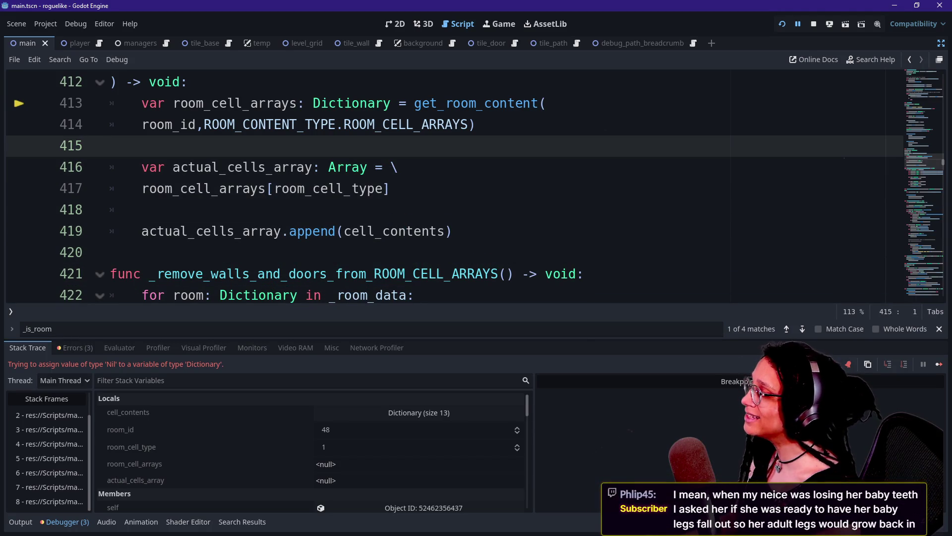
pyautogui.press('Down')
pyautogui.press('Down')
pyautogui.press('Down')
pyautogui.press('BackSpace')
pyautogui.write('\\')
pyautogui.press('BackSpace')
pyautogui.press('Down')
pyautogui.press('Down')
# Step between lines 415 and 420 around the append call on line 419.
pyautogui.press('Up')
pyautogui.press('Up')
pyautogui.press('Up')
pyautogui.press('Up')
pyautogui.press('Down')
pyautogui.press('Down')
pyautogui.press('Down')
pyautogui.press('Down')
pyautogui.press('Down')
pyautogui.press('Down')
pyautogui.press('Up')
pyautogui.press('Up')
pyautogui.press('Down')
pyautogui.press('Down')
pyautogui.press('Up')
pyautogui.press('Up')
pyautogui.press('Down')
pyautogui.press('Down')
pyautogui.press('Up')
pyautogui.press('Up')
pyautogui.press('Down')
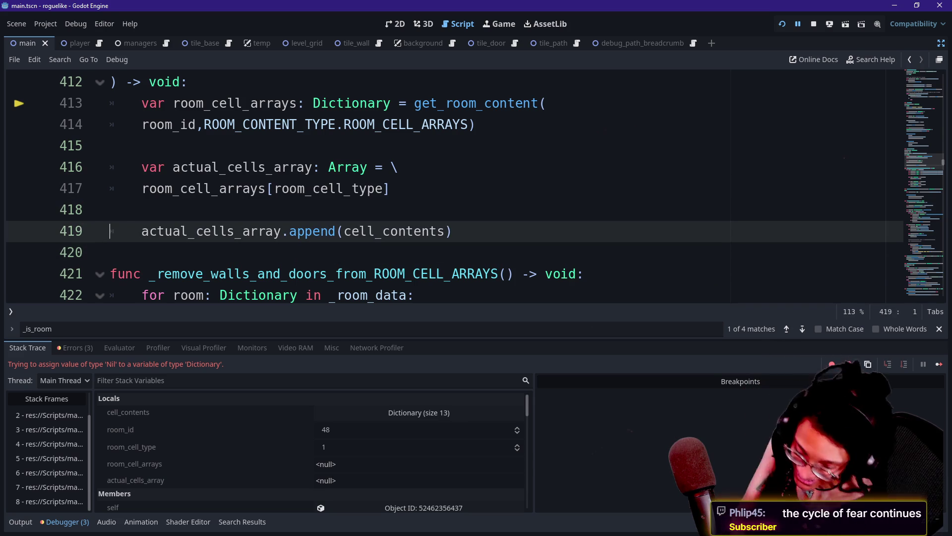
pyautogui.click(110, 252)
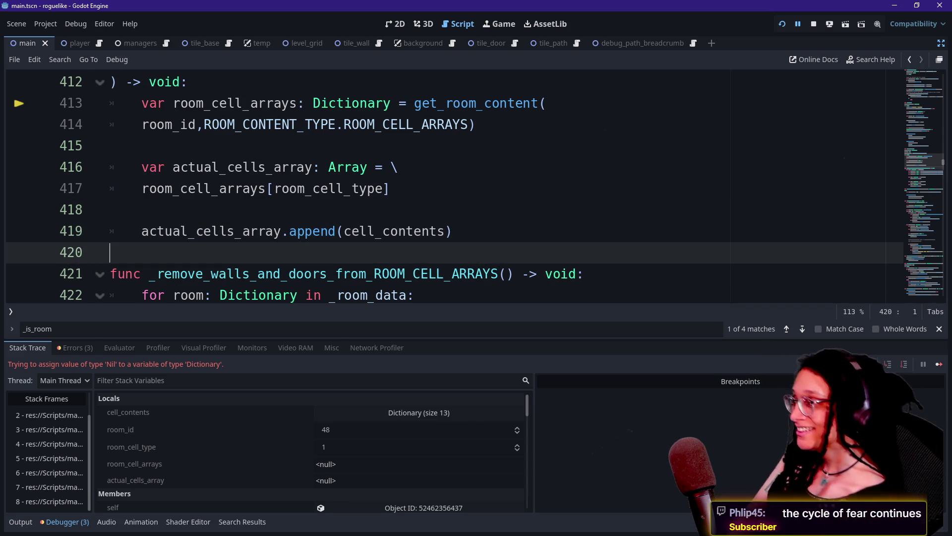
pyautogui.click(110, 231)
pyautogui.press('Down')
pyautogui.press('Down')
pyautogui.press('Down')
pyautogui.press('Up')
pyautogui.press('Up')
pyautogui.press('Up')
pyautogui.press('Up')
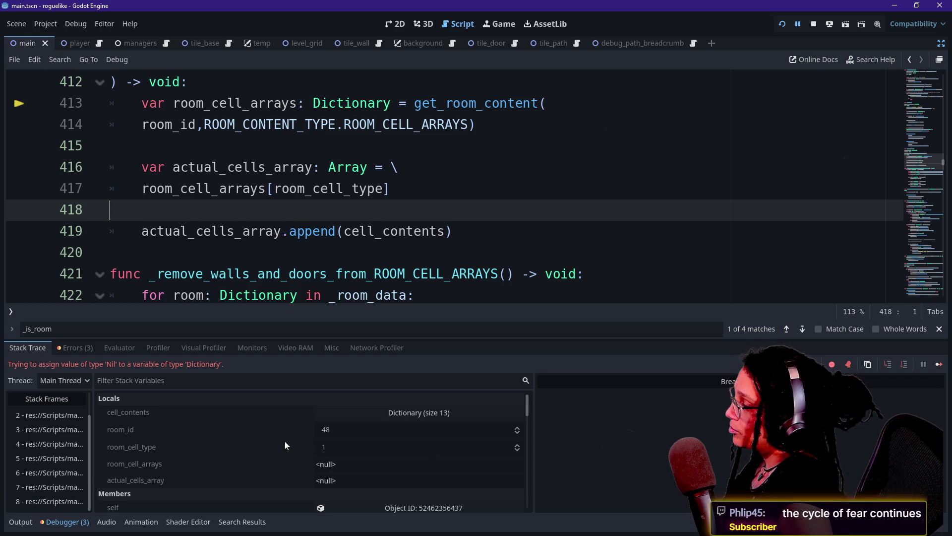
pyautogui.scroll(2, 447, 188)
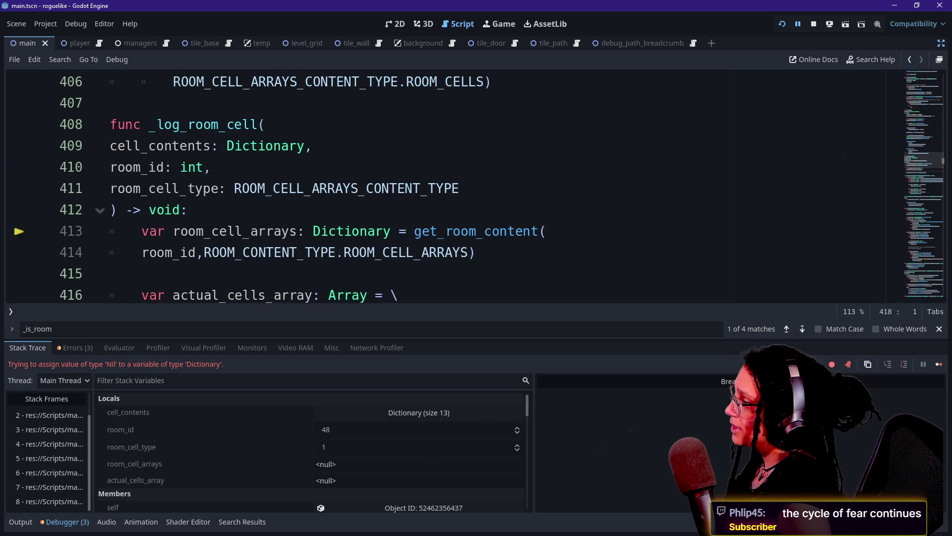
pyautogui.scroll(-1, 446, 188)
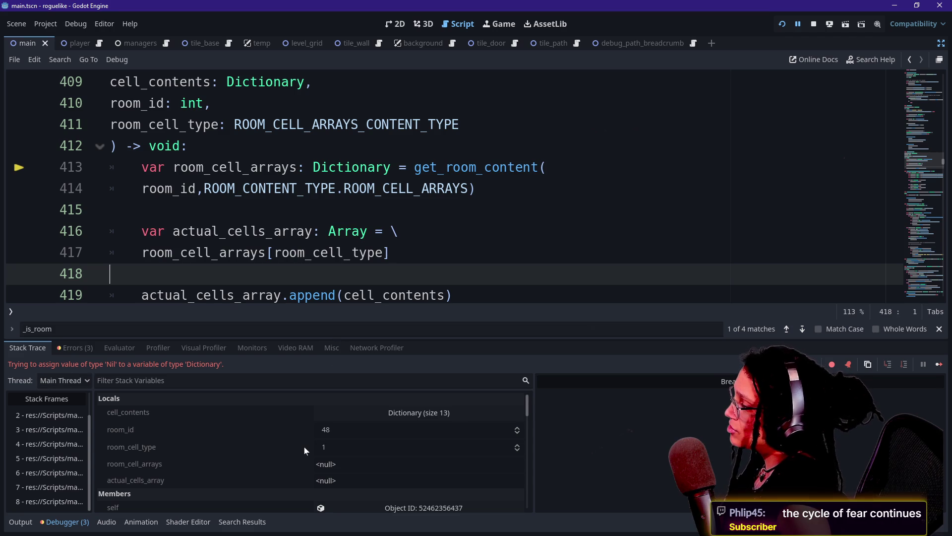
pyautogui.scroll(-1, 304, 446)
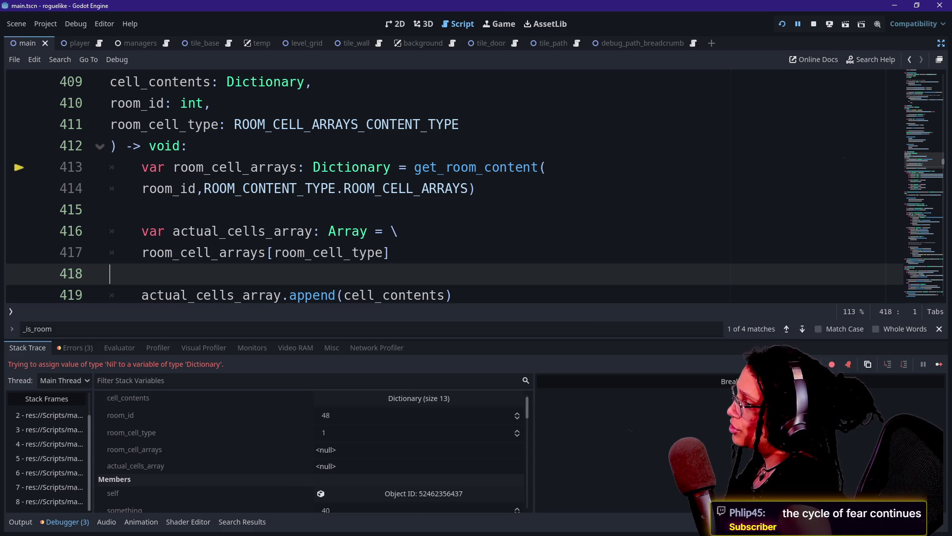
pyautogui.moveTo(204, 189); pyautogui.dragTo(368, 189)
pyautogui.click(390, 188)
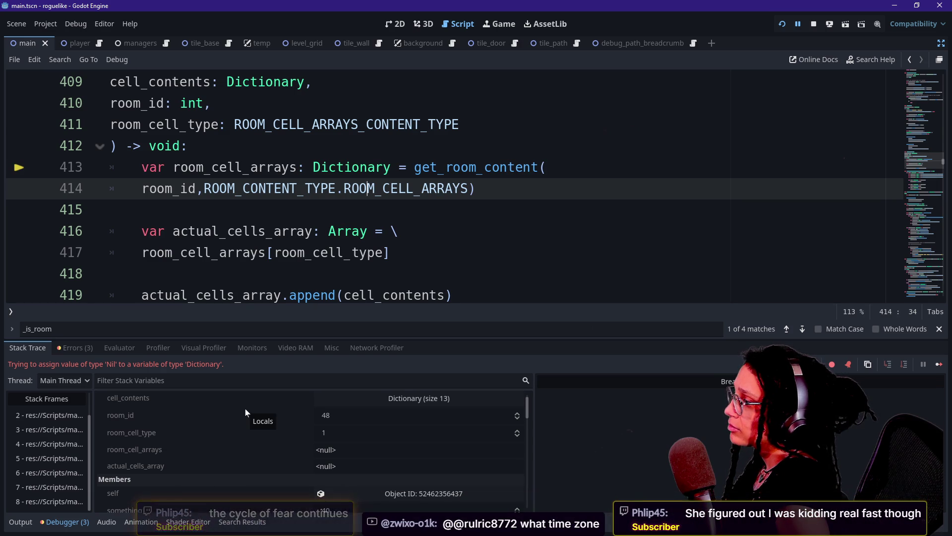
pyautogui.moveTo(286, 228)
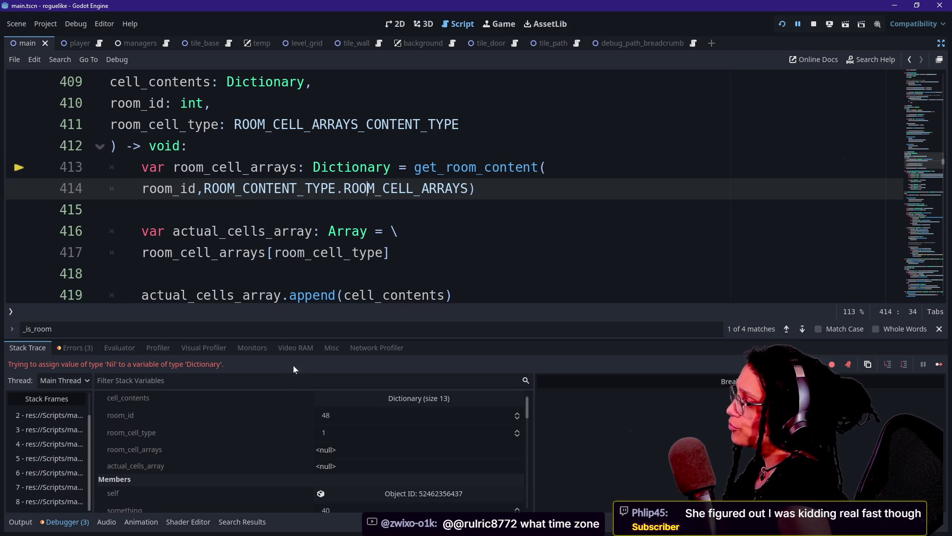
pyautogui.click(316, 452)
pyautogui.scroll(1, 298, 209)
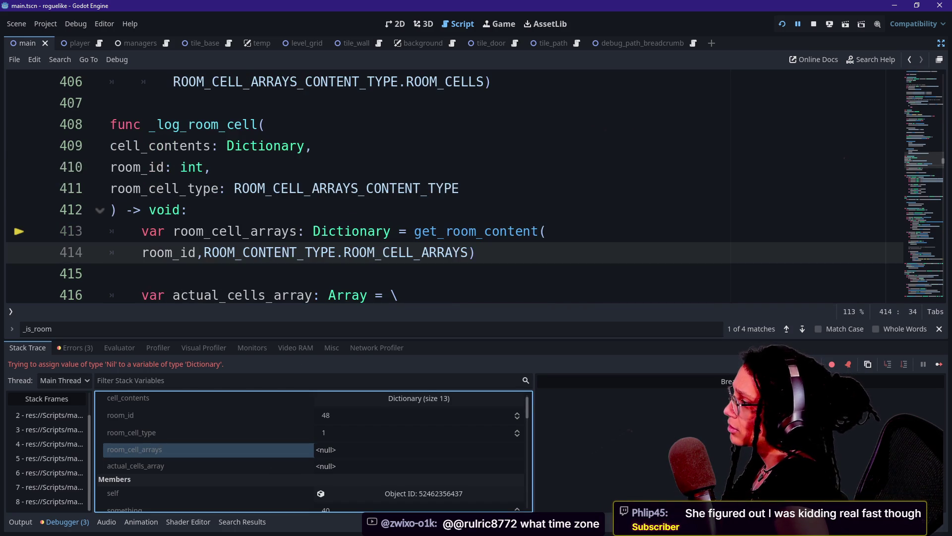
pyautogui.click(158, 231)
pyautogui.click(298, 252)
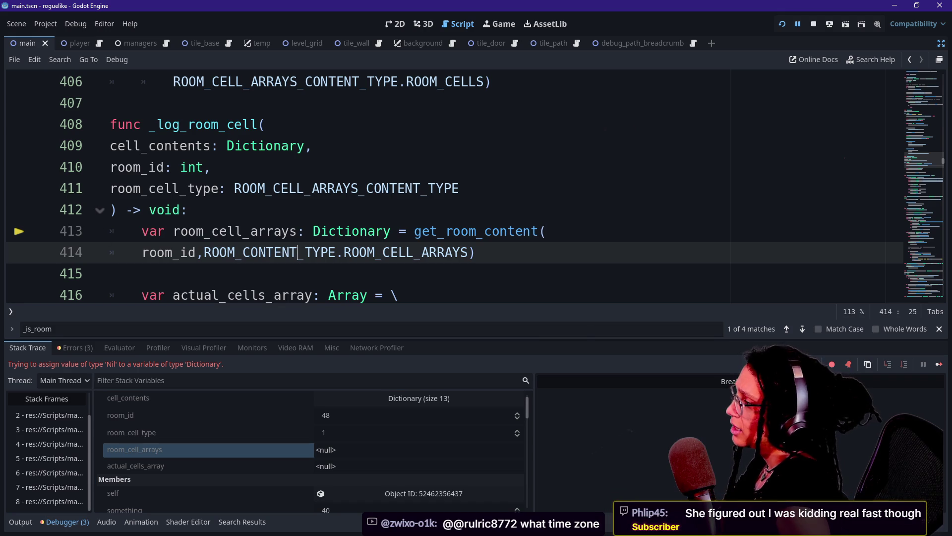
pyautogui.click(204, 252)
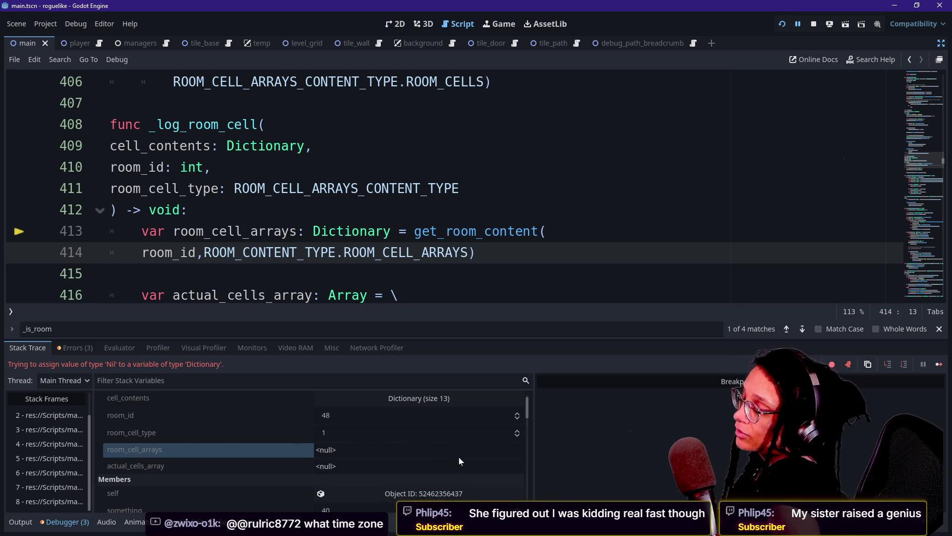
pyautogui.click(531, 409)
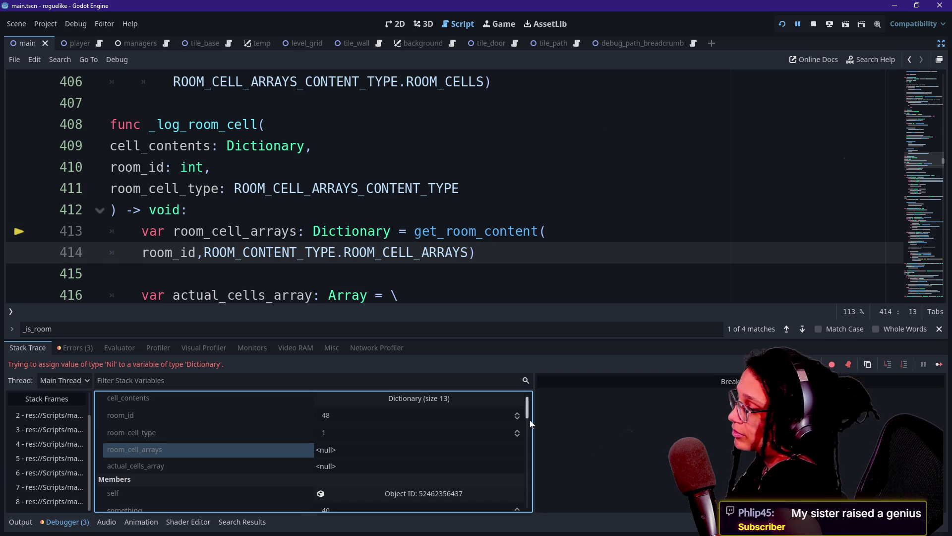
pyautogui.scroll(-2, 529, 422)
pyautogui.scroll(-2, 529, 422)
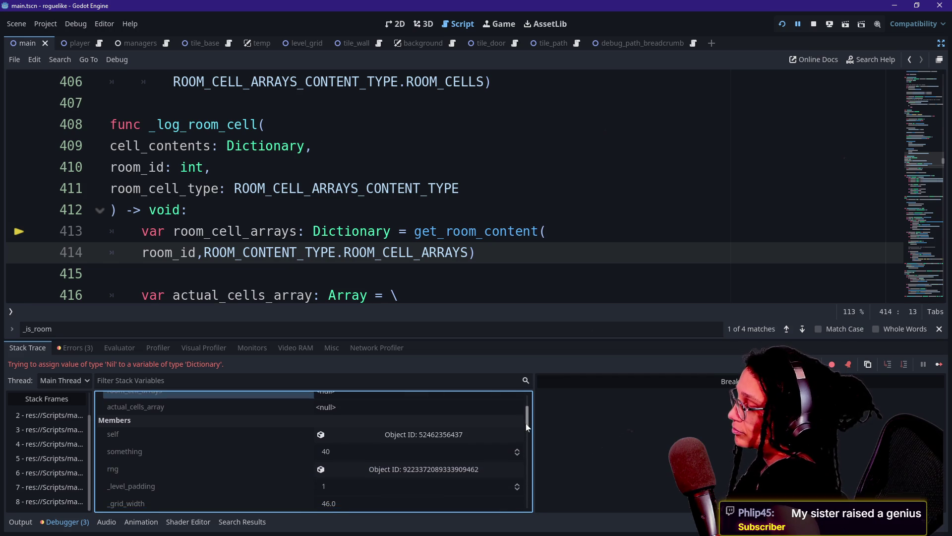
pyautogui.scroll(4, 528, 427)
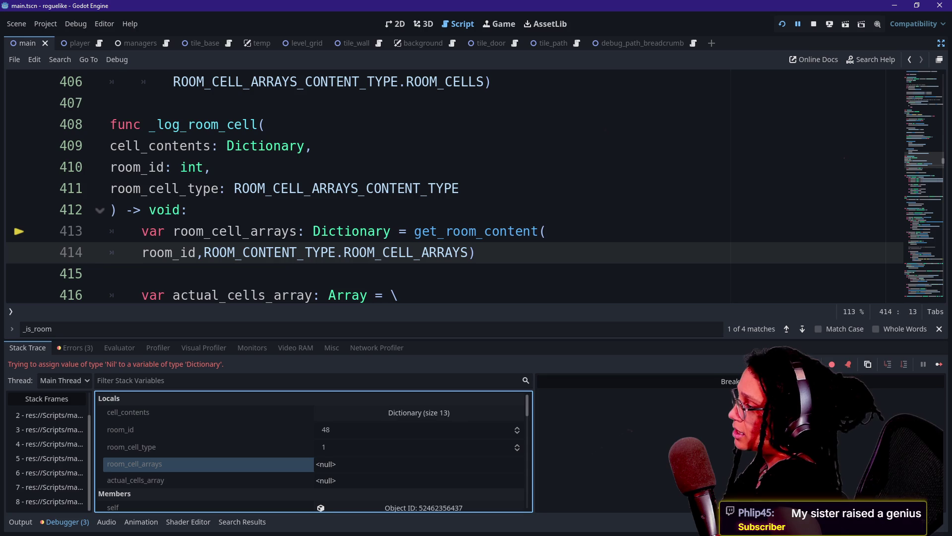
pyautogui.click(144, 253)
pyautogui.doubleClick(144, 253)
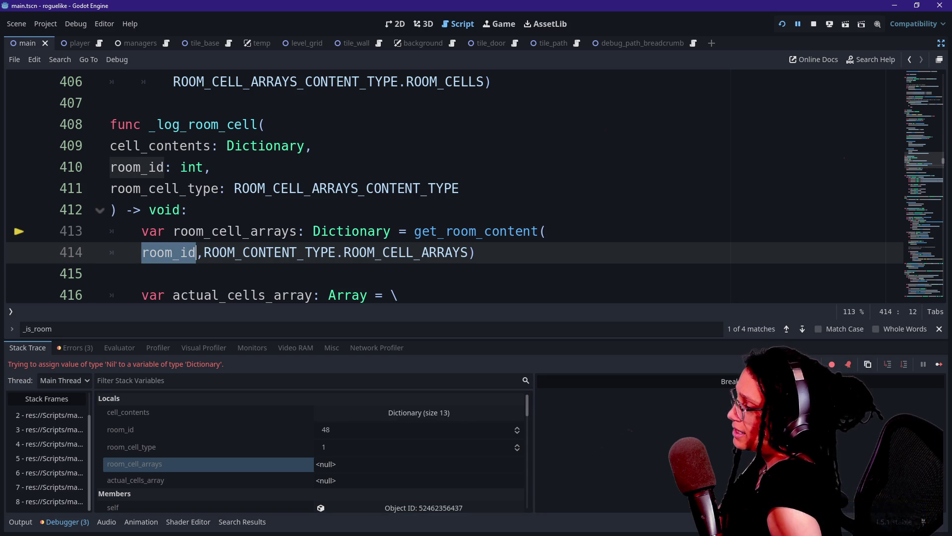
pyautogui.moveTo(415, 231); pyautogui.dragTo(507, 232)
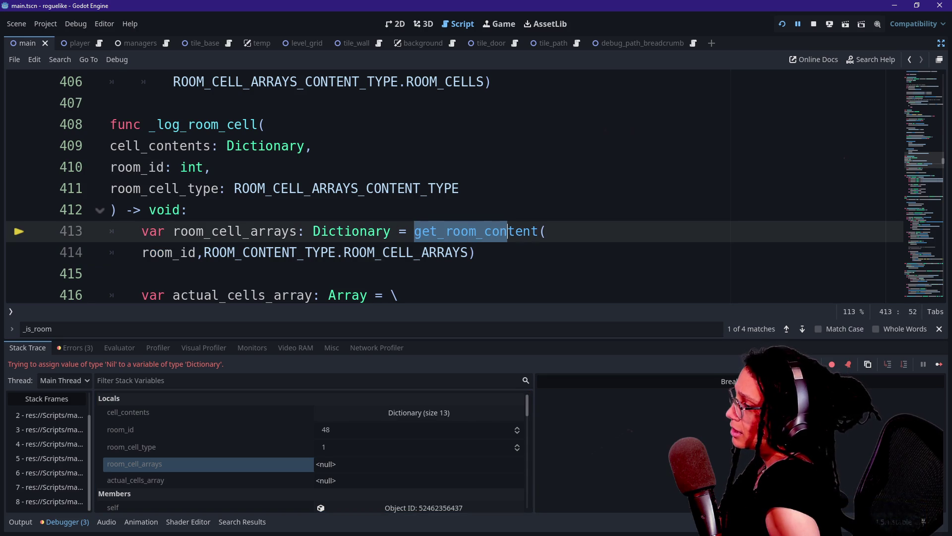
pyautogui.click(407, 252)
pyautogui.doubleClick(407, 252)
pyautogui.click(407, 253)
pyautogui.click(110, 273)
pyautogui.scroll(-3, 476, 186)
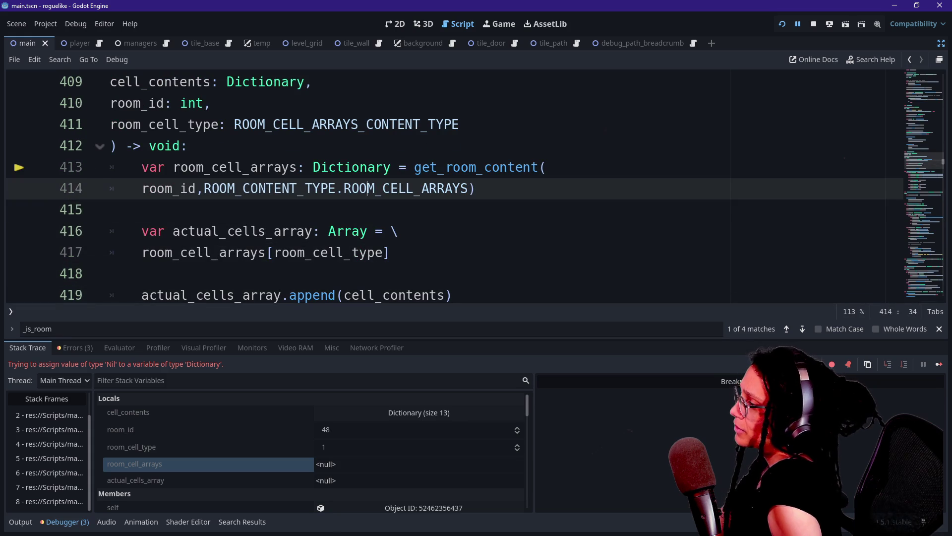
pyautogui.click(368, 167)
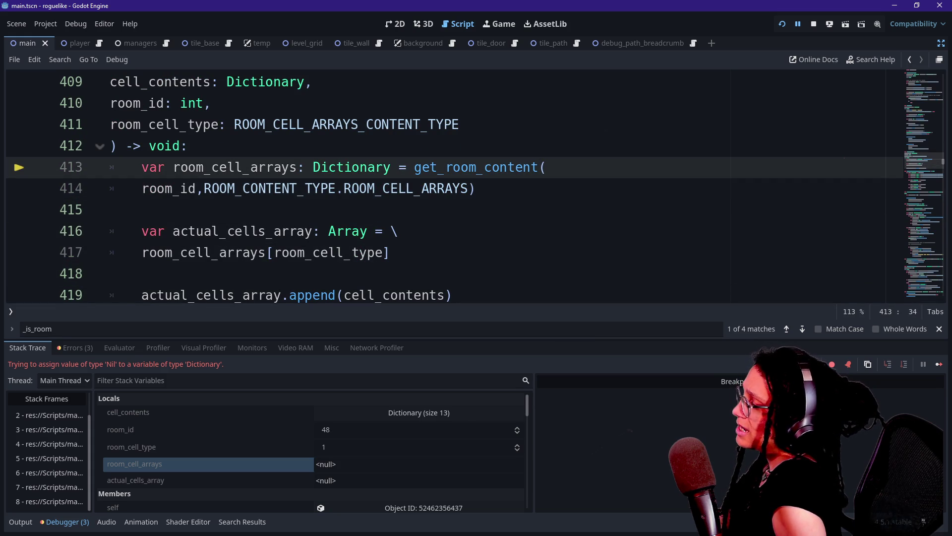
pyautogui.press('Up')
pyautogui.press('Up')
pyautogui.press('Up')
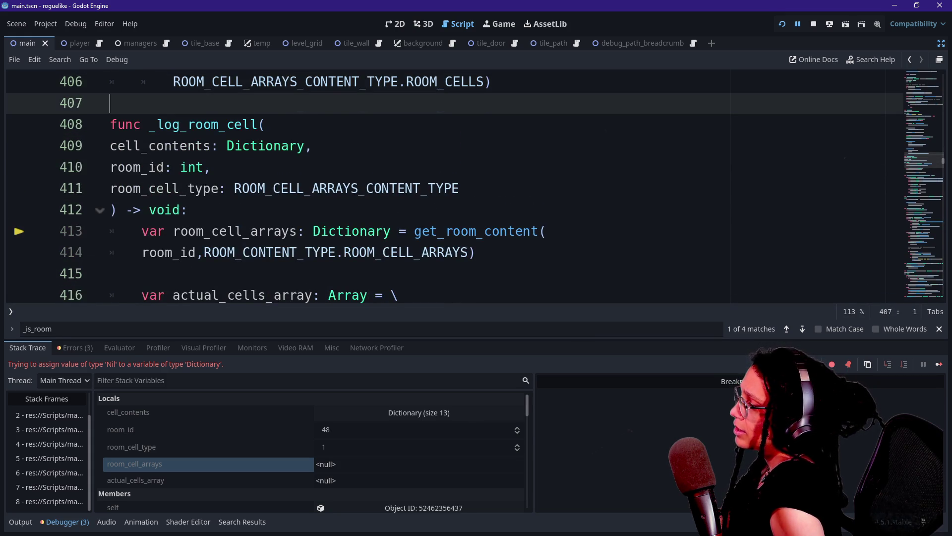
pyautogui.scroll(15, 446, 189)
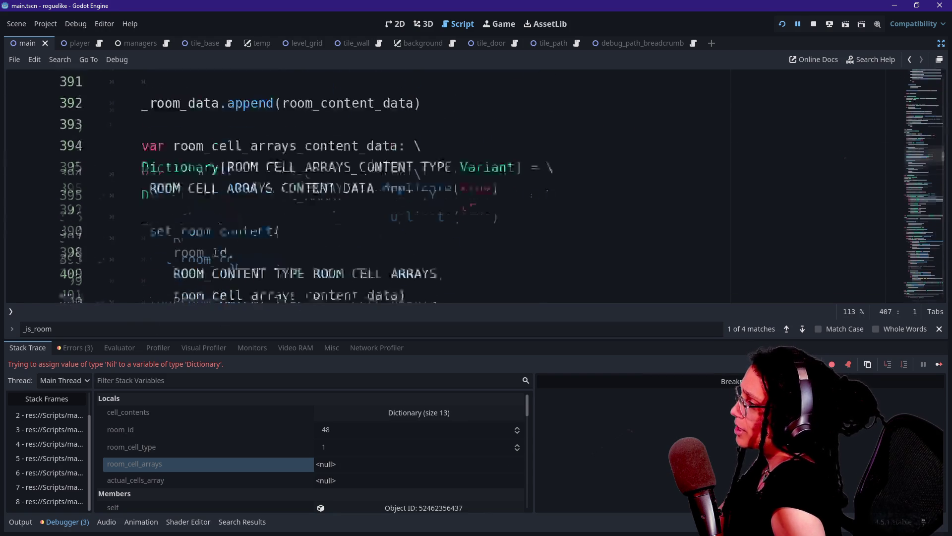
pyautogui.scroll(9, 446, 188)
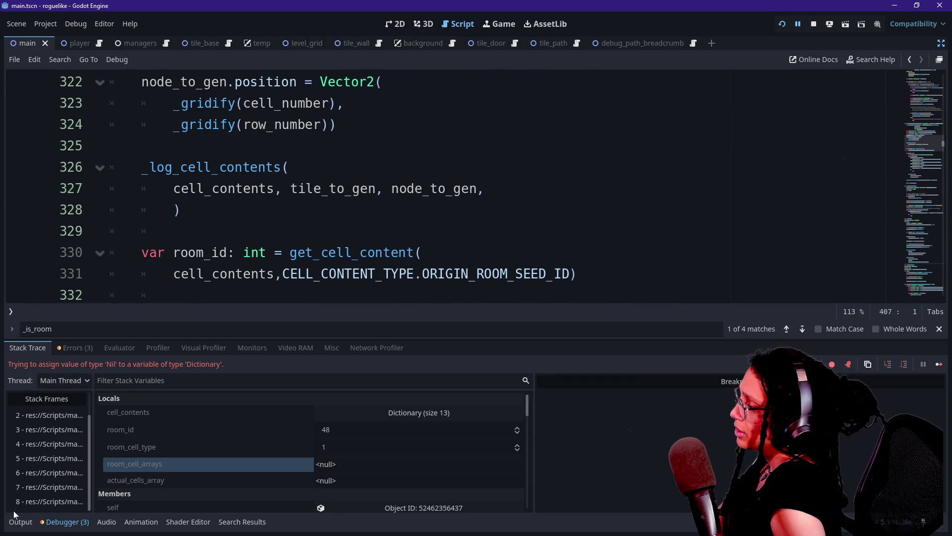
pyautogui.click(20, 522)
# Highlight the room tile generation and 'Logging a room...' lines in the Output log.
pyautogui.moveTo(51, 457); pyautogui.dragTo(115, 460)
pyautogui.click(137, 432)
pyautogui.moveTo(220, 457)
pyautogui.mouseDown()
pyautogui.moveTo(9, 444)
pyautogui.moveTo(60, 462)
pyautogui.moveTo(120, 460)
pyautogui.mouseUp()
pyautogui.click(120, 460)
pyautogui.scroll(-1, 446, 188)
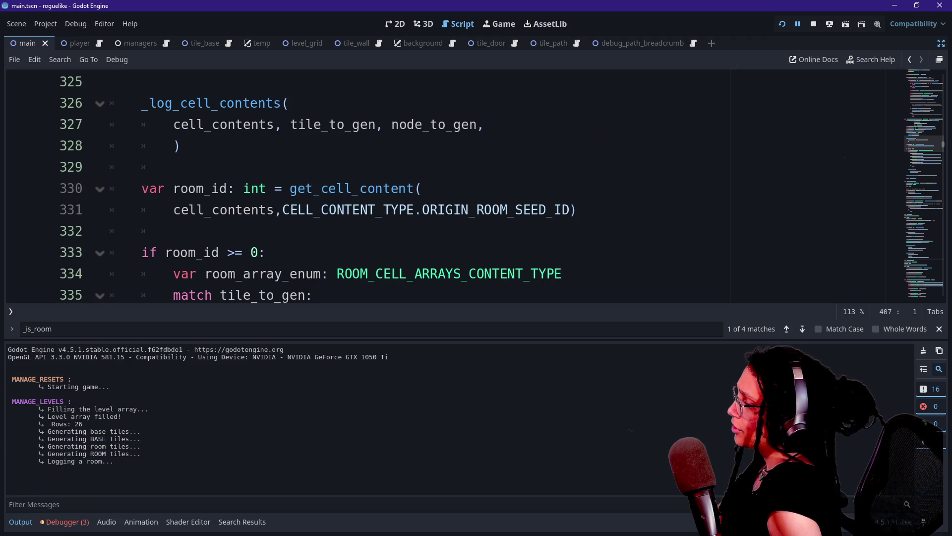
pyautogui.scroll(1, 166, 295)
pyautogui.scroll(2, 367, 186)
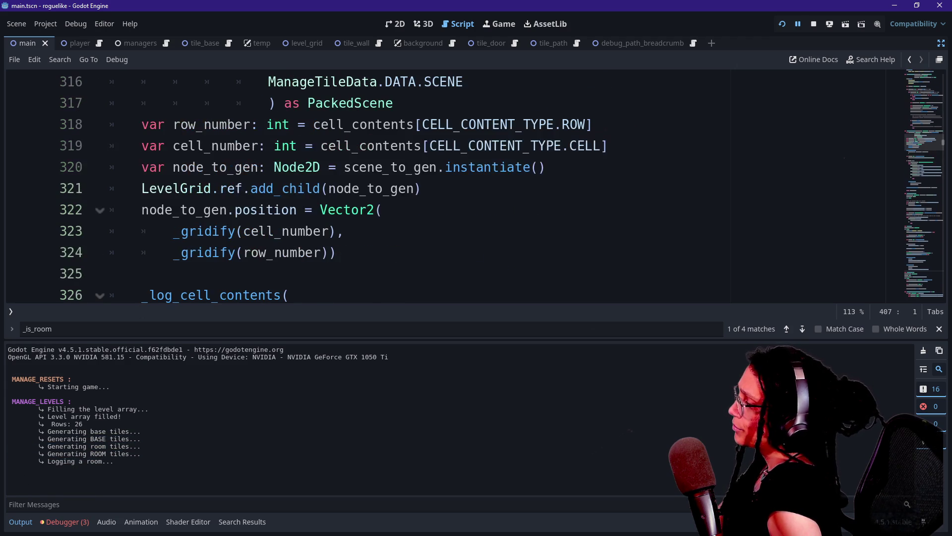
# Hide the bottom panel and search the script for 'logging'.
pyautogui.click(340, 231)
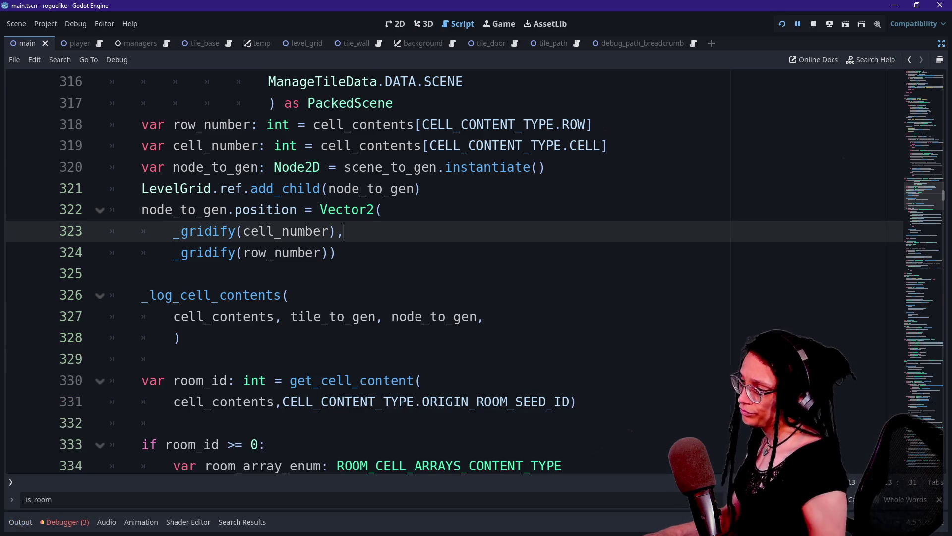
pyautogui.hotkey('ctrl', 'j')
pyautogui.scroll(7, 447, 273)
pyautogui.hotkey('ctrl', 'f')
pyautogui.write('logging')
# Step through _log_room to the _log_room_cell call and bring back the debugger stack trace.
pyautogui.click(259, 337)
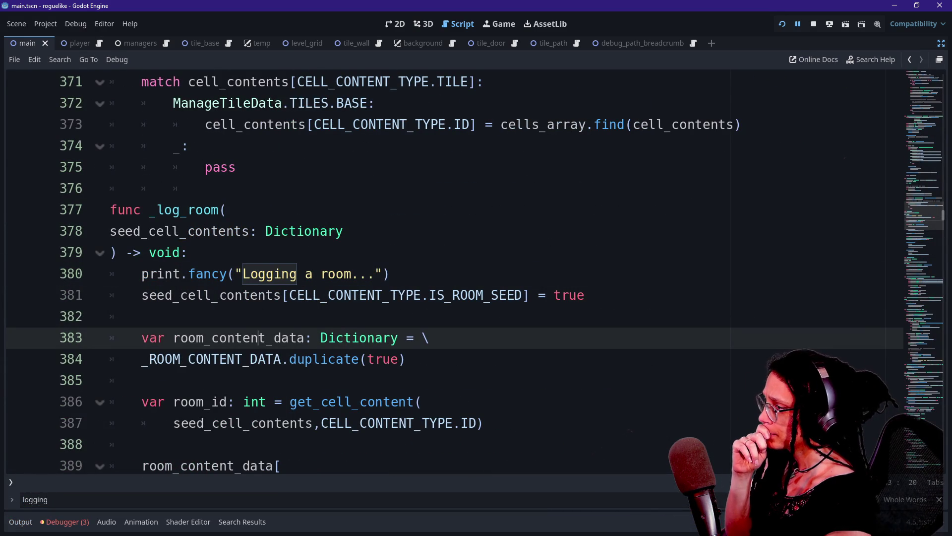
pyautogui.press('Down')
pyautogui.press('Down')
pyautogui.press('Down')
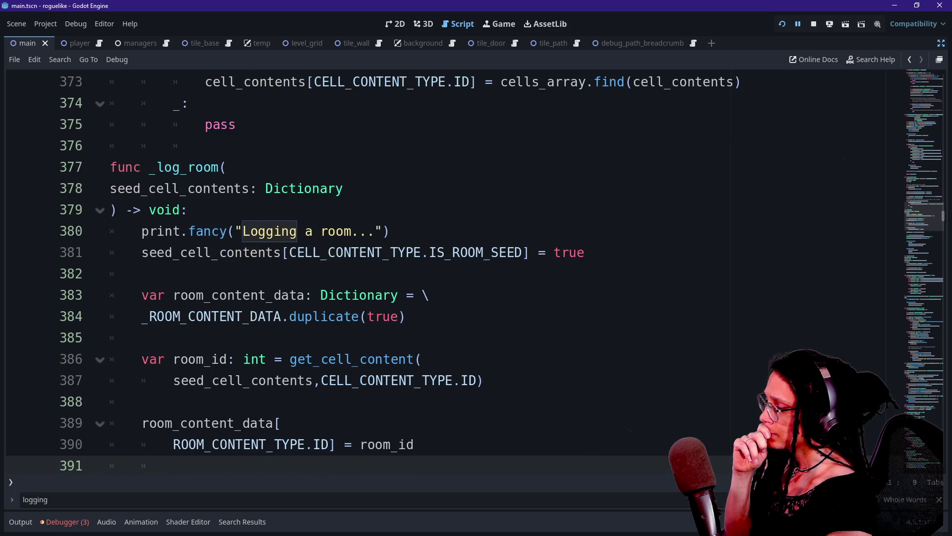
pyautogui.press('Down')
pyautogui.press('Down')
pyautogui.press('Down')
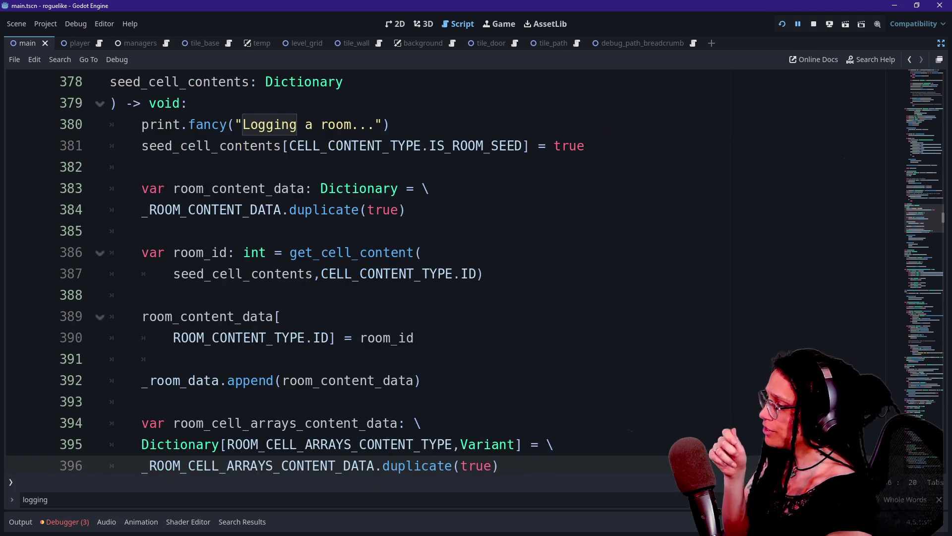
pyautogui.press('Down')
pyautogui.press('Down')
pyautogui.press('Down')
pyautogui.press('Down')
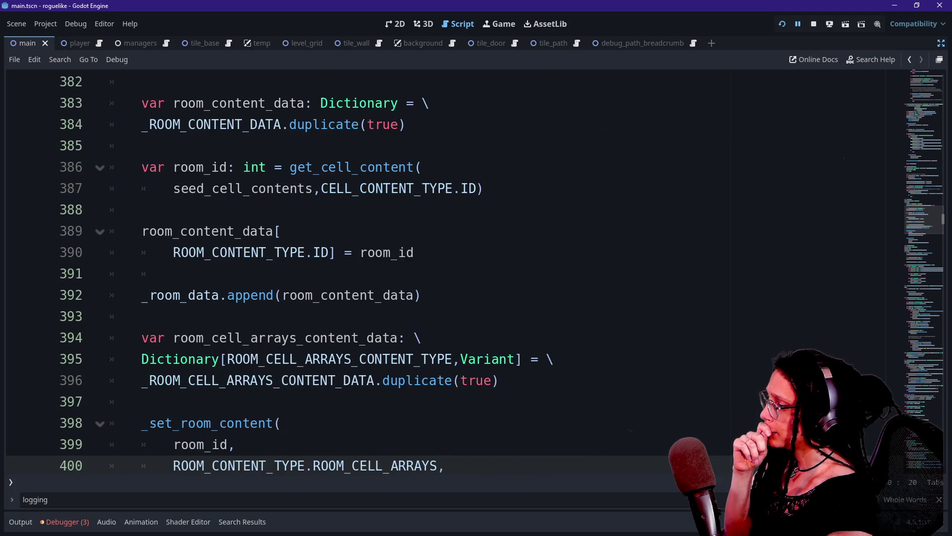
pyautogui.press('Down')
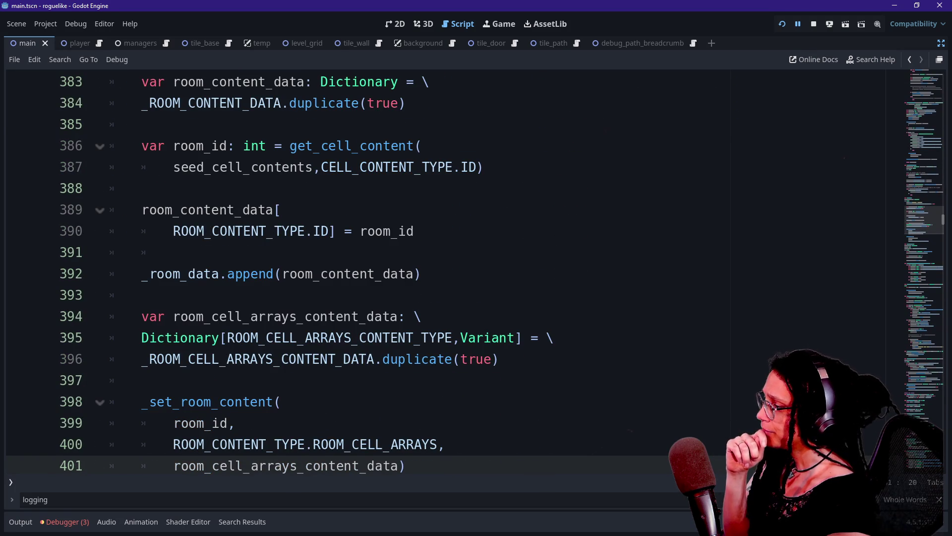
pyautogui.scroll(-4, 447, 273)
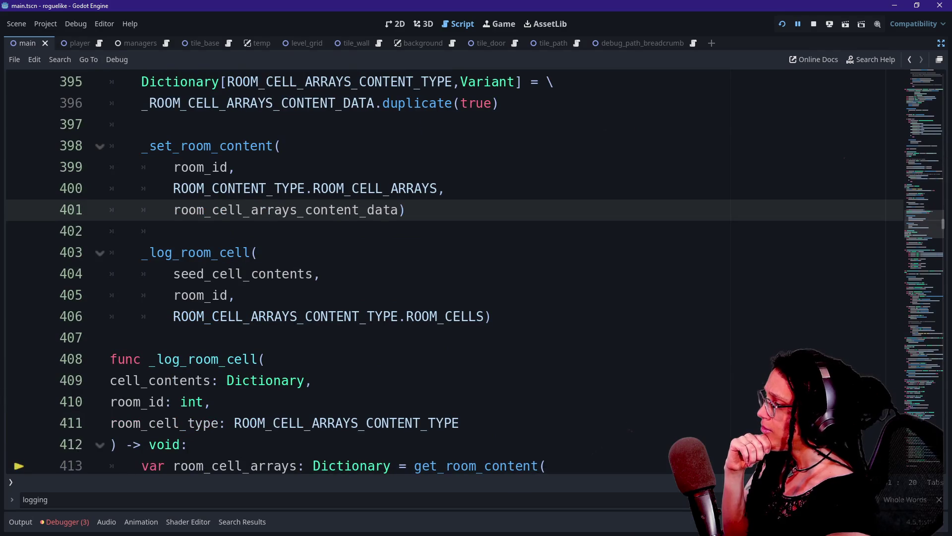
pyautogui.press('Down')
pyautogui.press('Down')
pyautogui.press('Down')
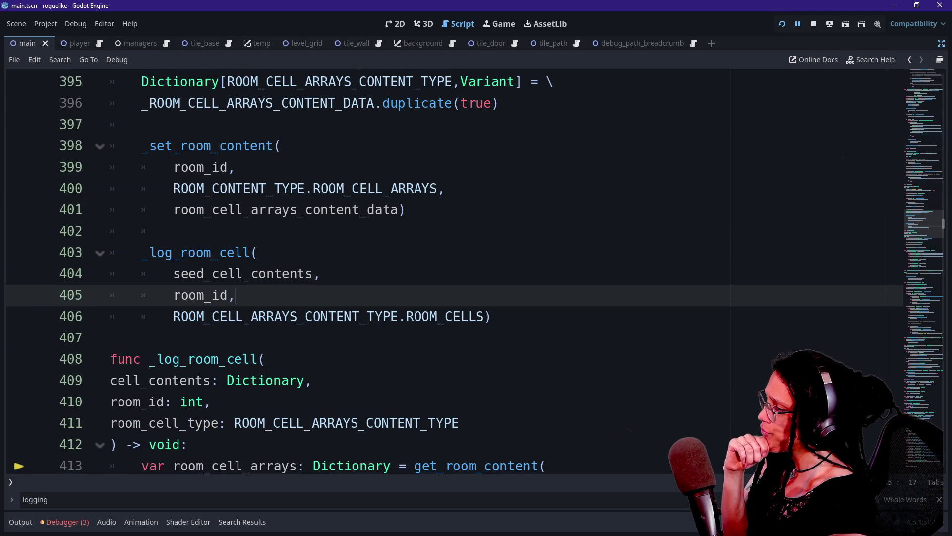
pyautogui.click(258, 252)
pyautogui.scroll(-2, 447, 273)
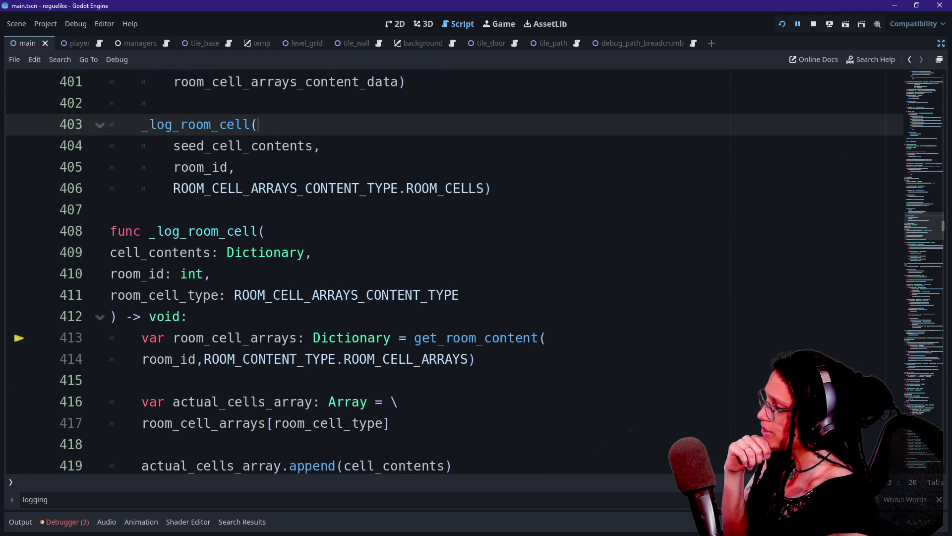
pyautogui.click(242, 125)
pyautogui.scroll(3, 447, 273)
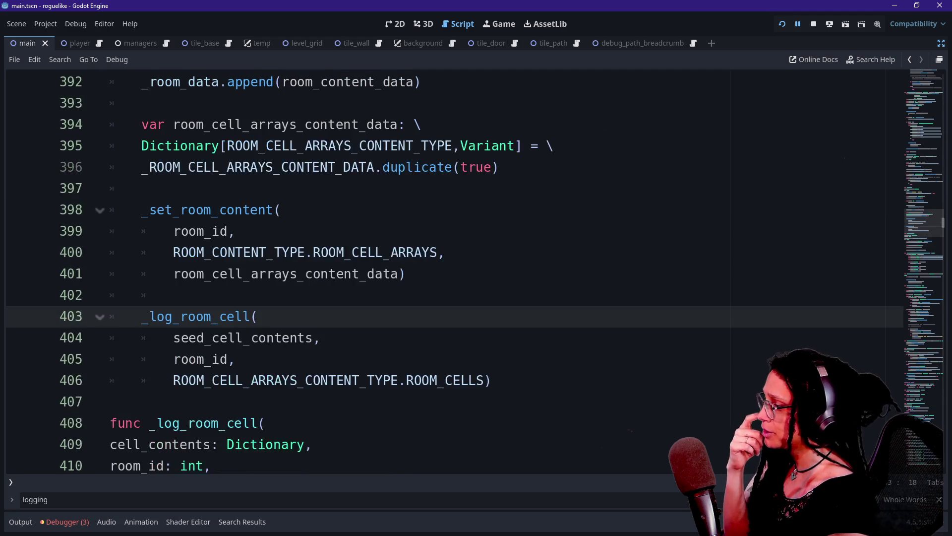
pyautogui.click(53, 524)
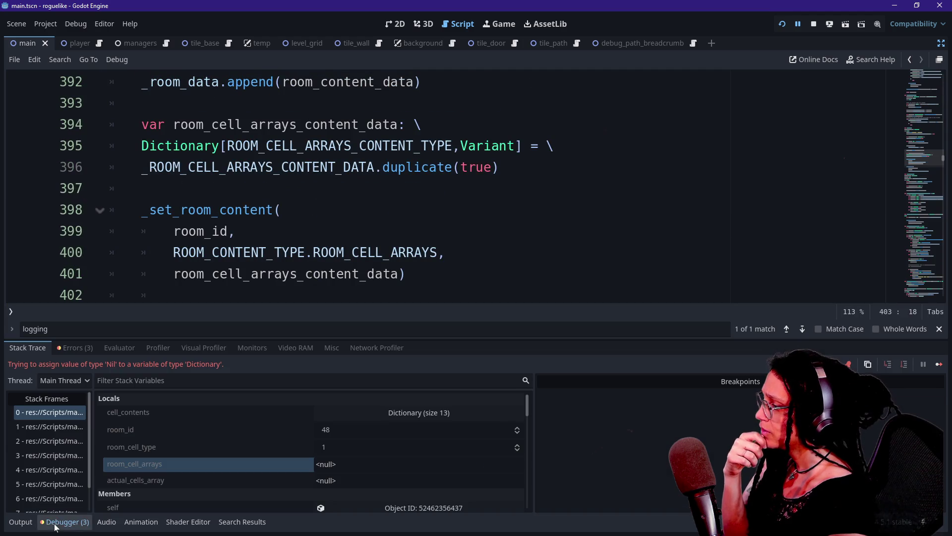
# Widen the stack frames and locals lists and select the _log_room frame at line 403.
pyautogui.click(96, 426)
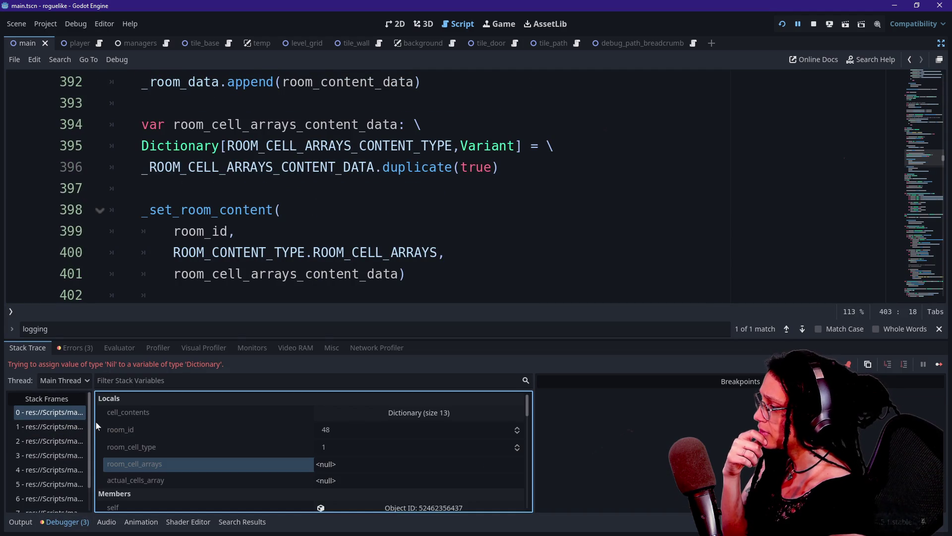
pyautogui.moveTo(93, 421); pyautogui.dragTo(226, 422)
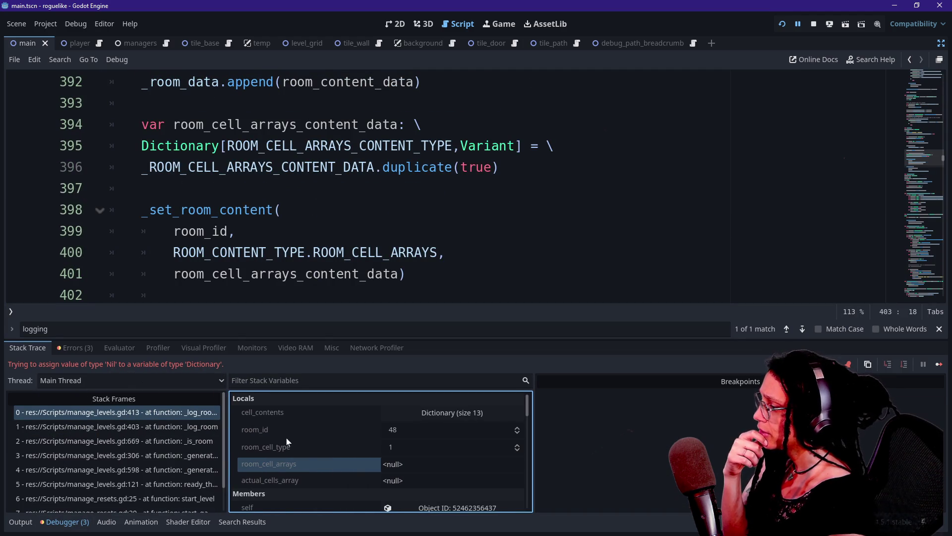
pyautogui.click(151, 427)
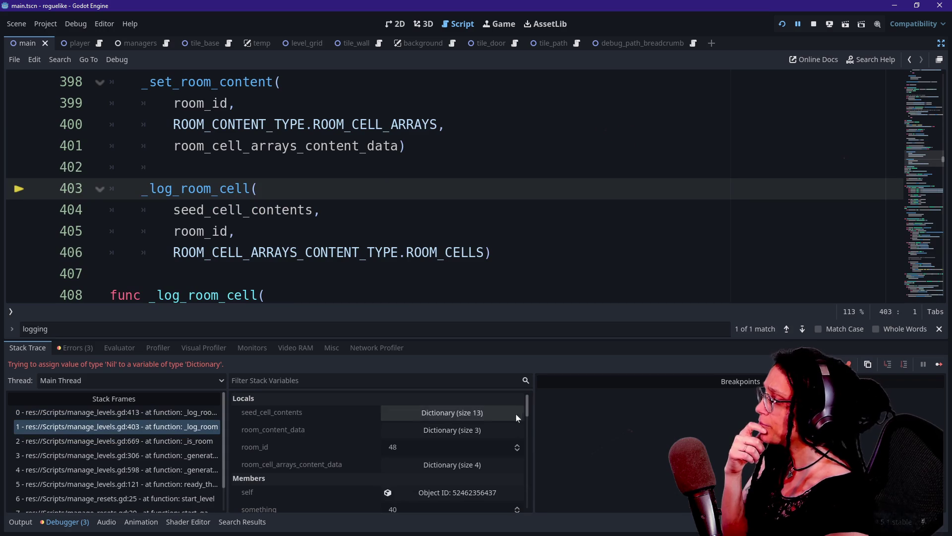
pyautogui.moveTo(533, 416); pyautogui.dragTo(580, 420)
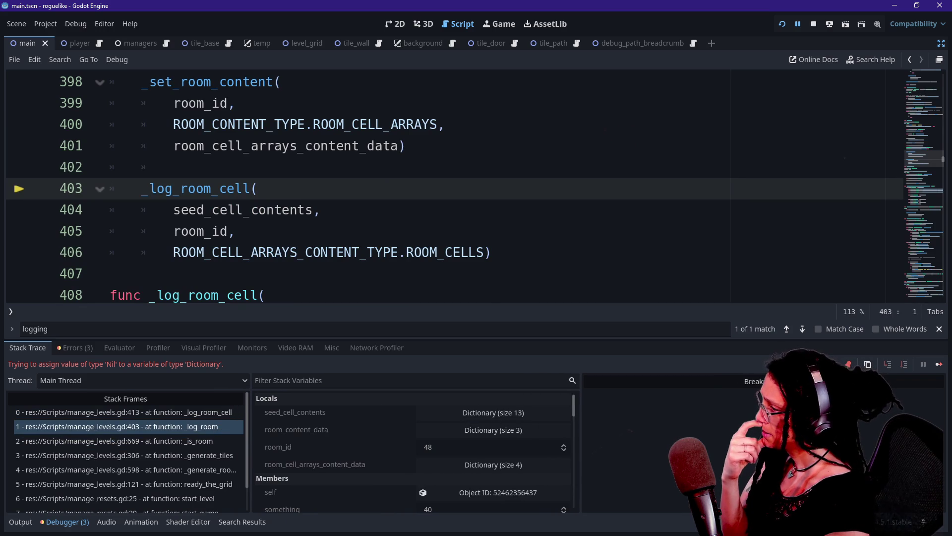
# Highlight room_id uses on line 405, then go to the _log_room_cell definition.
pyautogui.doubleClick(201, 231)
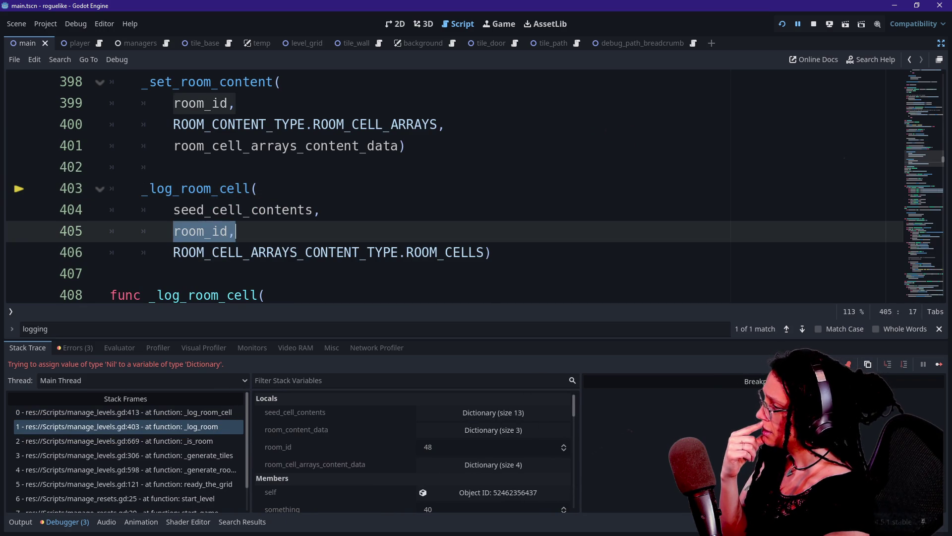
pyautogui.press('Right')
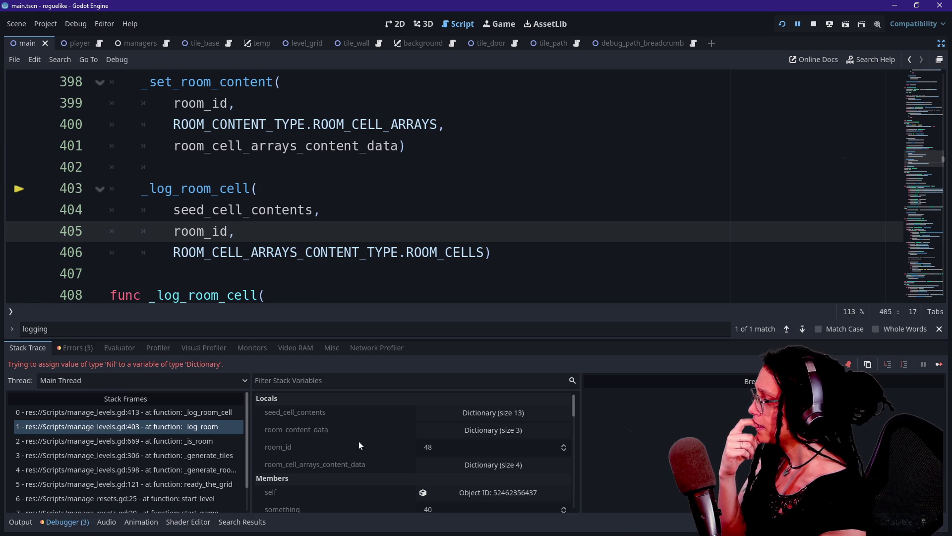
pyautogui.scroll(-1, 359, 441)
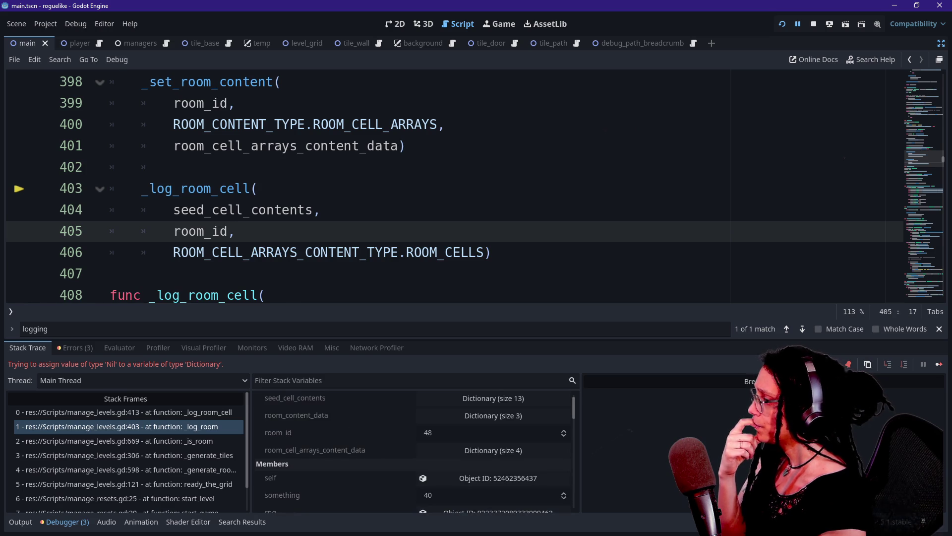
pyautogui.click(110, 294)
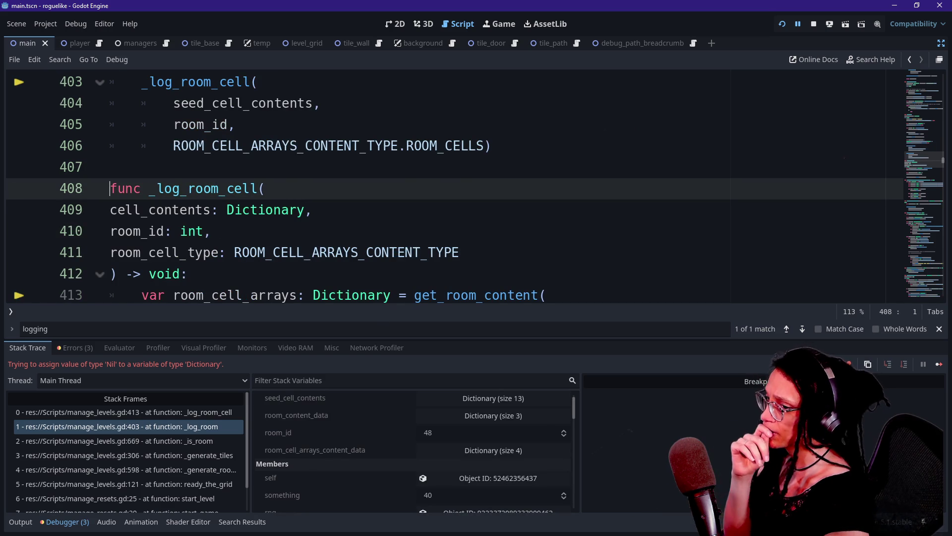
pyautogui.moveTo(377, 296)
pyautogui.click(189, 273)
pyautogui.press('Down')
pyautogui.press('Down')
pyautogui.press('Down')
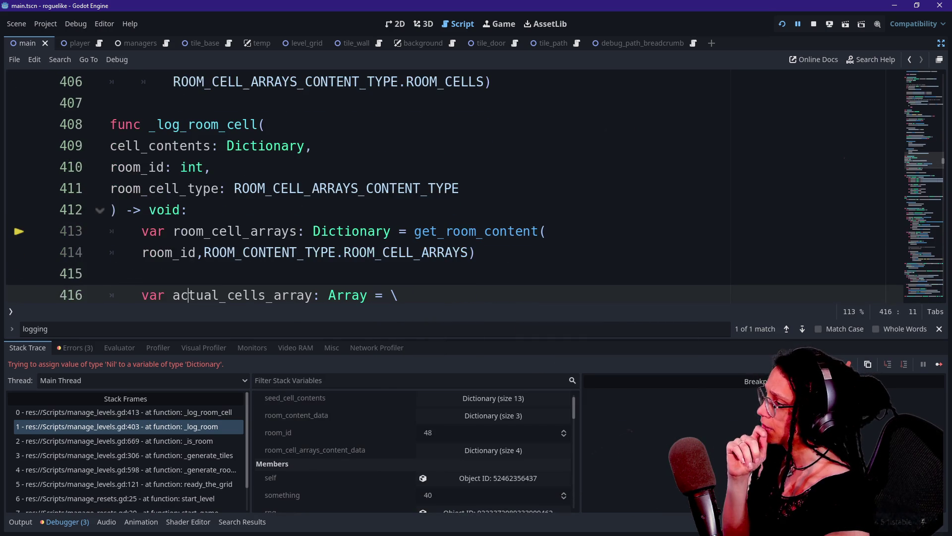
pyautogui.moveTo(375, 252); pyautogui.dragTo(416, 232)
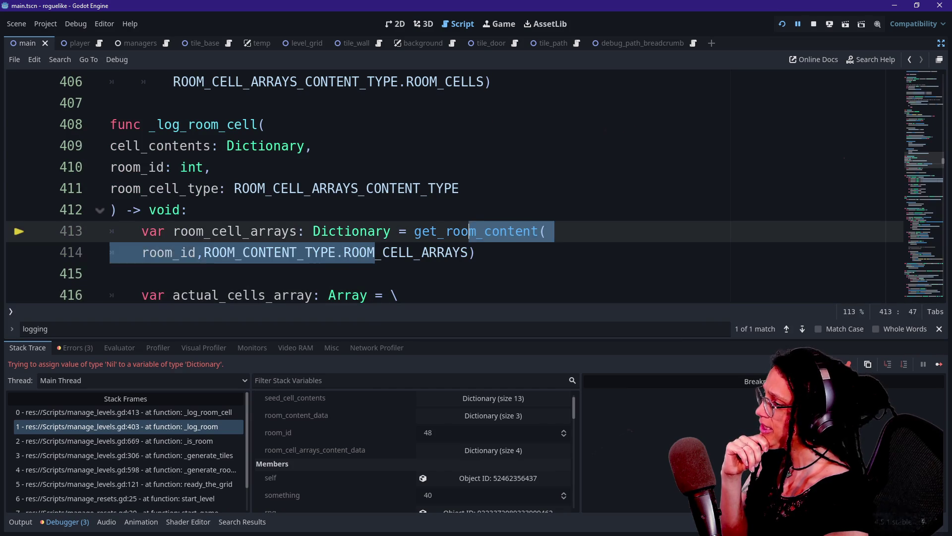
pyautogui.click(547, 231)
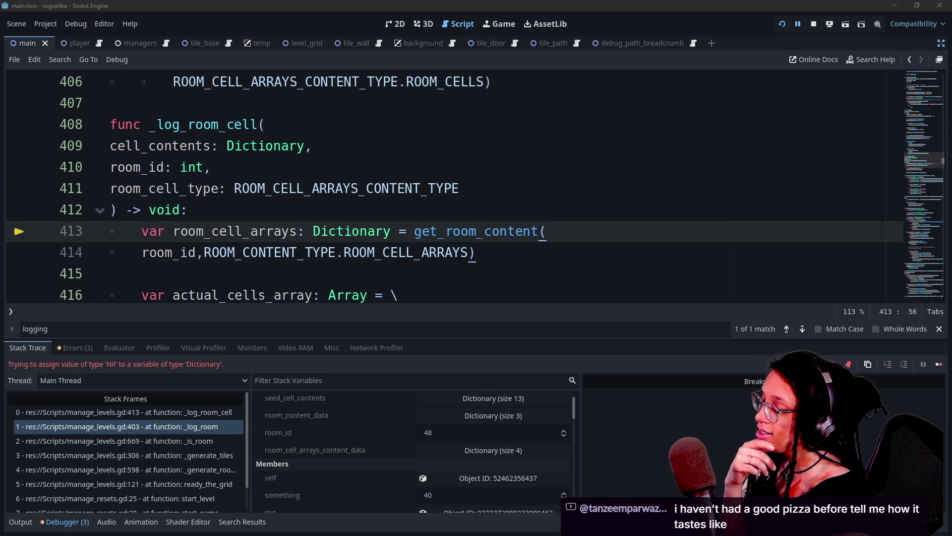
pyautogui.click(312, 146)
pyautogui.press('Down')
pyautogui.press('Down')
pyautogui.press('Down')
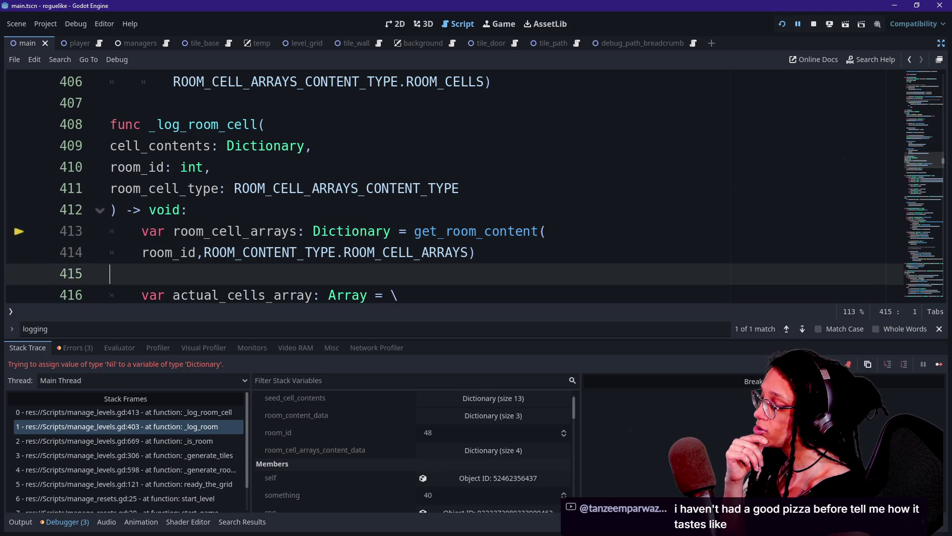
pyautogui.press('Up')
pyautogui.press('Up')
pyautogui.press('Up')
pyautogui.press('Up')
pyautogui.press('Up')
pyautogui.press('Down')
pyautogui.press('Down')
pyautogui.press('Down')
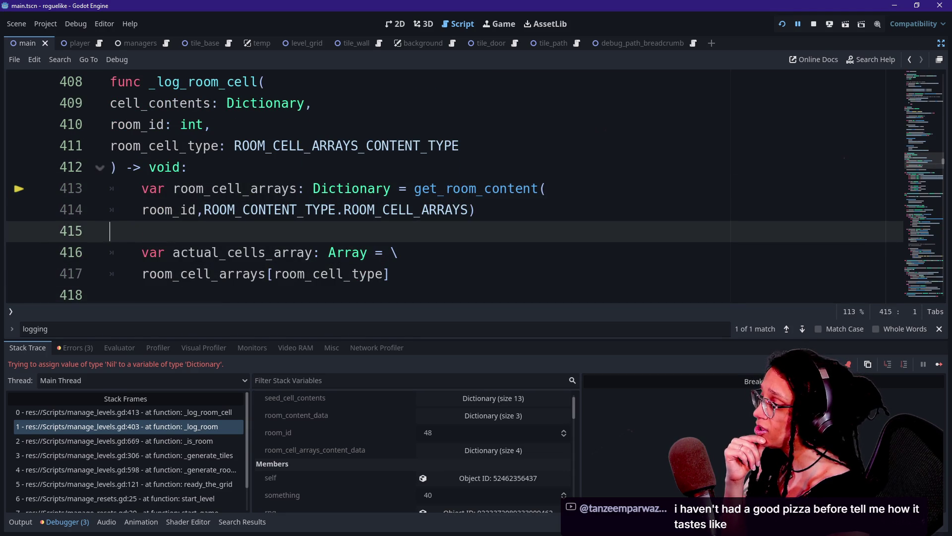
pyautogui.press('Up')
pyautogui.press('Up')
pyautogui.press('Up')
pyautogui.press('Down')
pyautogui.press('Up')
pyautogui.press('Down')
pyautogui.press('Down')
pyautogui.press('Down')
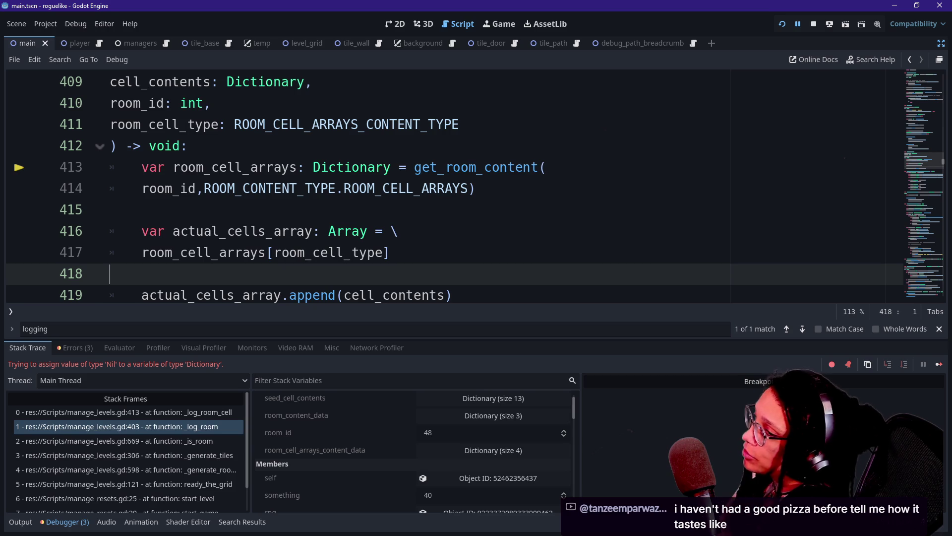
pyautogui.click(464, 167)
pyautogui.click(469, 329)
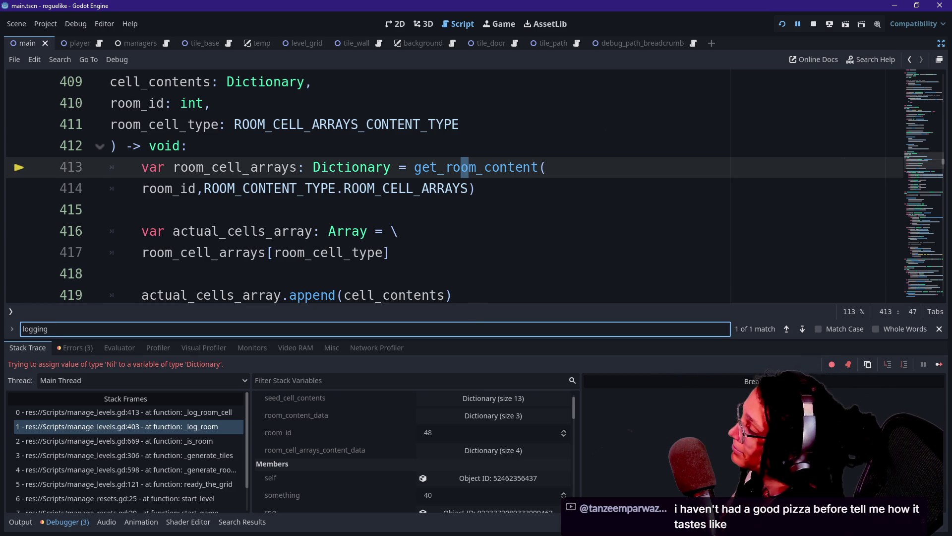
pyautogui.press('Down')
pyautogui.press('Down')
pyautogui.press('Down')
pyautogui.press('Up')
pyautogui.press('Up')
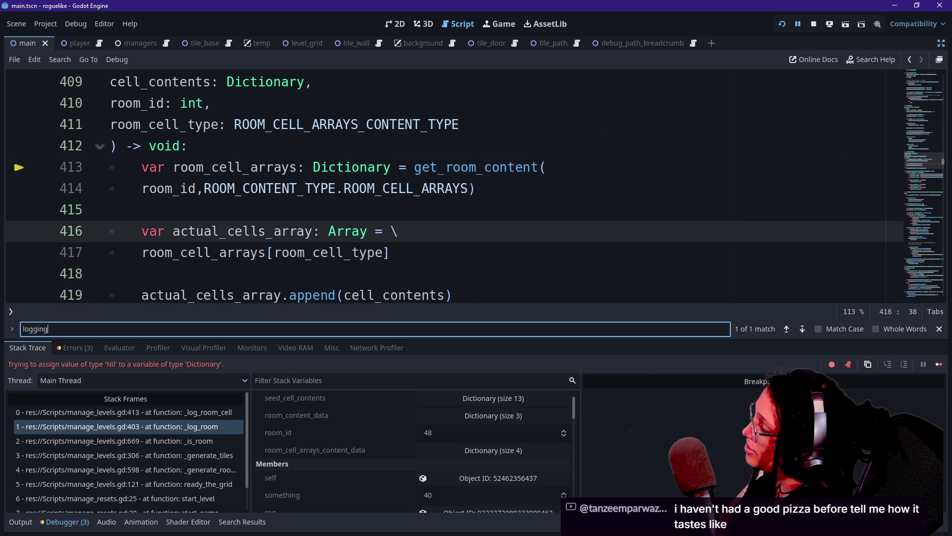
pyautogui.click(148, 295)
pyautogui.click(110, 273)
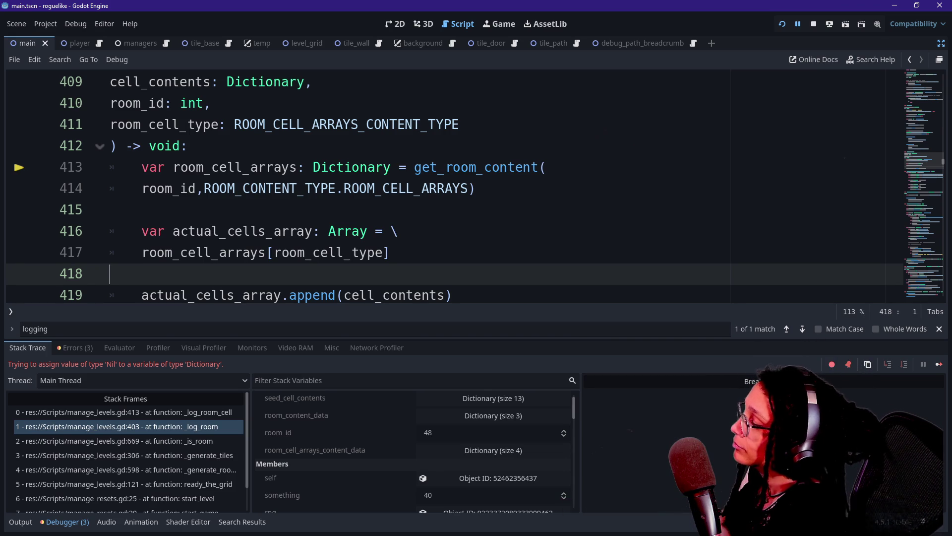
pyautogui.press('Up')
pyautogui.press('Up')
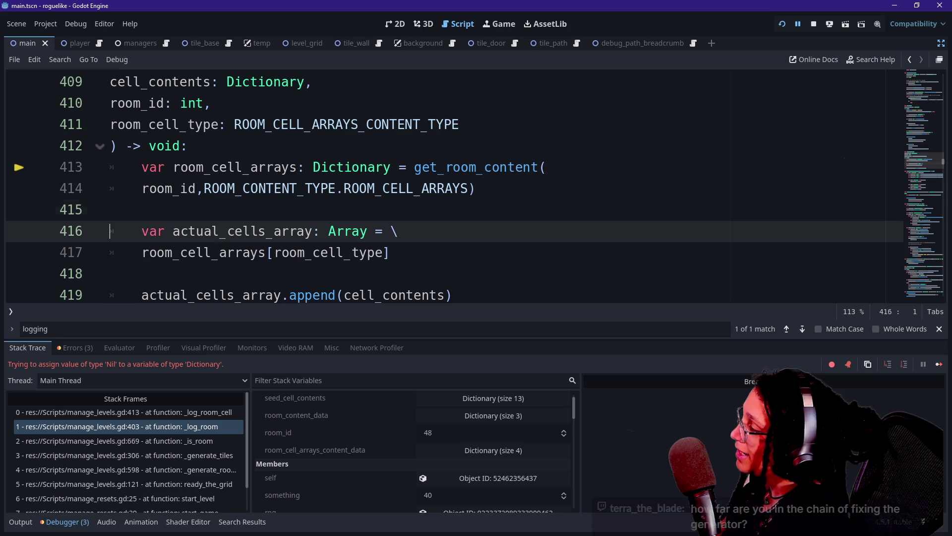
pyautogui.press('Up')
pyautogui.press('Down')
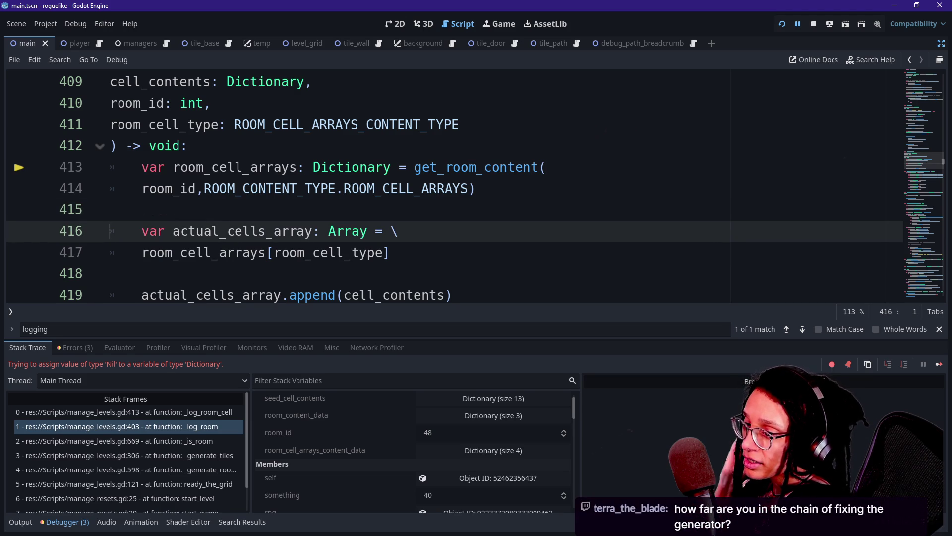
pyautogui.press('Up')
pyautogui.press('Up')
pyautogui.press('Down')
pyautogui.press('Down')
pyautogui.press('Down')
pyautogui.press('Up')
pyautogui.press('Up')
pyautogui.press('Up')
pyautogui.press('Up')
pyautogui.press('Down')
pyautogui.press('Down')
pyautogui.press('Down')
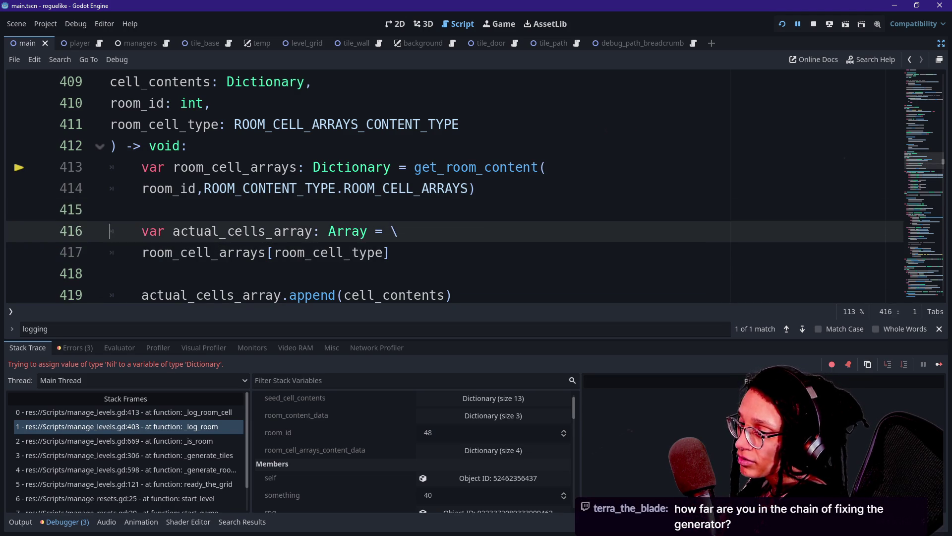
pyautogui.press('Up')
pyautogui.press('Up')
pyautogui.press('Up')
pyautogui.press('Down')
pyautogui.press('Down')
pyautogui.press('Down')
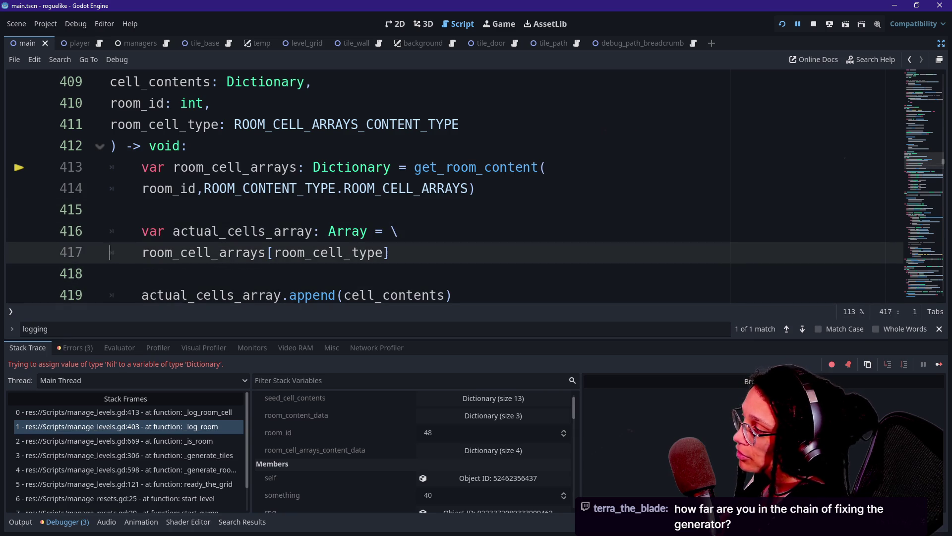
pyautogui.press('Up')
pyautogui.press('Up')
pyautogui.press('Up')
pyautogui.press('Down')
pyautogui.press('Down')
pyautogui.press('Up')
pyautogui.press('Up')
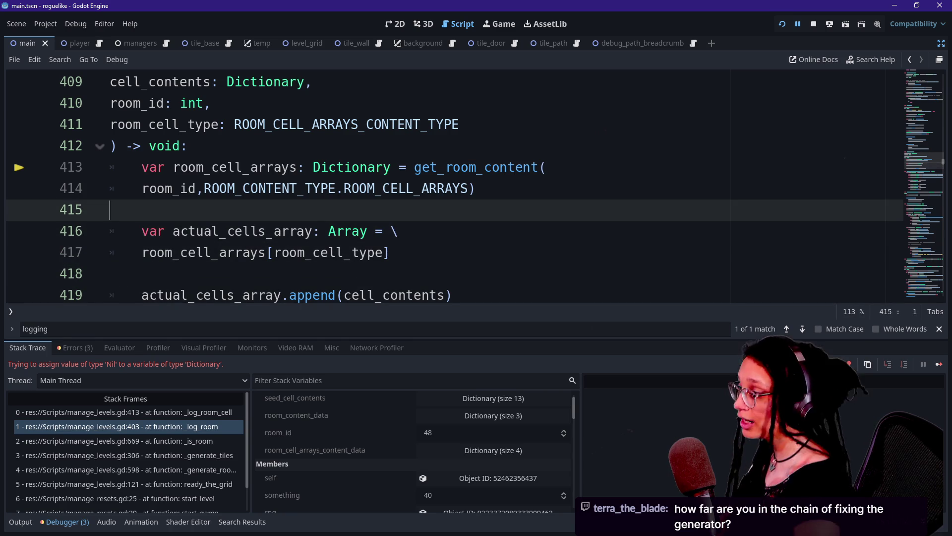
pyautogui.press('Down')
pyautogui.press('Down')
pyautogui.press('Down')
pyautogui.press('Up')
pyautogui.press('Up')
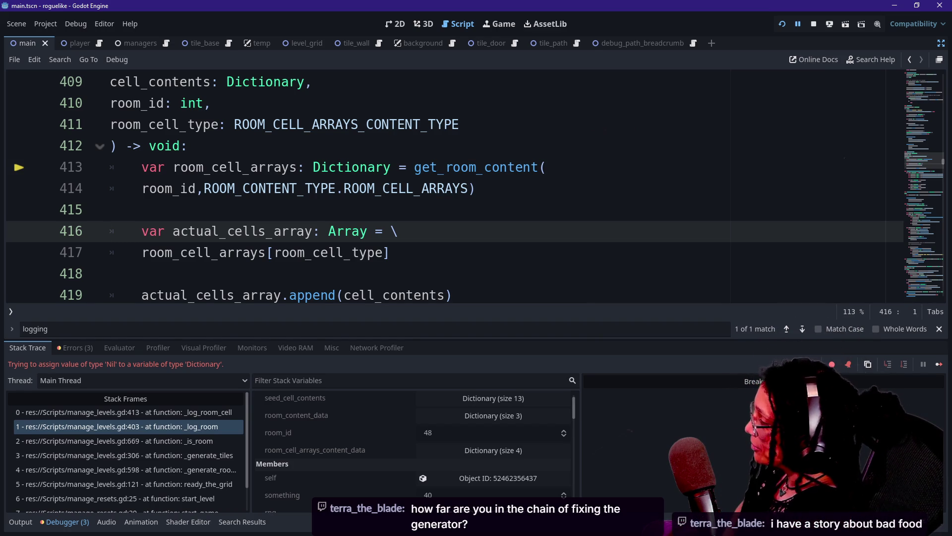
pyautogui.click(110, 273)
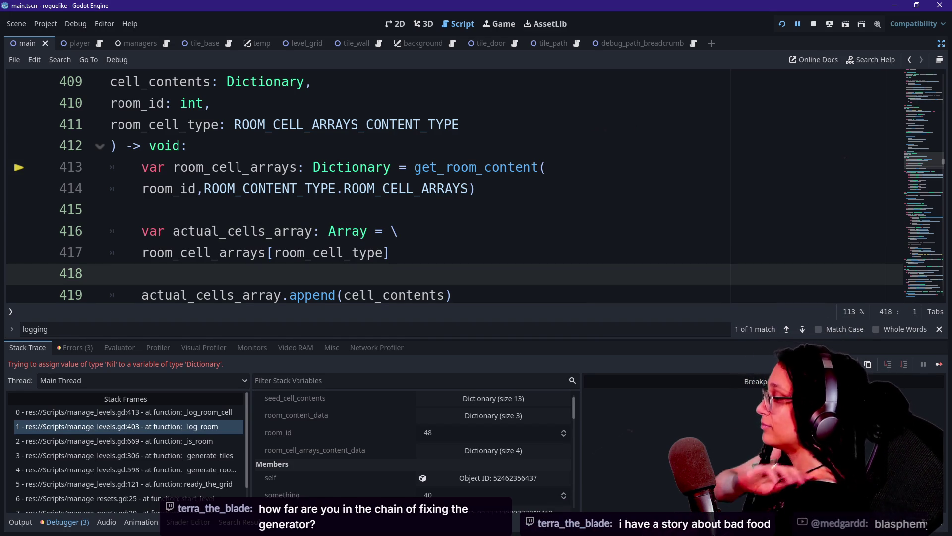
pyautogui.press('Up')
pyautogui.press('Up')
pyautogui.press('Down')
pyautogui.press('Down')
pyautogui.press('Down')
pyautogui.press('Up')
pyautogui.press('Up')
pyautogui.press('Up')
pyautogui.press('Up')
pyautogui.press('Up')
pyautogui.press('Up')
pyautogui.press('Up')
pyautogui.press('Up')
pyautogui.press('Up')
pyautogui.press('Down')
pyautogui.press('Down')
pyautogui.press('Down')
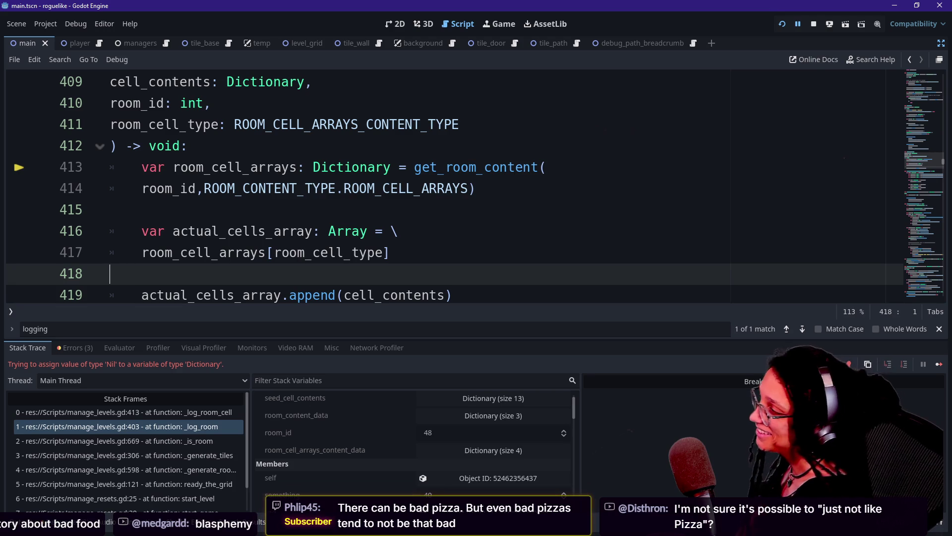
pyautogui.click(111, 295)
pyautogui.press('Up')
pyautogui.press('Up')
pyautogui.press('Up')
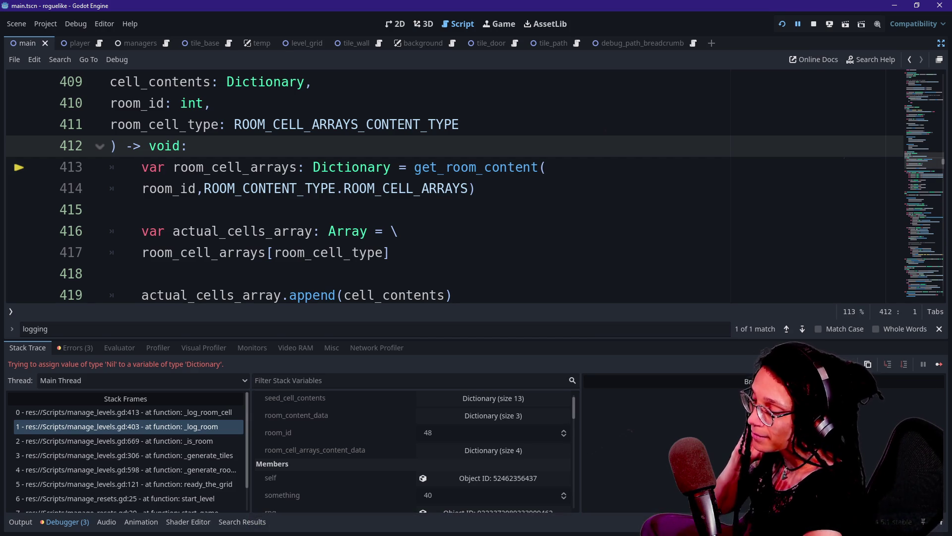
pyautogui.click(110, 209)
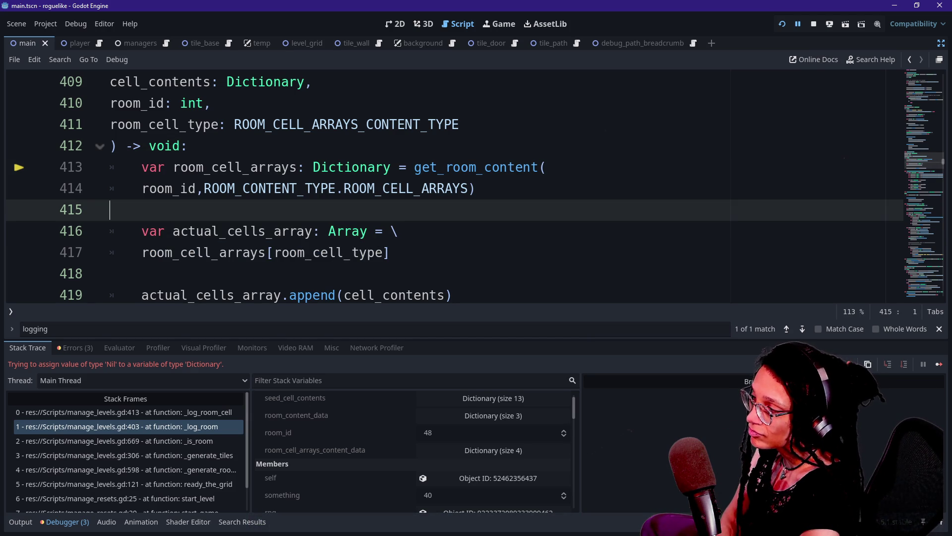
pyautogui.click(110, 273)
pyautogui.click(110, 210)
pyautogui.click(390, 252)
pyautogui.click(111, 274)
pyautogui.click(390, 252)
pyautogui.click(397, 230)
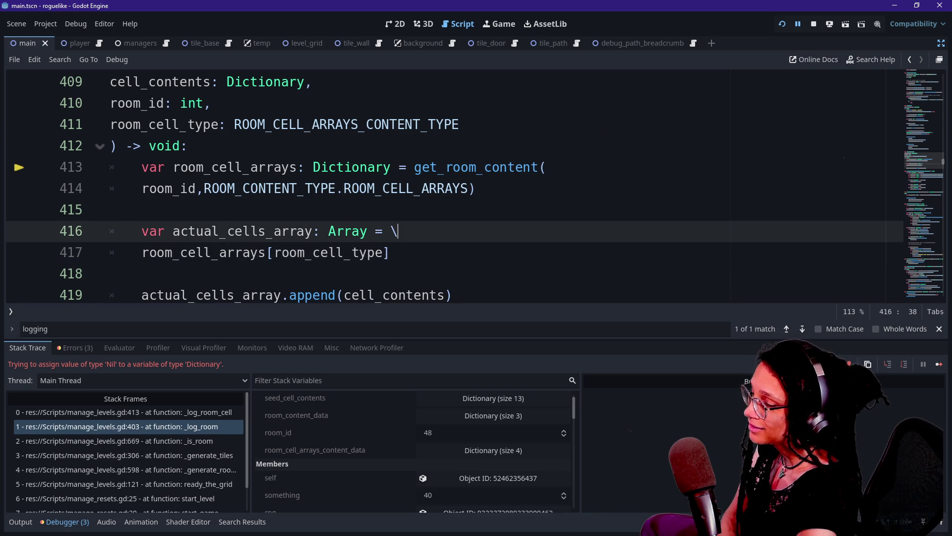
pyautogui.hotkey('shift', 'Up')
pyautogui.press('Up')
pyautogui.press('Up')
pyautogui.press('Up')
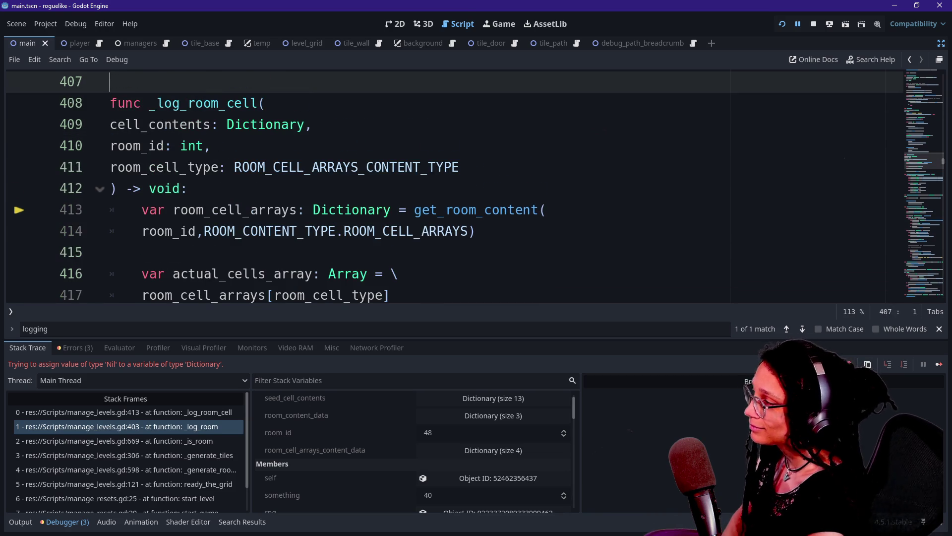
pyautogui.press('Down')
pyautogui.press('Down')
pyautogui.press('Down')
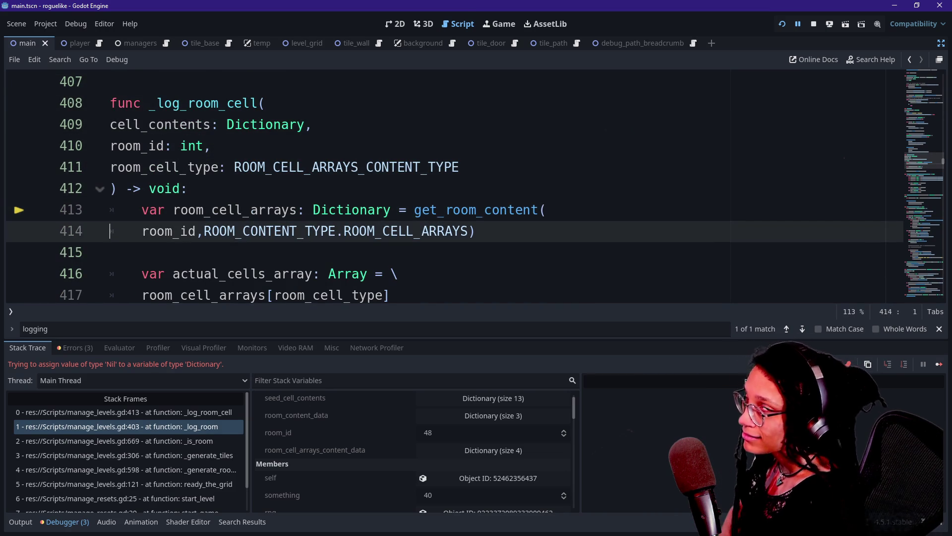
pyautogui.press('Down')
pyautogui.press('Up')
pyautogui.press('Up')
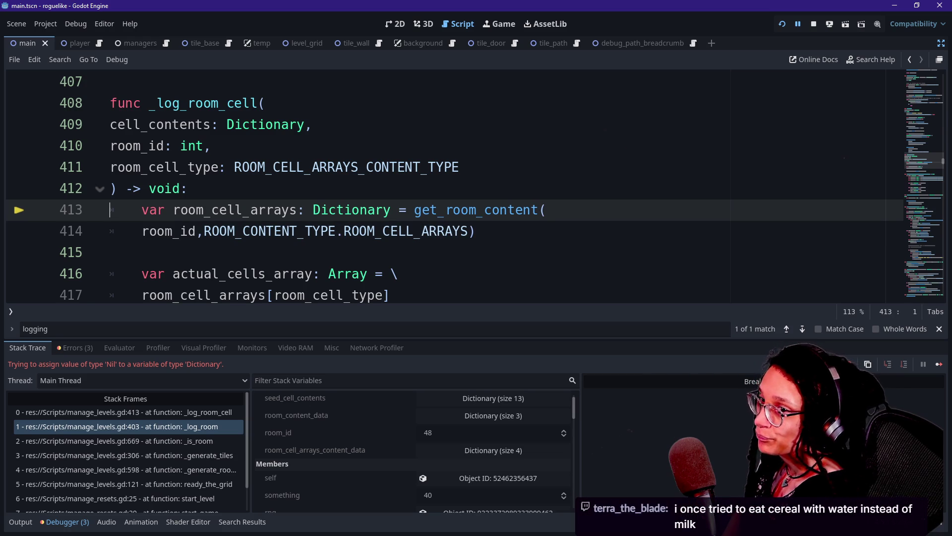
pyautogui.press('Down')
pyautogui.press('Up')
pyautogui.press('Up')
pyautogui.press('Up')
pyautogui.press('Up')
pyautogui.press('Down')
pyautogui.press('Down')
pyautogui.press('Down')
pyautogui.press('Down')
pyautogui.press('Up')
pyautogui.press('Up')
pyautogui.press('Down')
pyautogui.press('Down')
pyautogui.press('Down')
pyautogui.press('Down')
pyautogui.press('Down')
pyautogui.press('Up')
pyautogui.press('Up')
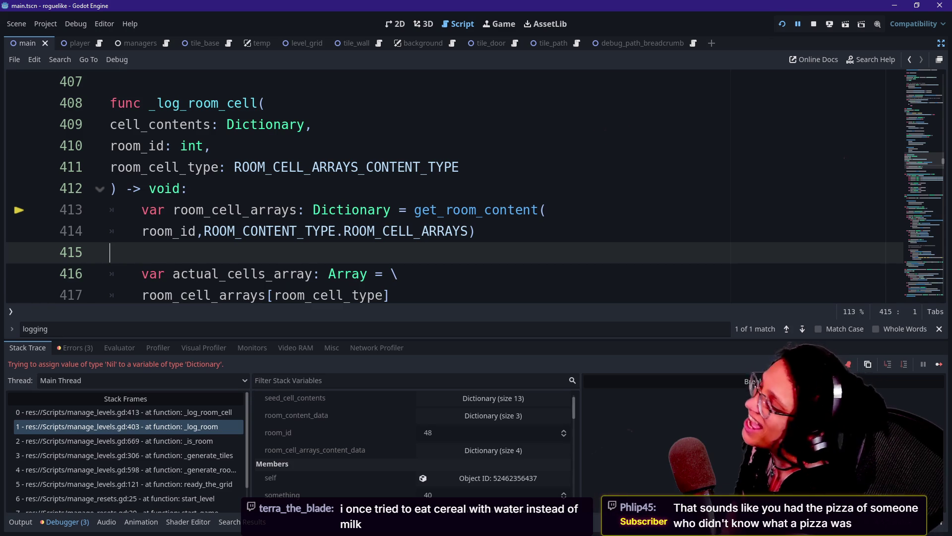
pyautogui.press('Down')
pyautogui.press('Up')
pyautogui.press('Up')
pyautogui.press('Up')
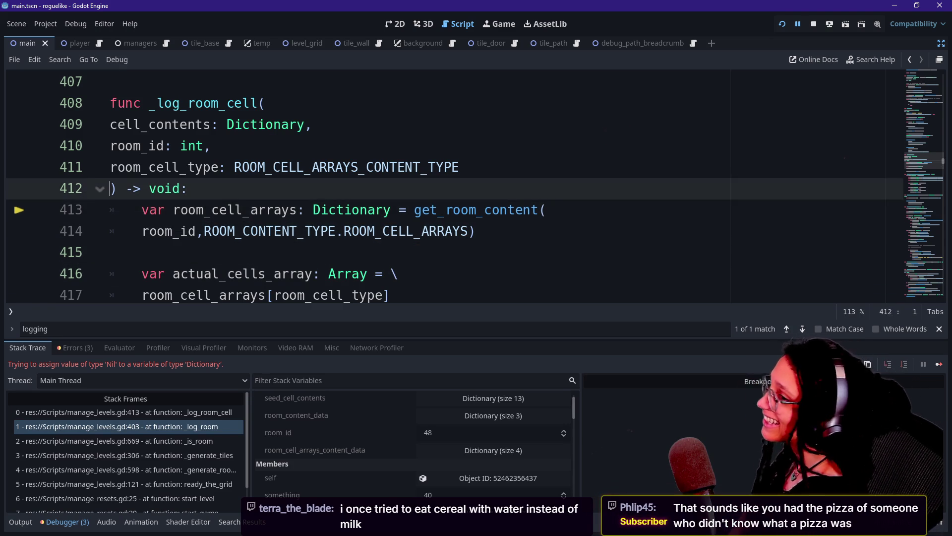
pyautogui.press('Down')
pyautogui.press('Down')
pyautogui.press('Down')
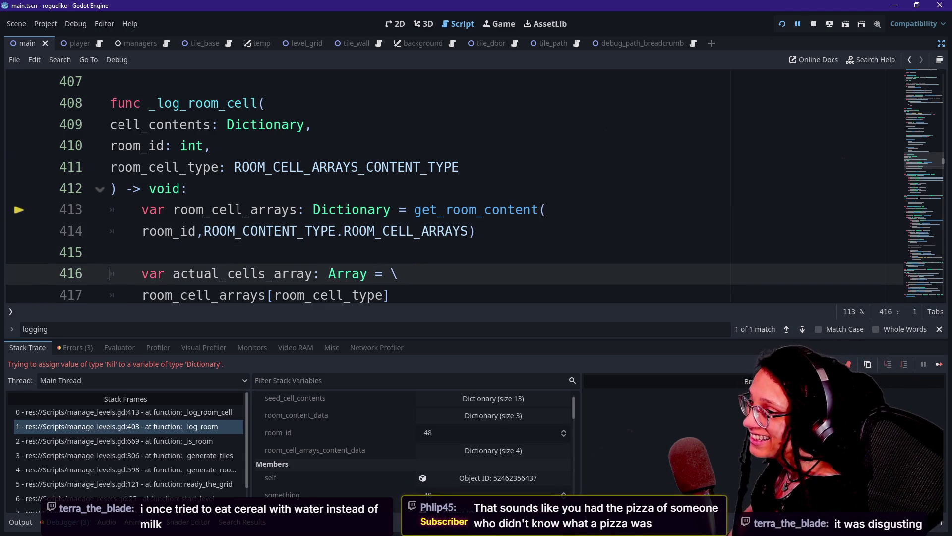
pyautogui.press('Up')
pyautogui.press('Up')
pyautogui.press('Down')
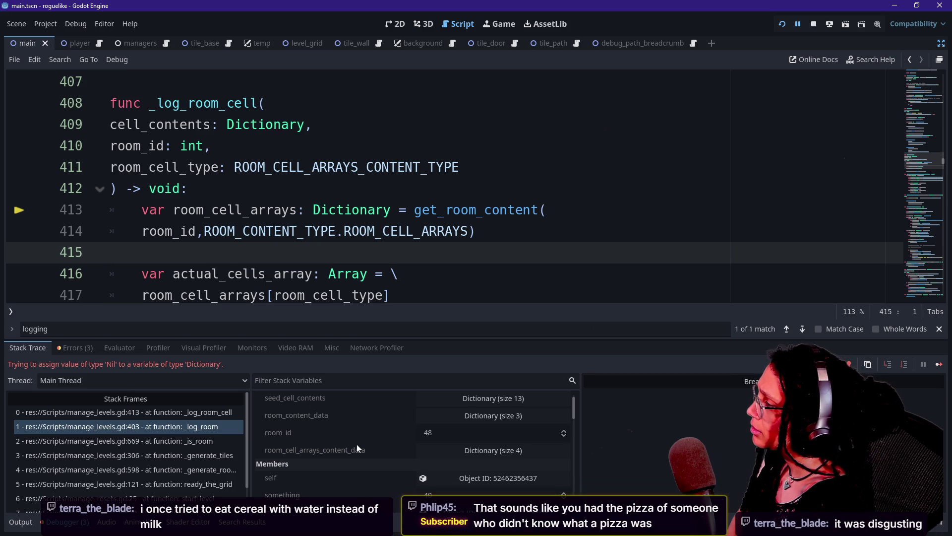
pyautogui.moveTo(574, 412)
pyautogui.mouseDown()
pyautogui.moveTo(573, 435)
pyautogui.moveTo(579, 314)
pyautogui.mouseUp()
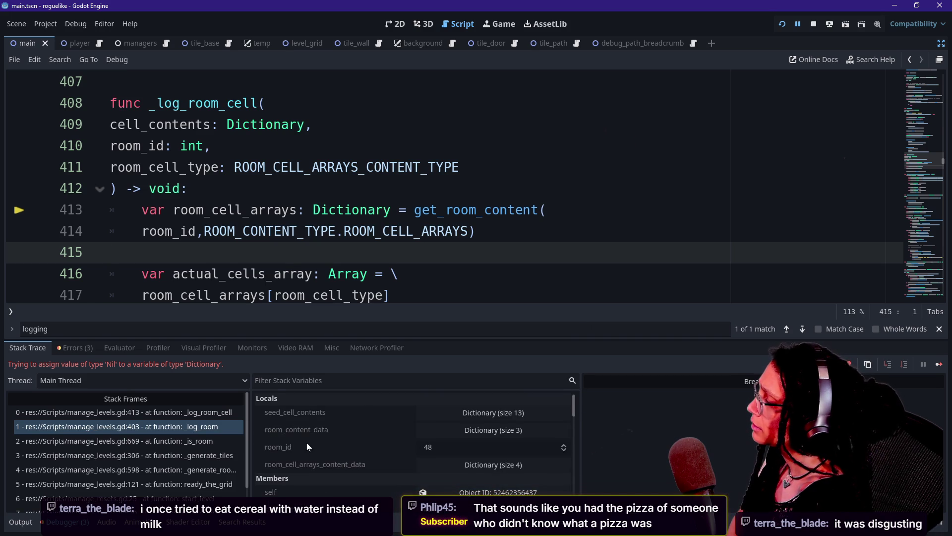
pyautogui.click(222, 412)
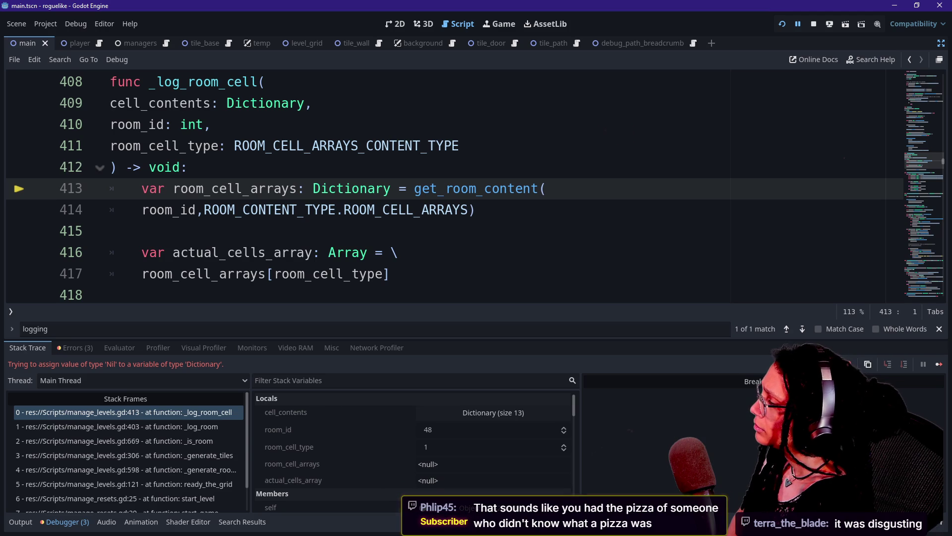
# Mark the get_room_content call on line 413, adding and removing an empty line above it.
pyautogui.moveTo(407, 188); pyautogui.dragTo(484, 189)
pyautogui.click(485, 189)
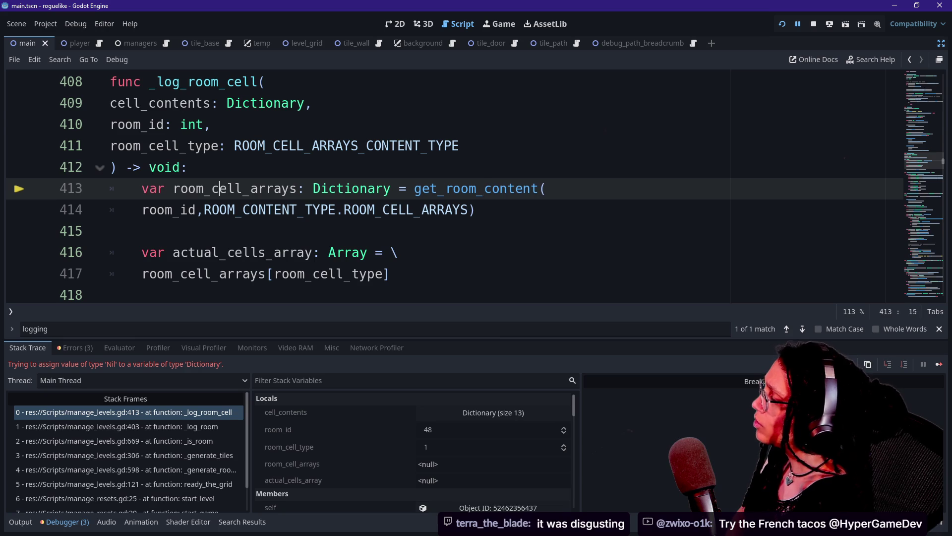
pyautogui.hotkey('shift', 'Up')
pyautogui.press('End')
pyautogui.press('Return')
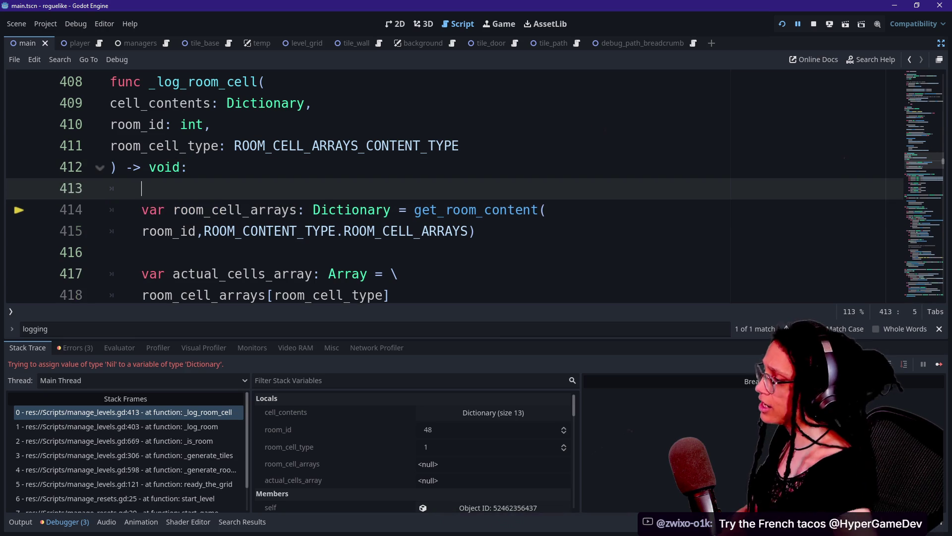
pyautogui.press('BackSpace')
pyautogui.press('BackSpace')
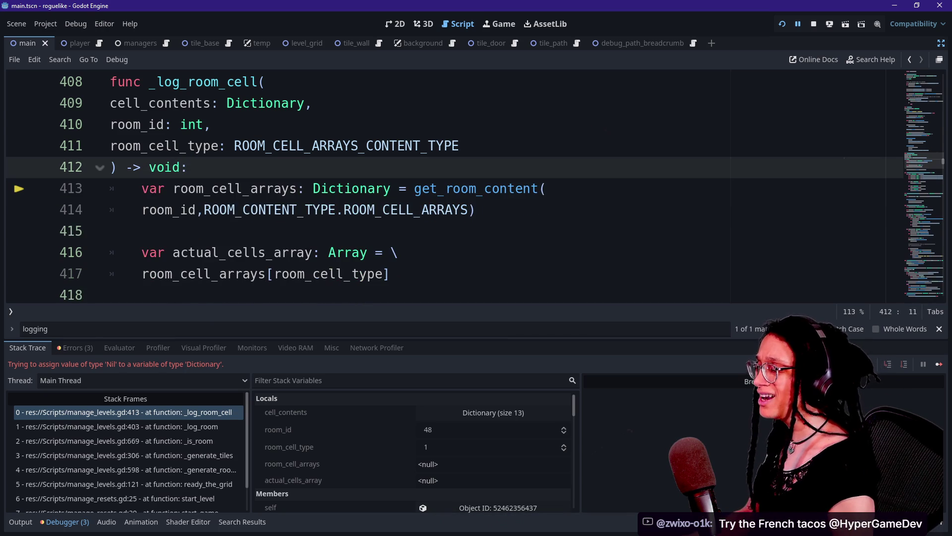
# Jump from the call on line 413 to the get_room_content definition.
pyautogui.moveTo(318, 274)
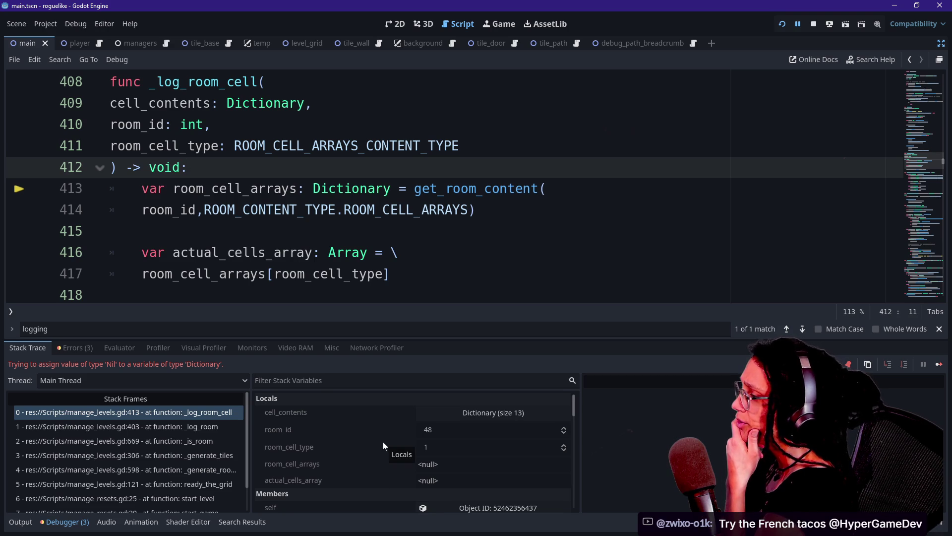
pyautogui.click(438, 189)
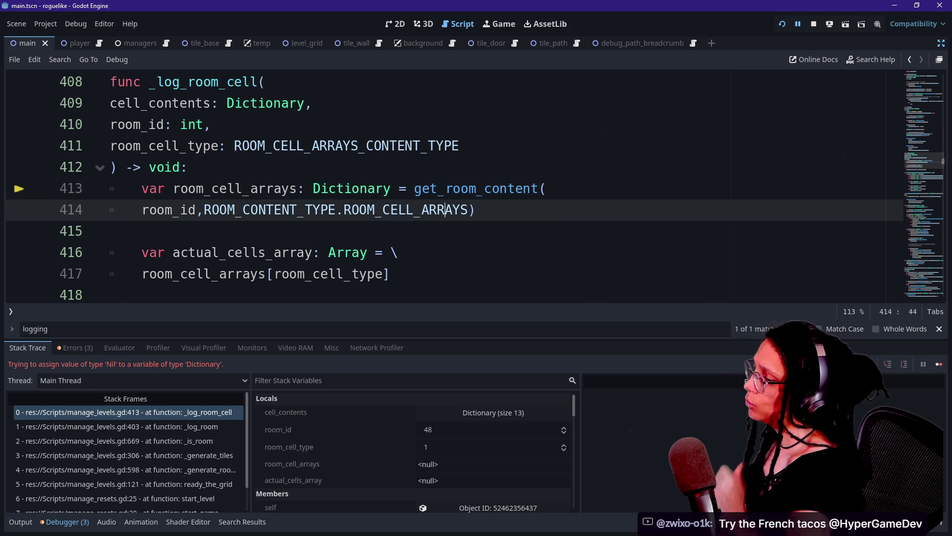
pyautogui.keyDown('ctrl'); pyautogui.click(476, 189); pyautogui.keyUp('ctrl')
pyautogui.scroll(-2, 446, 188)
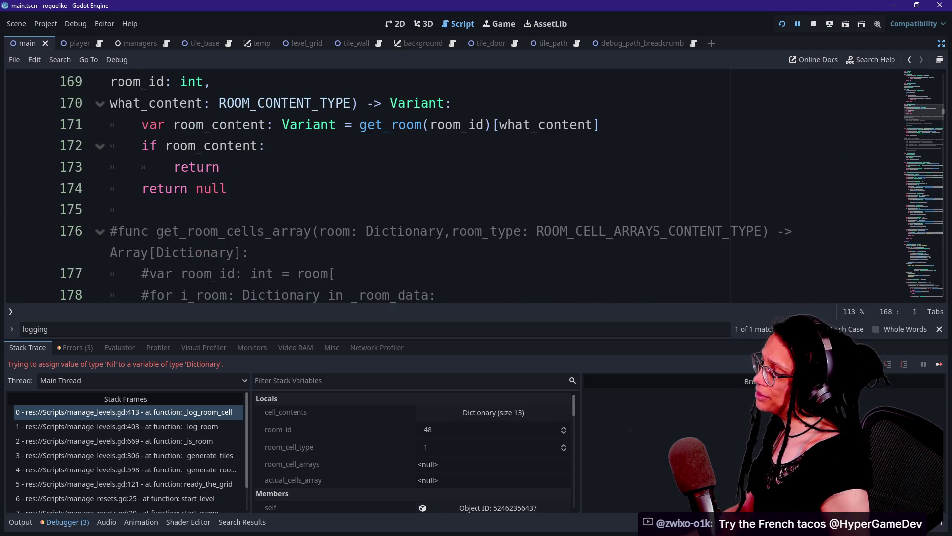
pyautogui.click(220, 167)
pyautogui.scroll(1, 446, 188)
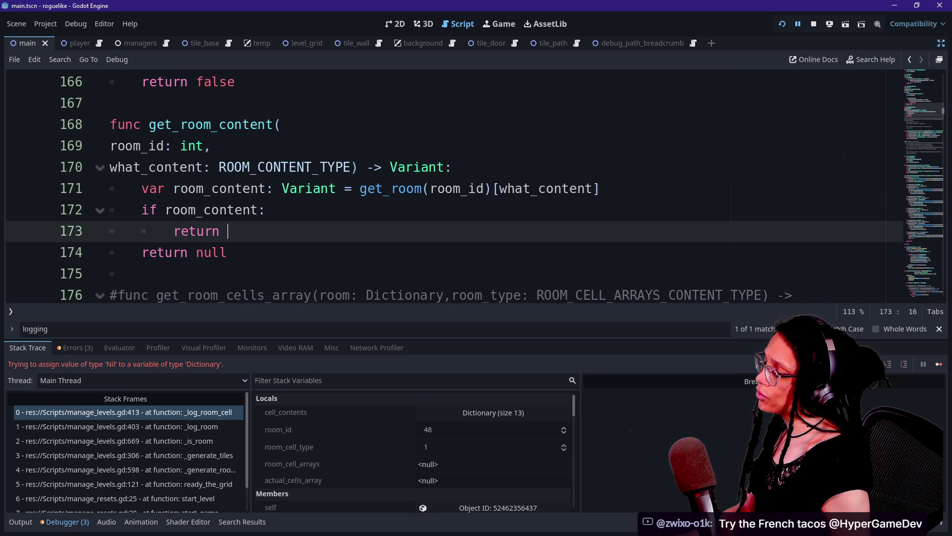
pyautogui.write('{')
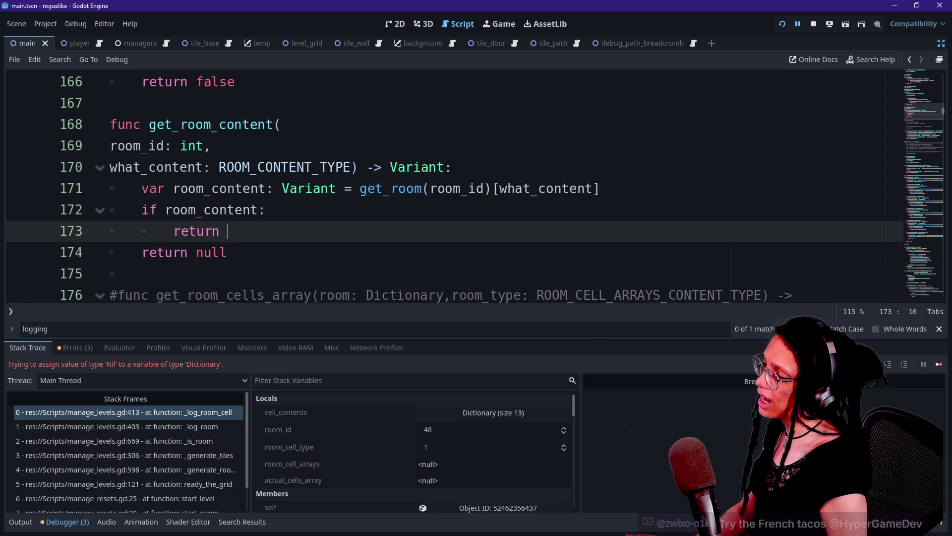
pyautogui.click(227, 253)
pyautogui.press('BackSpace')
pyautogui.press('BackSpace')
pyautogui.press('BackSpace')
pyautogui.write('P{')
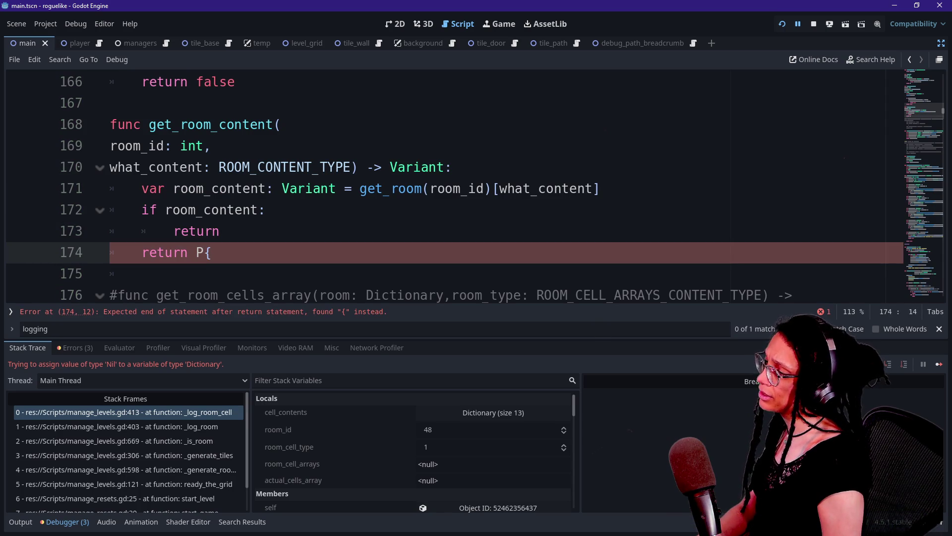
pyautogui.hotkey('ctrl', 'z')
pyautogui.hotkey('ctrl', 'z')
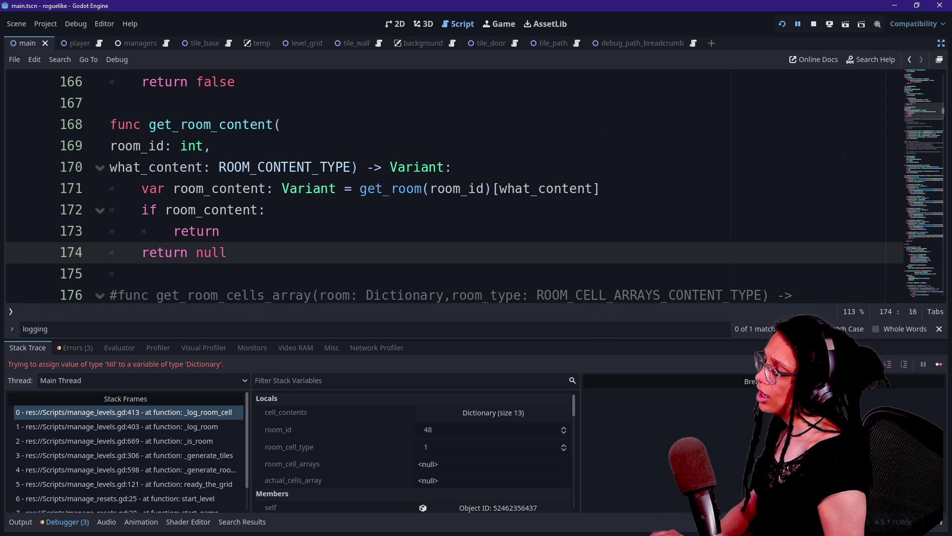
pyautogui.click(239, 231)
pyautogui.write('{')
pyautogui.press('BackSpace')
pyautogui.hotkey('shift', 'Up')
pyautogui.hotkey('shift', 'Up')
pyautogui.hotkey('shift', 'Up')
pyautogui.hotkey('shift', 'Down')
pyautogui.hotkey('shift', 'Down')
pyautogui.hotkey('shift', 'Down')
pyautogui.press('Down')
pyautogui.press('End')
pyautogui.hotkey('shift', 'Up')
pyautogui.hotkey('shift', 'Up')
pyautogui.hotkey('shift', 'Up')
pyautogui.hotkey('shift', 'Up')
pyautogui.press('Down')
pyautogui.press('Down')
pyautogui.press('Down')
pyautogui.hotkey('shift', 'Up')
pyautogui.hotkey('shift', 'Up')
pyautogui.hotkey('shift', 'Up')
pyautogui.press('Up')
pyautogui.press('Up')
pyautogui.press('Up')
pyautogui.hotkey('shift', 'Down')
pyautogui.hotkey('shift', 'Down')
pyautogui.hotkey('shift', 'Down')
pyautogui.press('Right')
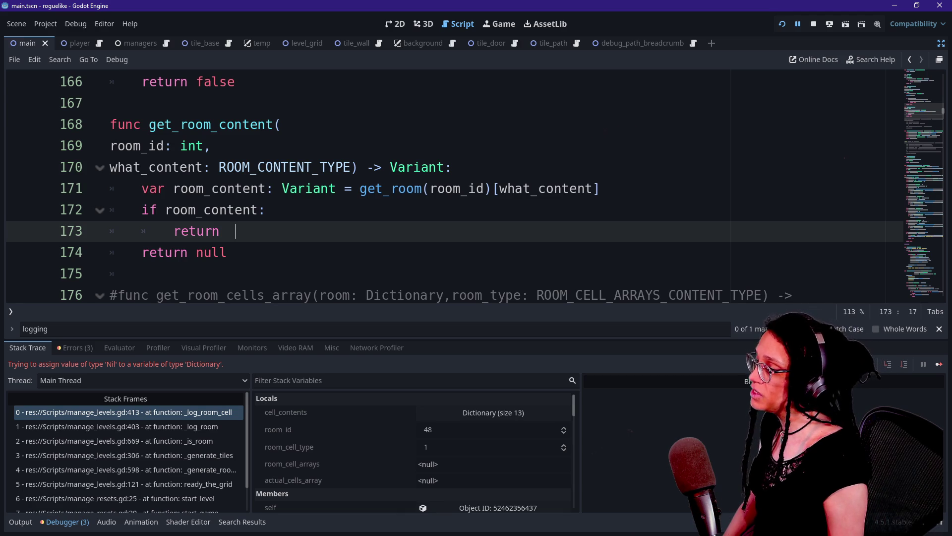
pyautogui.click(227, 253)
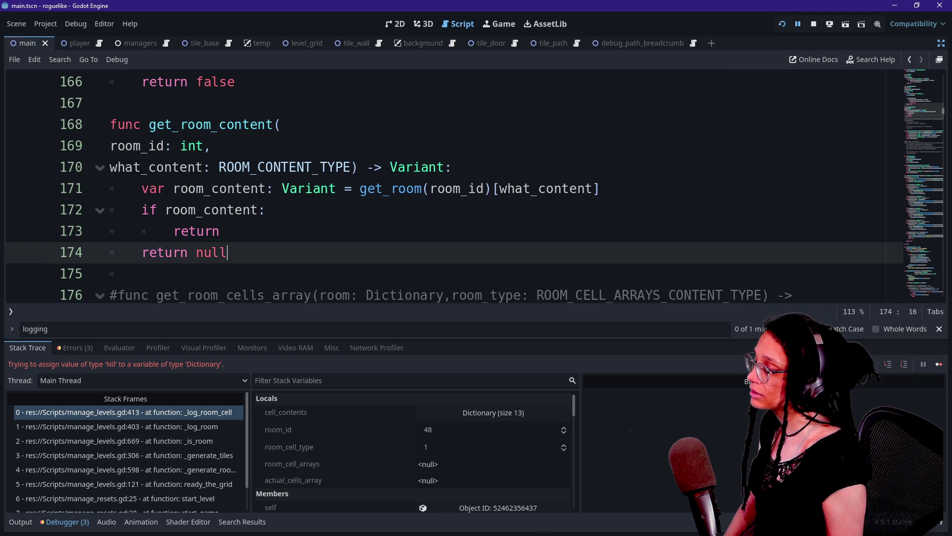
pyautogui.click(236, 232)
pyautogui.moveTo(540, 191)
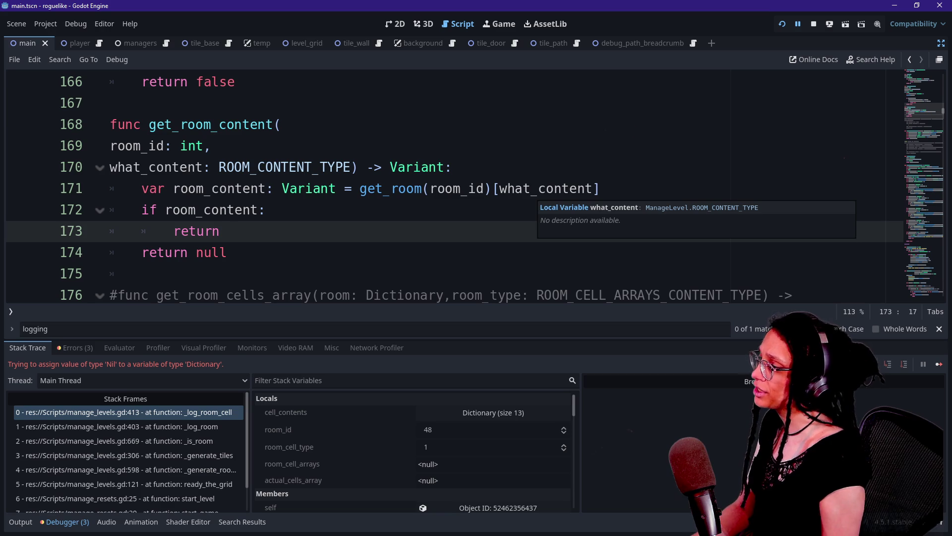
pyautogui.write('room')
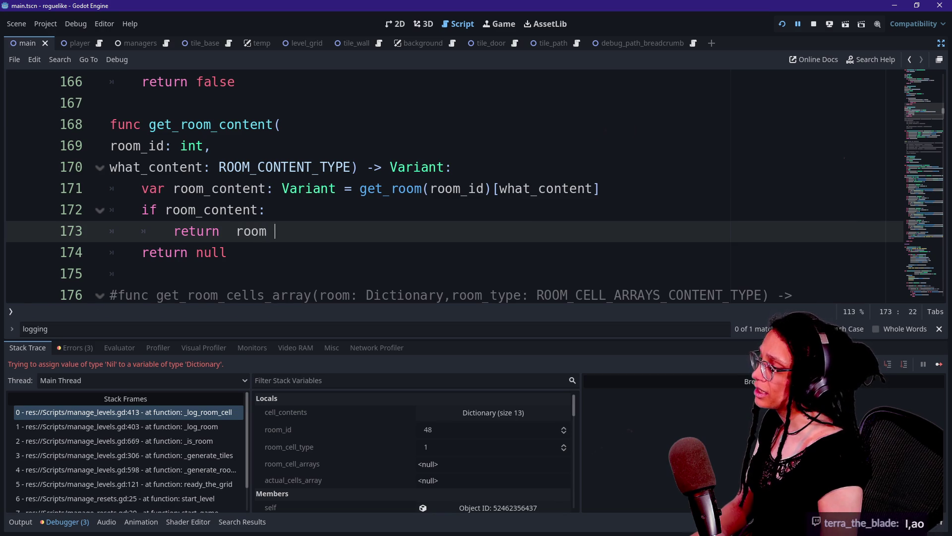
pyautogui.press('BackSpace')
pyautogui.press('BackSpace')
pyautogui.press('BackSpace')
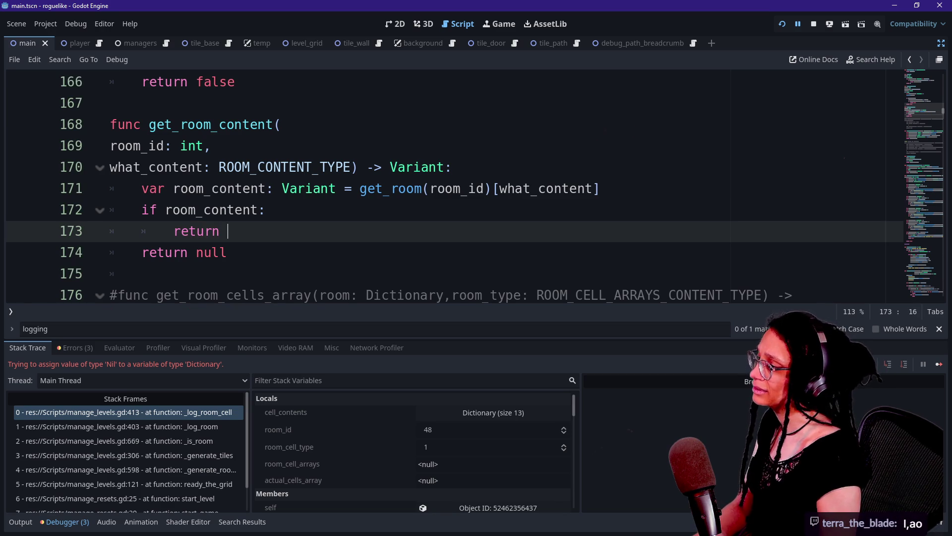
pyautogui.click(224, 426)
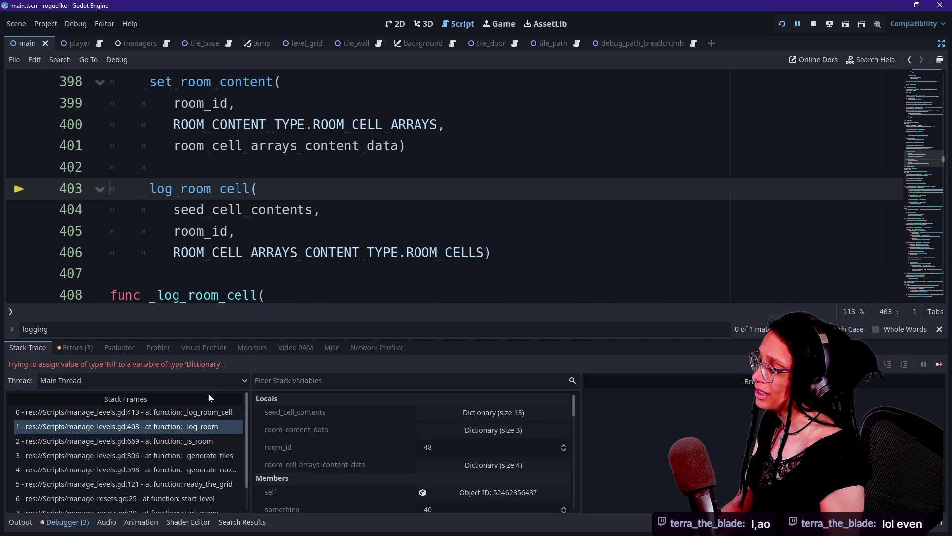
pyautogui.click(208, 415)
pyautogui.moveTo(349, 188)
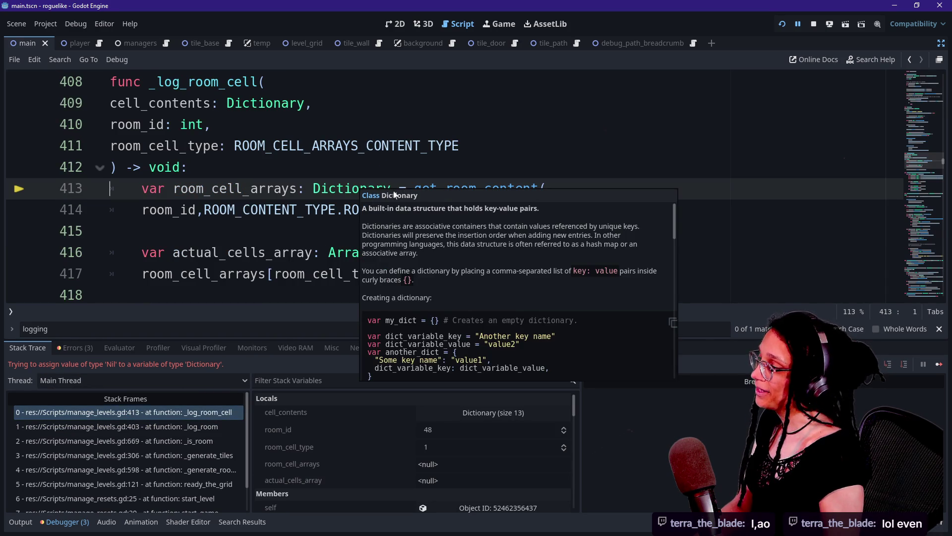
pyautogui.click(304, 189)
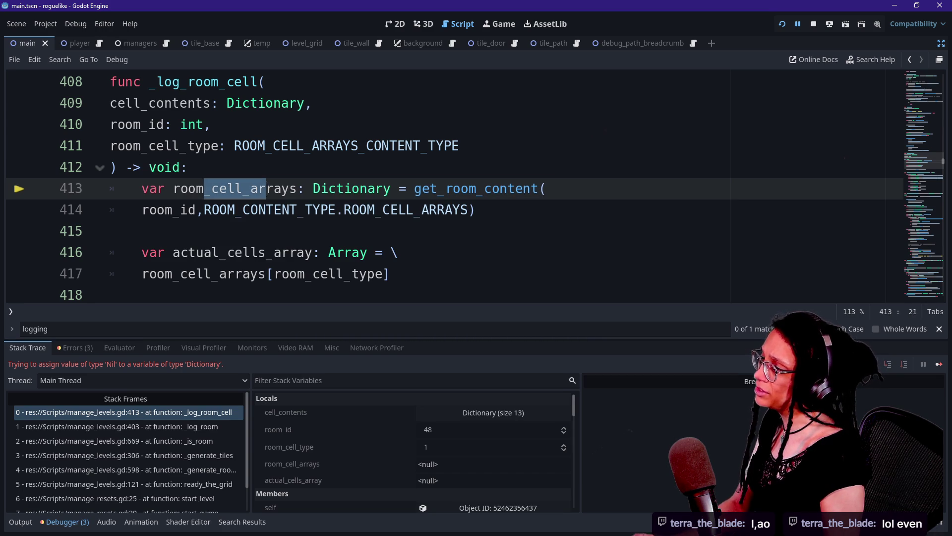
pyautogui.click(359, 210)
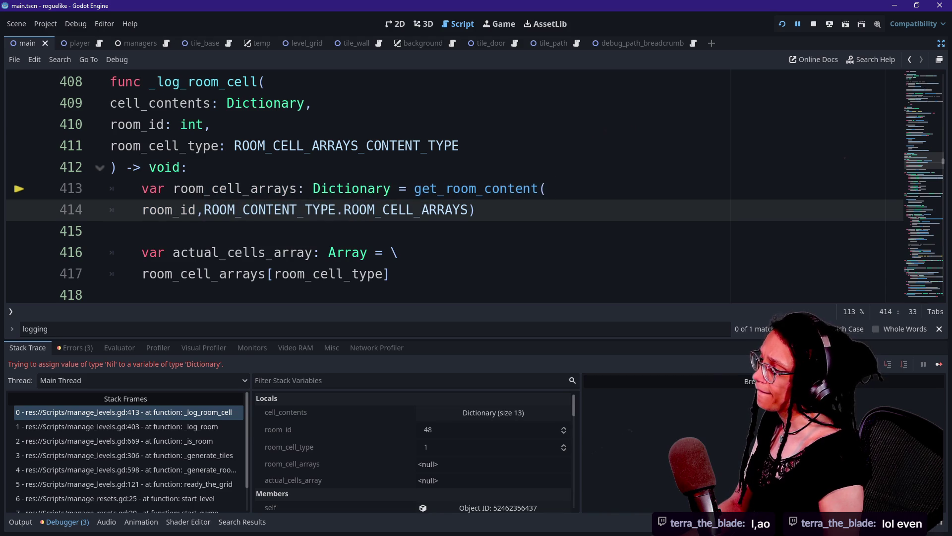
pyautogui.click(352, 188)
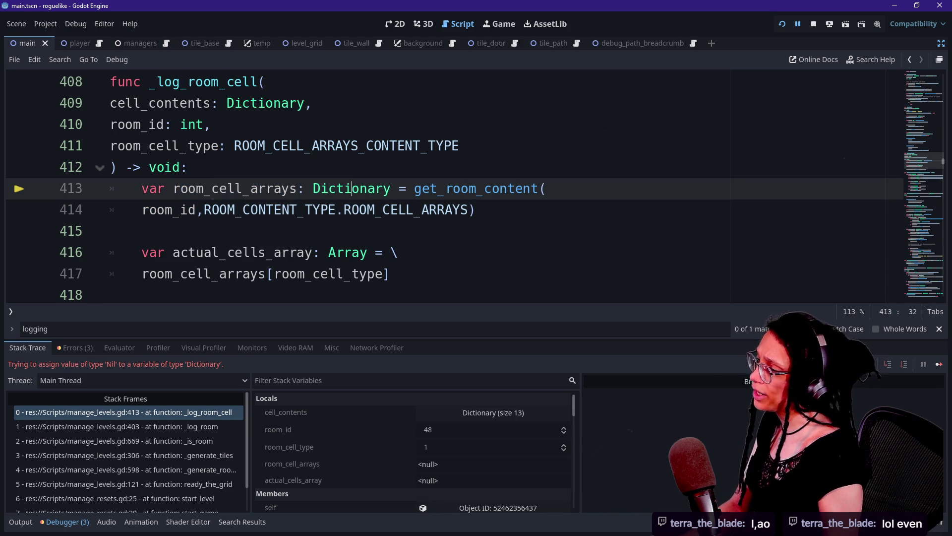
pyautogui.click(415, 188)
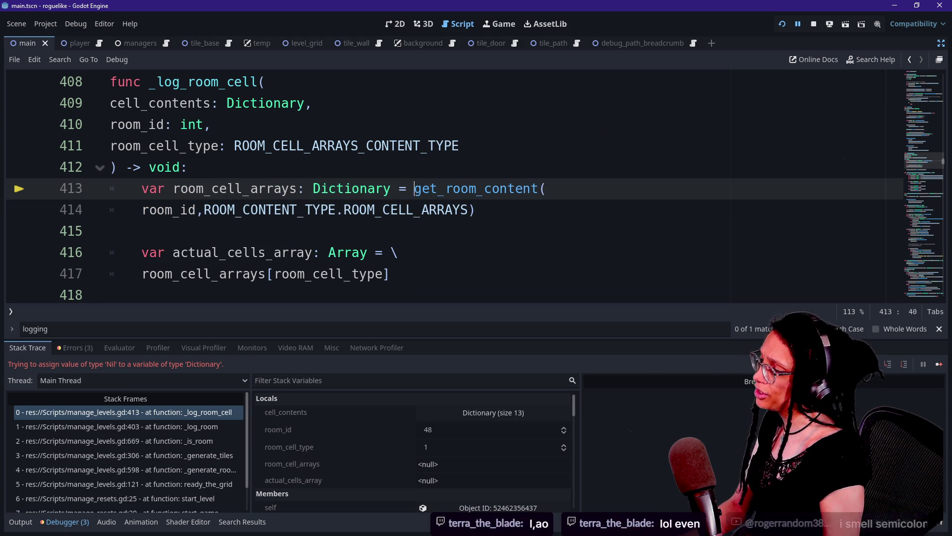
pyautogui.moveTo(414, 188); pyautogui.dragTo(539, 189)
pyautogui.click(538, 188)
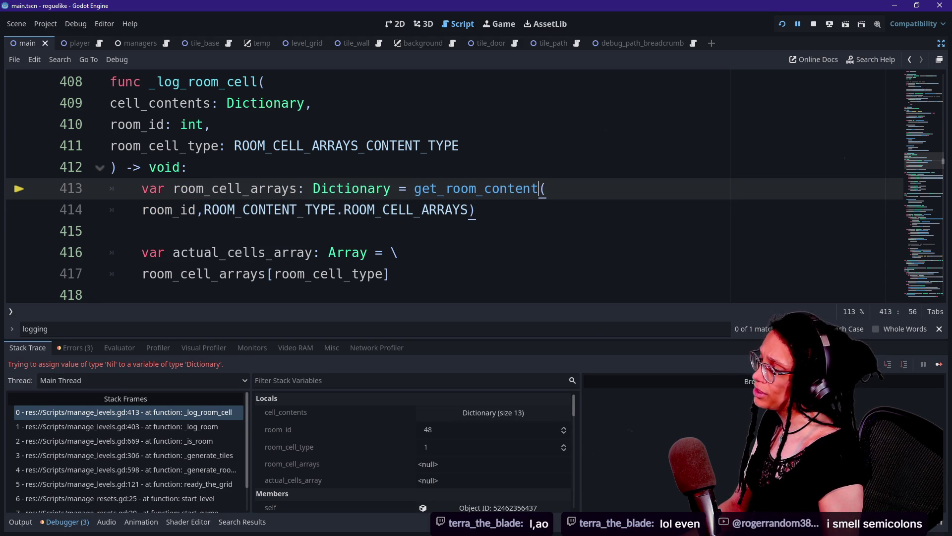
pyautogui.moveTo(164, 210)
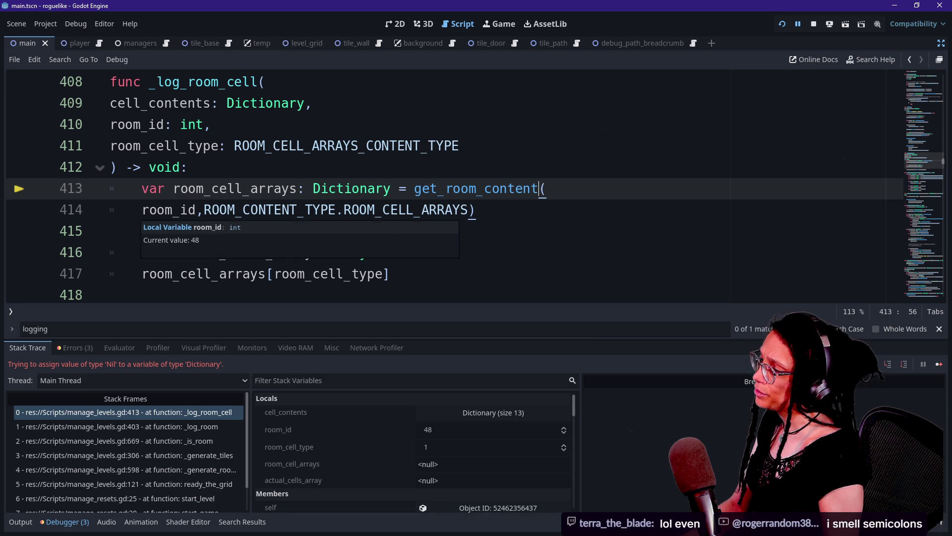
pyautogui.click(227, 210)
pyautogui.moveTo(227, 210); pyautogui.dragTo(415, 210)
pyautogui.click(421, 210)
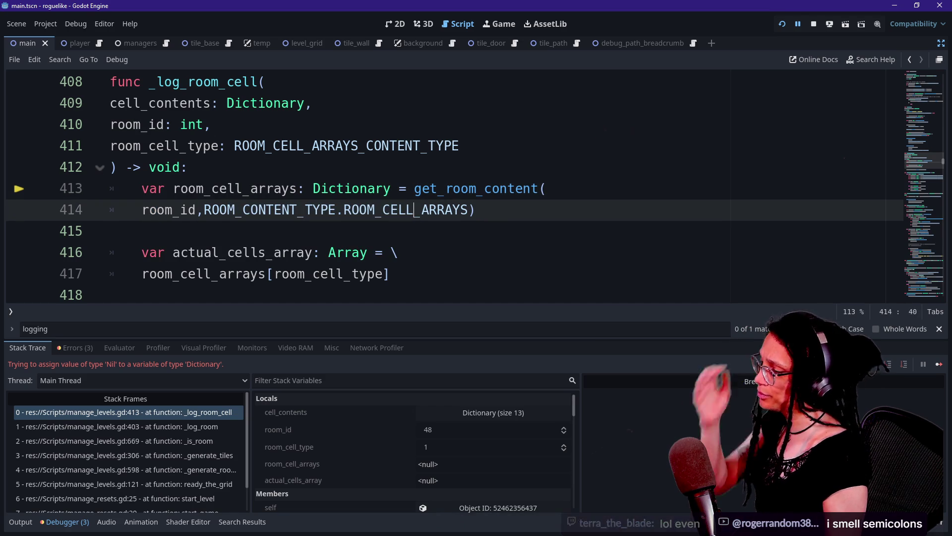
pyautogui.keyDown('ctrl'); pyautogui.click(474, 189); pyautogui.keyUp('ctrl')
pyautogui.scroll(-1, 446, 248)
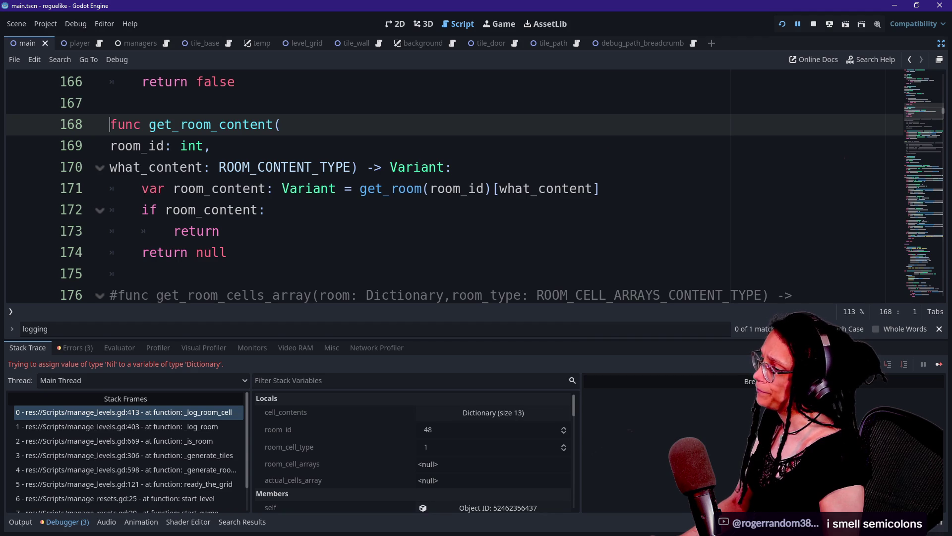
# Inspect the room_content declaration on line 171 and its get_room call and what_content index.
pyautogui.moveTo(298, 188); pyautogui.dragTo(173, 188)
pyautogui.click(297, 188)
pyautogui.click(431, 189)
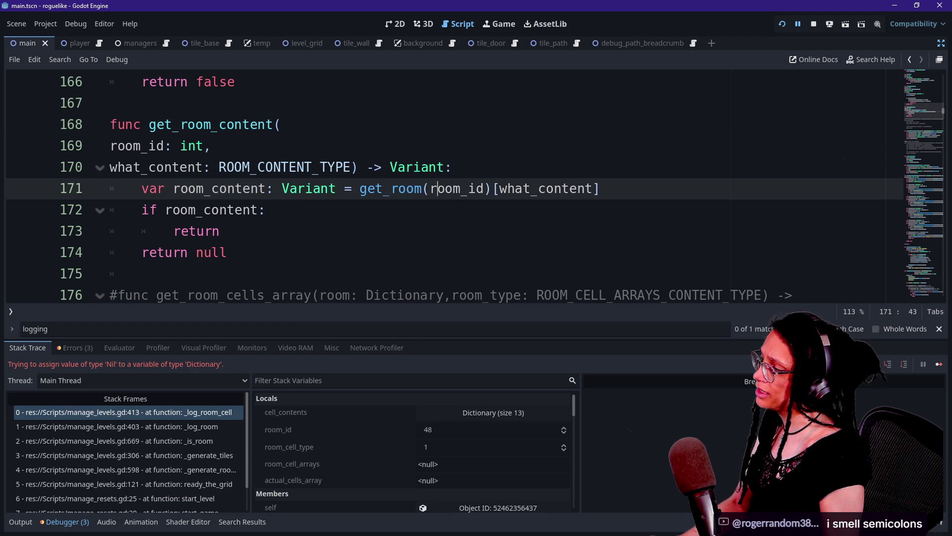
pyautogui.click(266, 209)
pyautogui.click(521, 189)
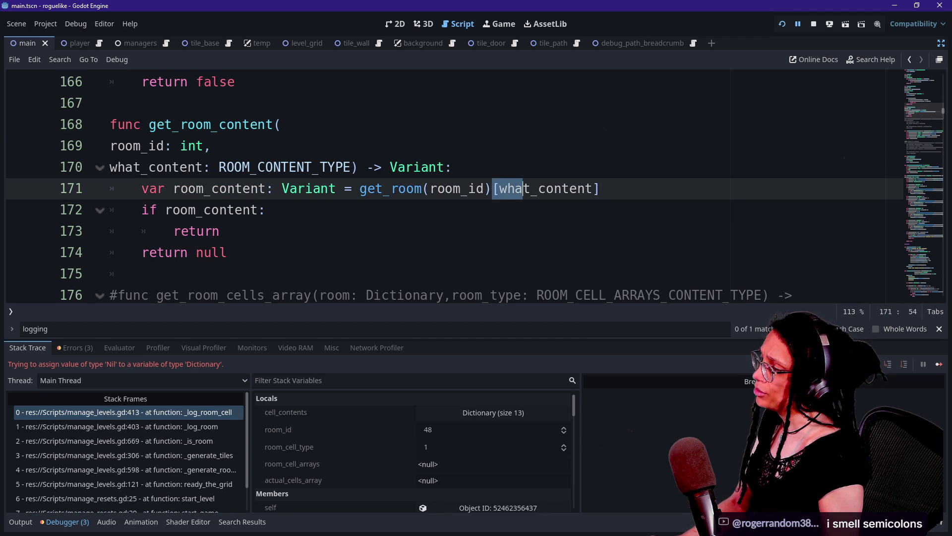
pyautogui.click(266, 210)
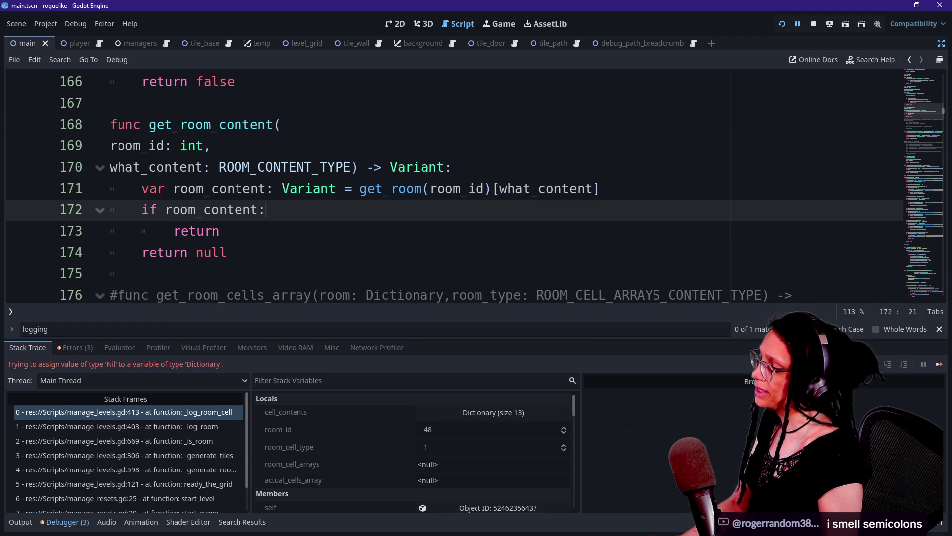
# Make line 173 'return room_content', save the script, and rerun the game.
pyautogui.click(229, 231)
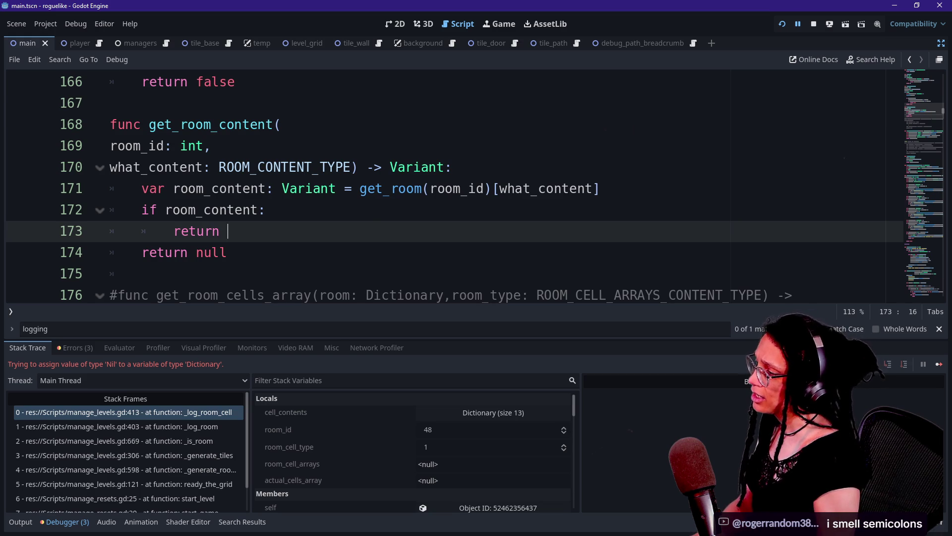
pyautogui.write('room_conten')
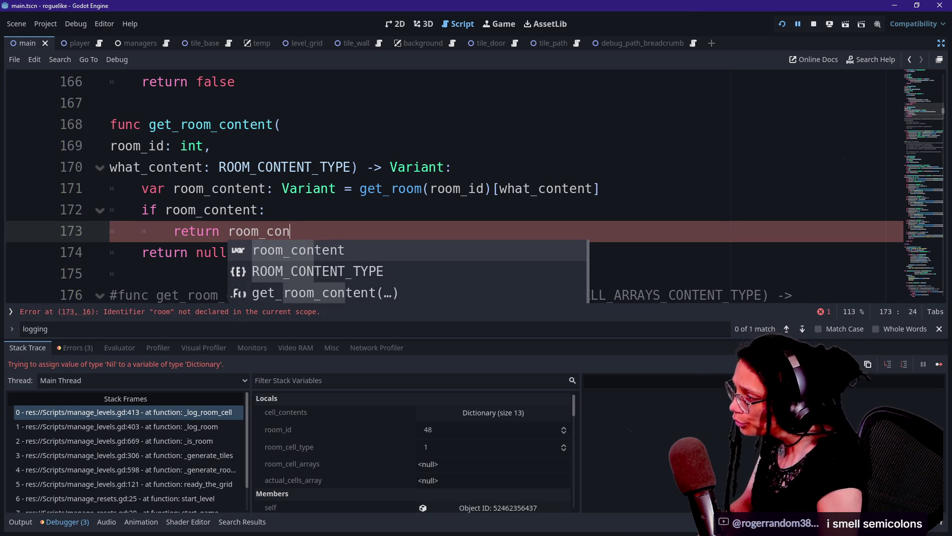
pyautogui.press('Return')
pyautogui.press('Up')
pyautogui.press('Up')
pyautogui.press('Down')
pyautogui.press('Down')
pyautogui.press('Down')
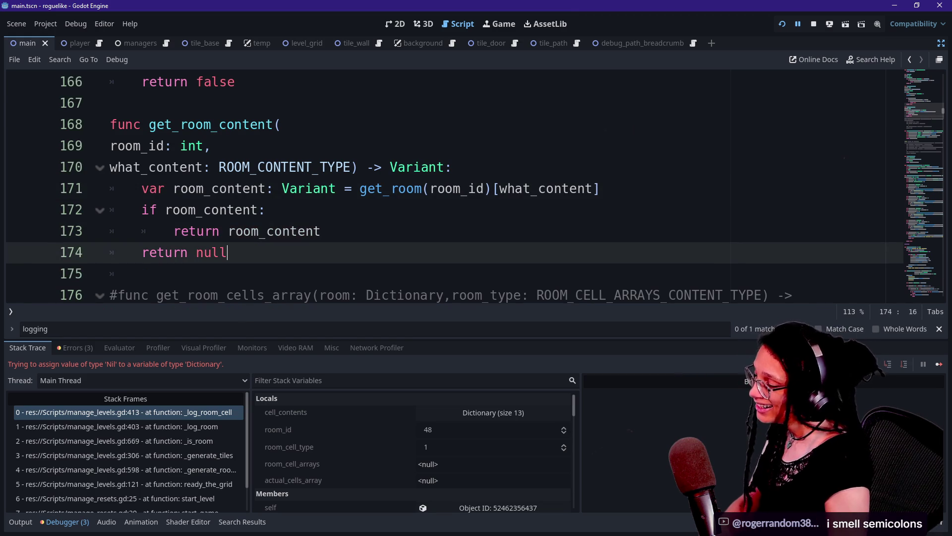
pyautogui.hotkey('ctrl', 's')
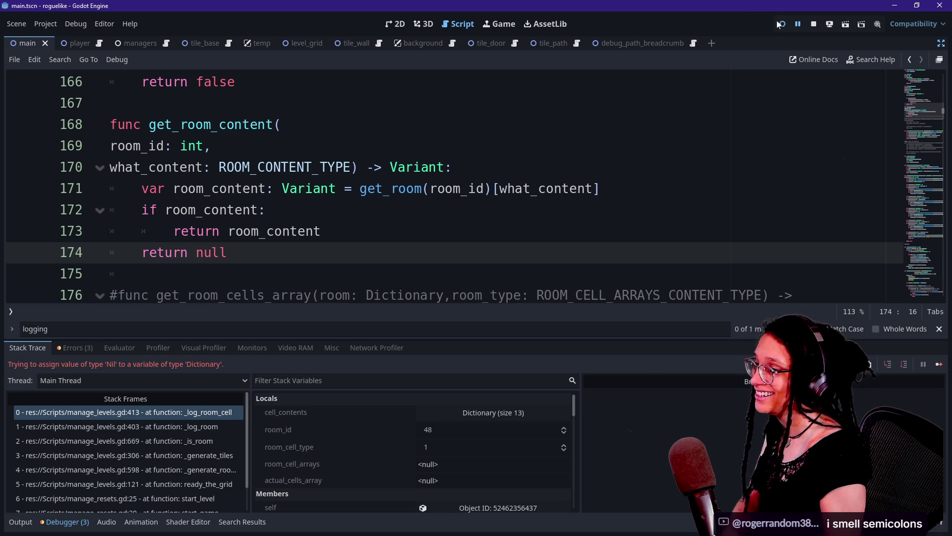
pyautogui.click(781, 25)
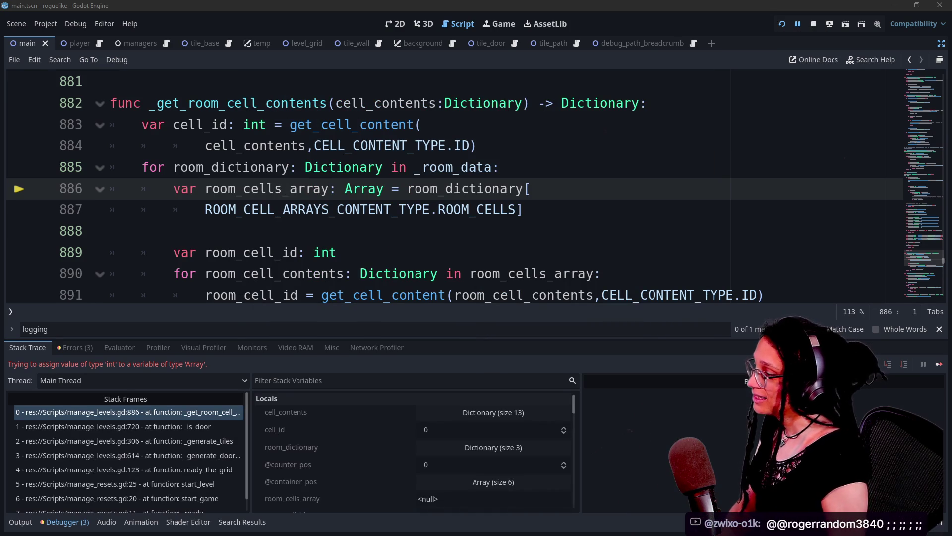
# Select the _is_door stack frame and inspect its null room_cell_contents declaration.
pyautogui.moveTo(278, 254)
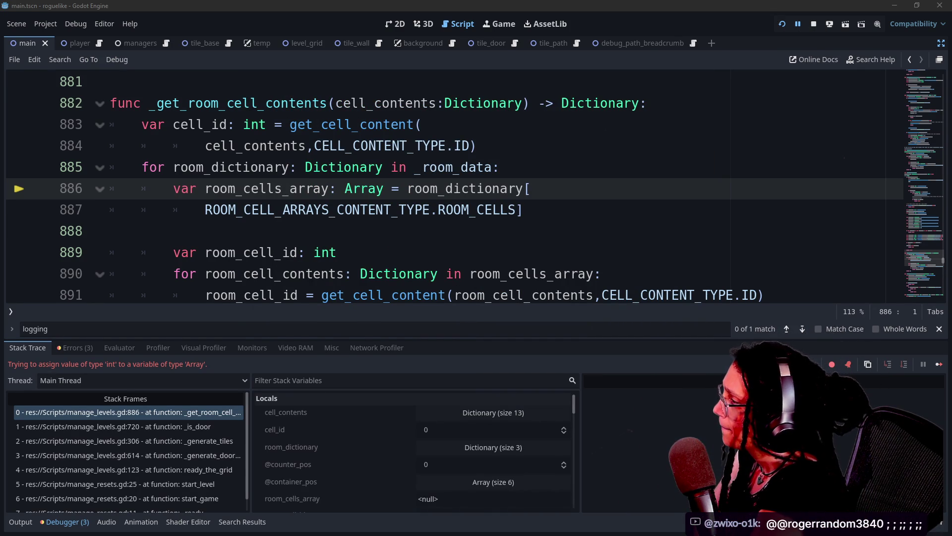
pyautogui.click(194, 428)
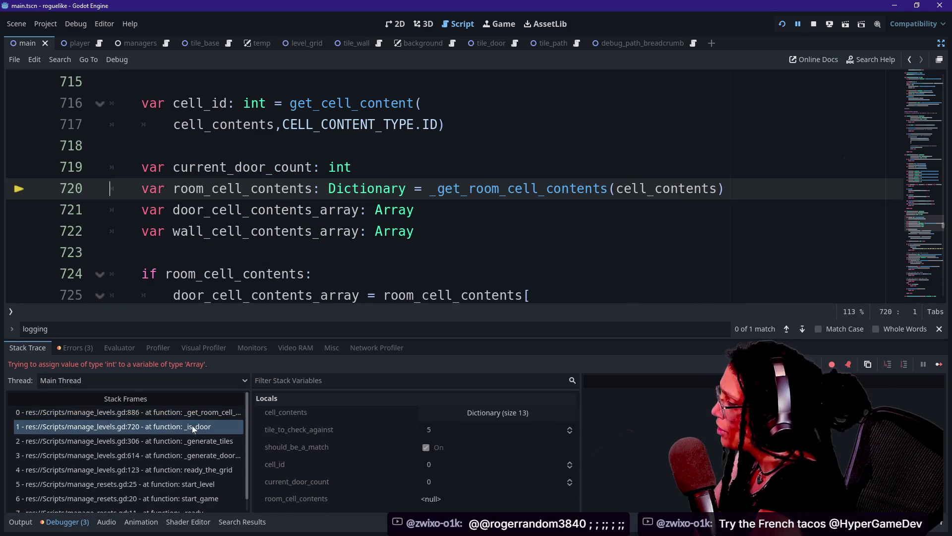
pyautogui.moveTo(287, 194)
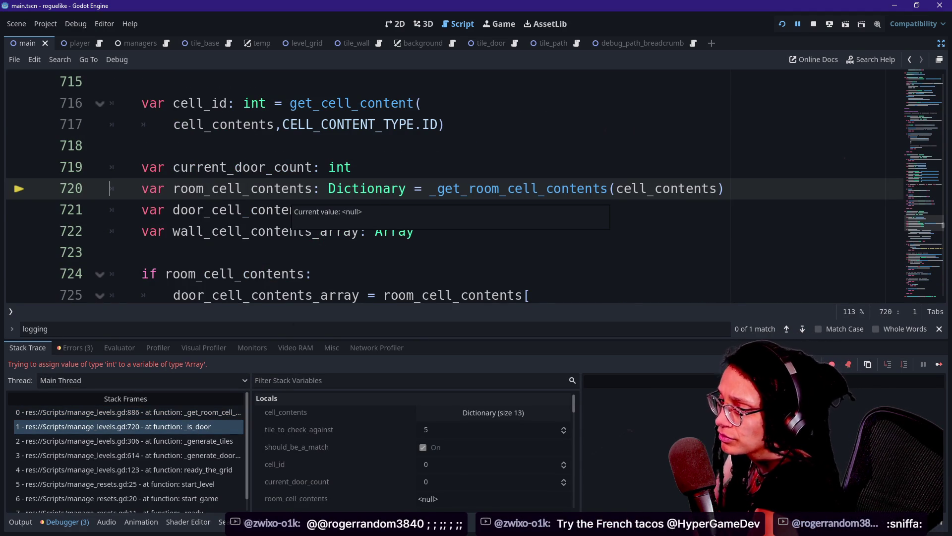
pyautogui.click(110, 146)
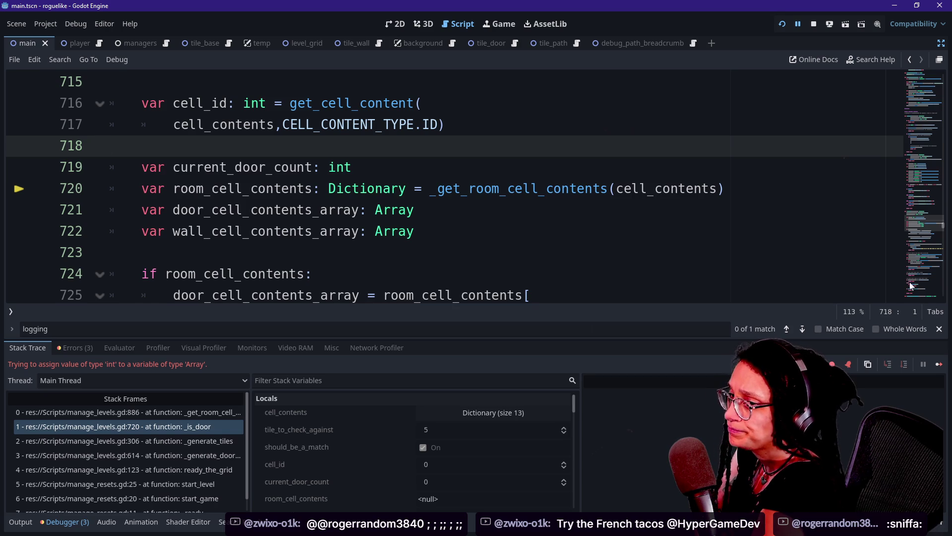
pyautogui.click(198, 252)
pyautogui.click(445, 124)
pyautogui.click(577, 189)
pyautogui.click(199, 252)
pyautogui.click(199, 146)
pyautogui.click(445, 124)
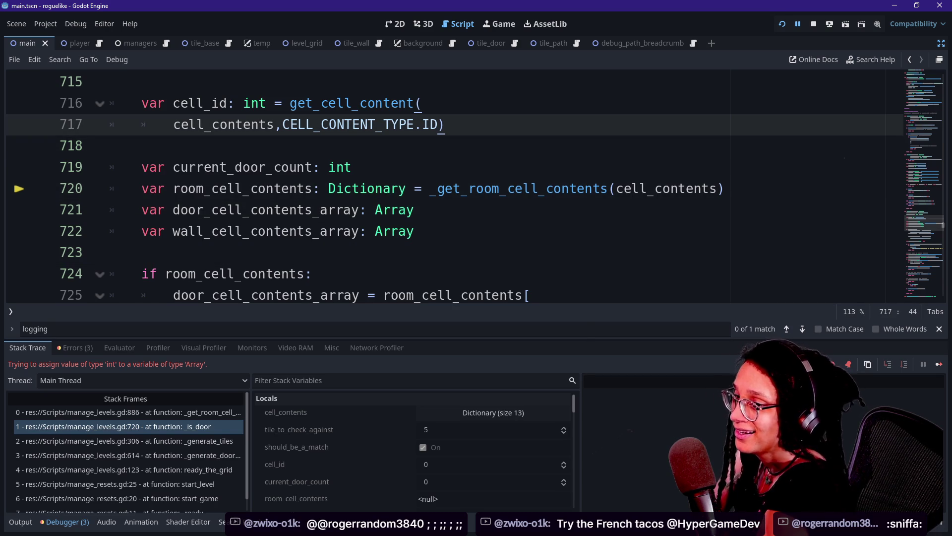
# Step through the _is_door declaration lines, then search every project file for ';'.
pyautogui.press('Up')
pyautogui.press('Up')
pyautogui.press('Up')
pyautogui.press('Down')
pyautogui.press('Down')
pyautogui.press('Down')
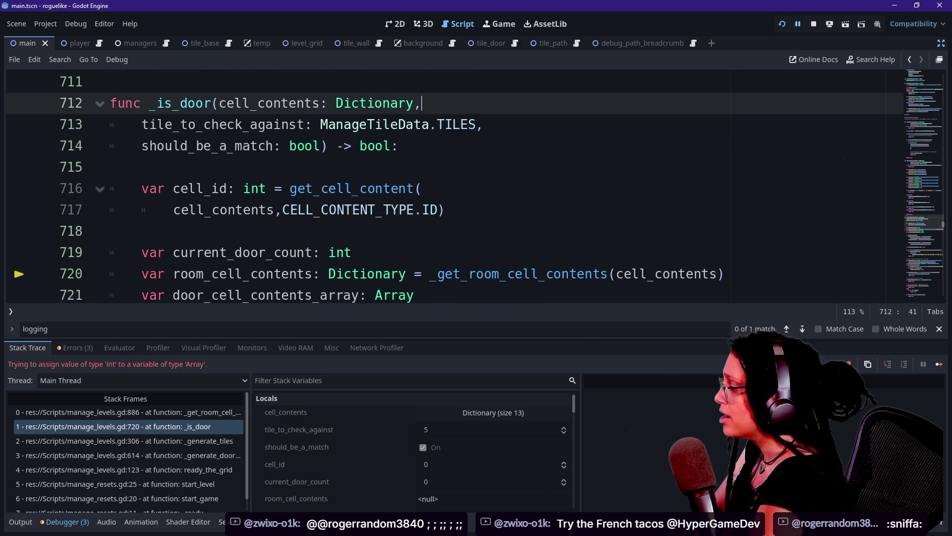
pyautogui.press('Down')
pyautogui.press('Down')
pyautogui.press('Down')
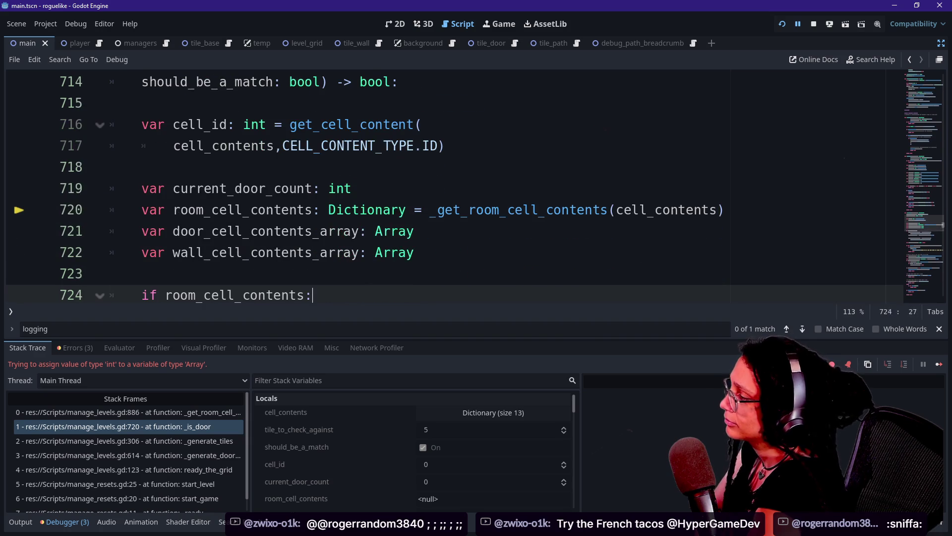
pyautogui.press('Up')
pyautogui.press('Up')
pyautogui.press('End')
pyautogui.press('Up')
pyautogui.press('Up')
pyautogui.press('Up')
pyautogui.press('Down')
pyautogui.press('Down')
pyautogui.press('Down')
pyautogui.press('Down')
pyautogui.press('Down')
pyautogui.press('End')
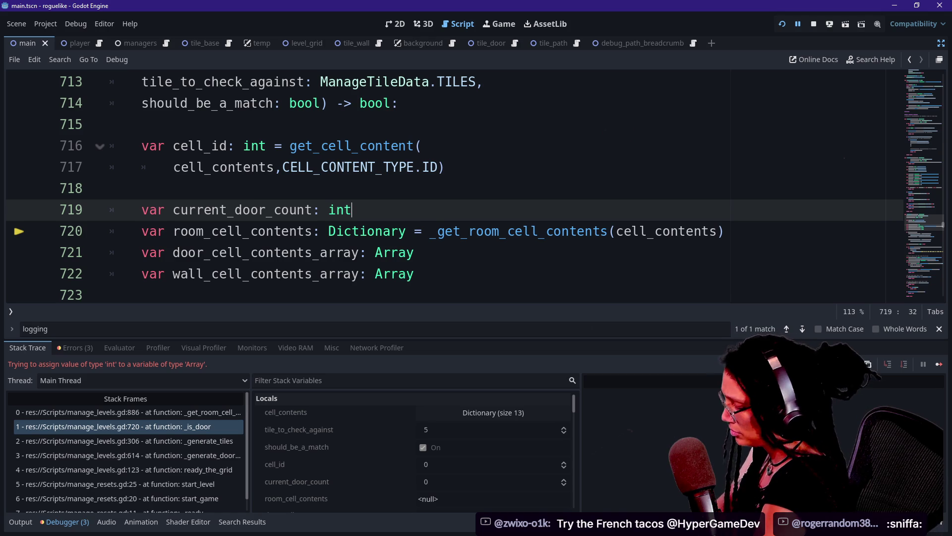
pyautogui.hotkey('ctrl', 'shift', 'f')
pyautogui.press('Return')
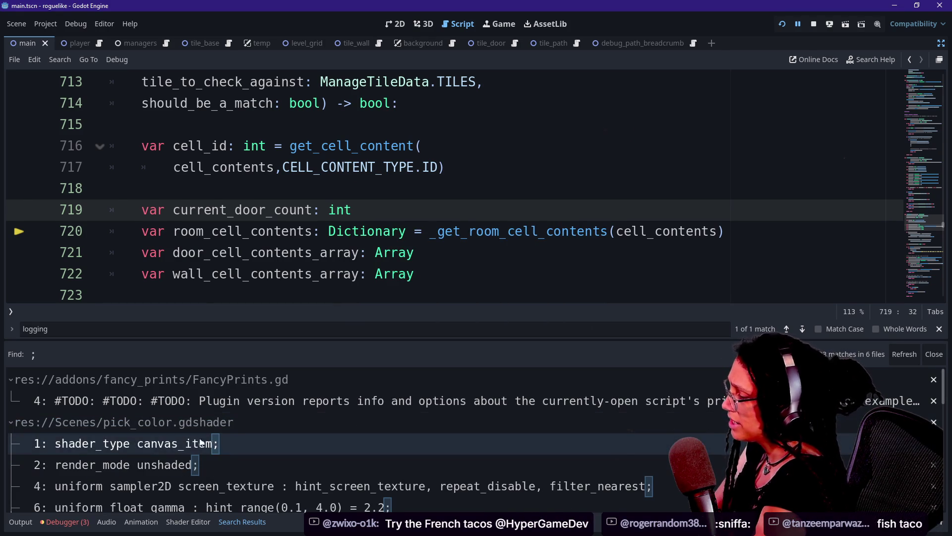
# Add semicolons after lines 719 and 720 of _is_door, then remove them.
pyautogui.scroll(-10, 212, 439)
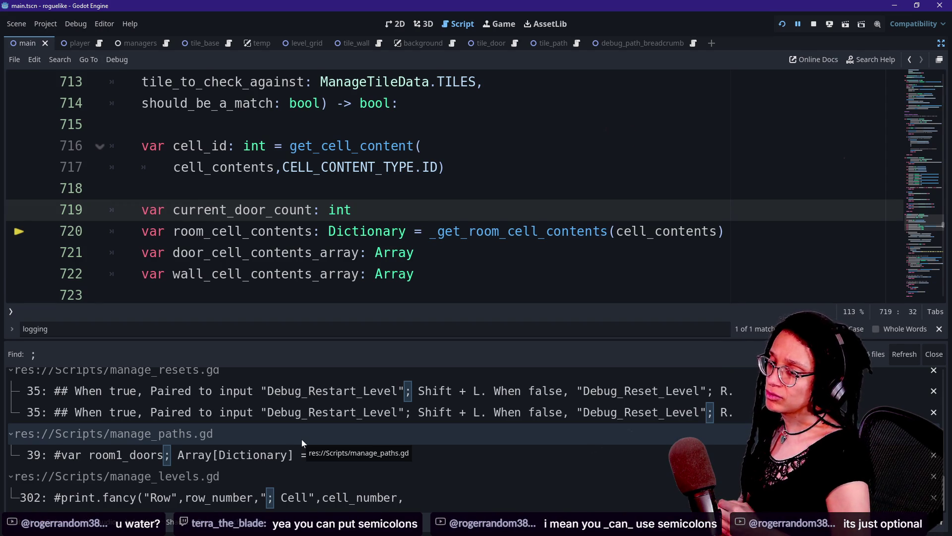
pyautogui.write(';')
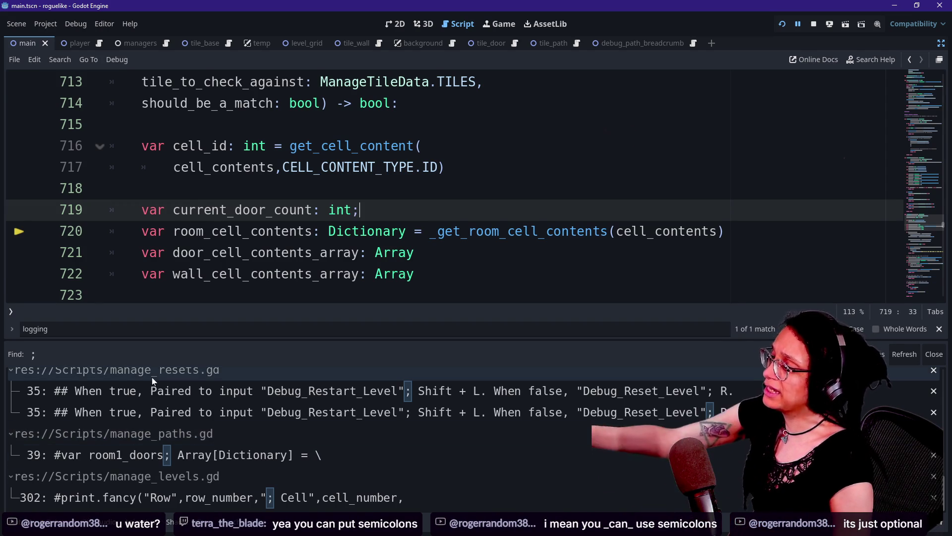
pyautogui.click(724, 231)
pyautogui.write(';')
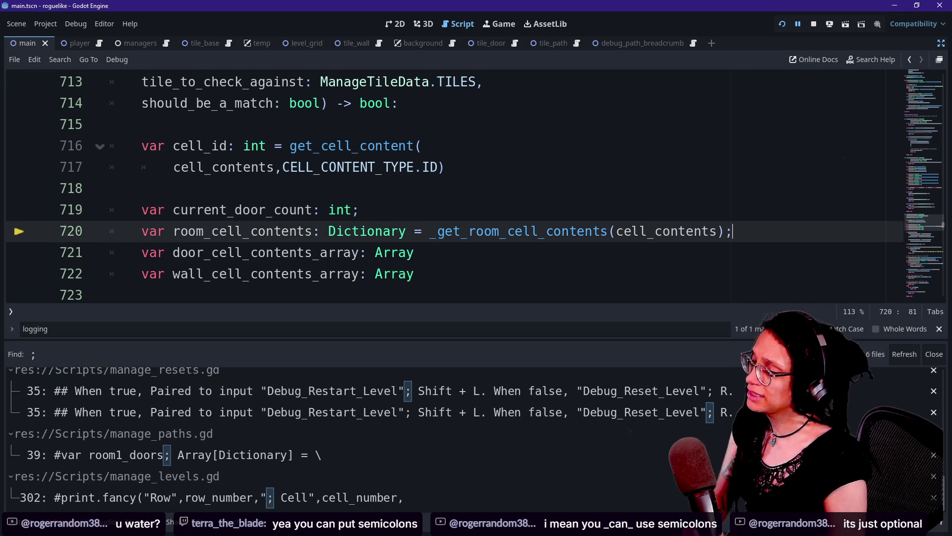
pyautogui.press('BackSpace')
pyautogui.press('Up')
pyautogui.press('Up')
pyautogui.press('Up')
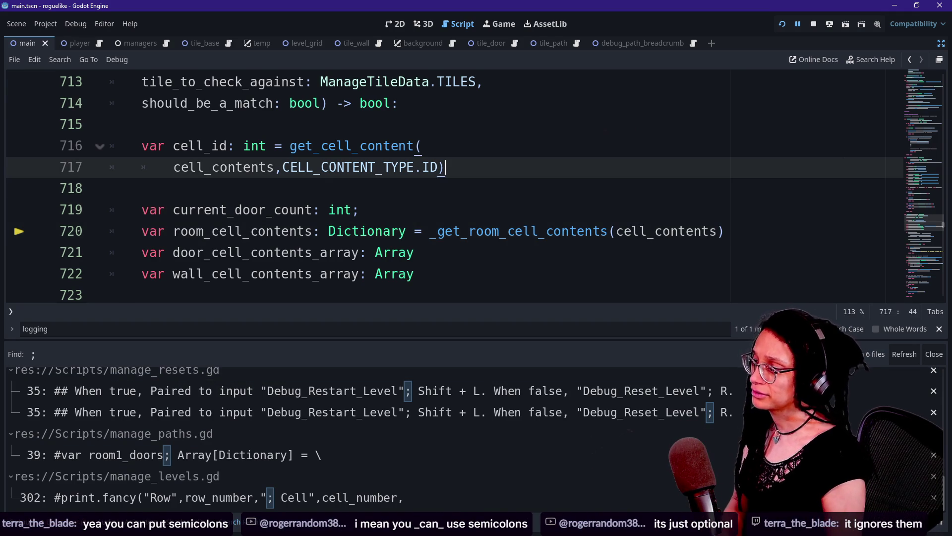
pyautogui.press('Down')
pyautogui.press('Down')
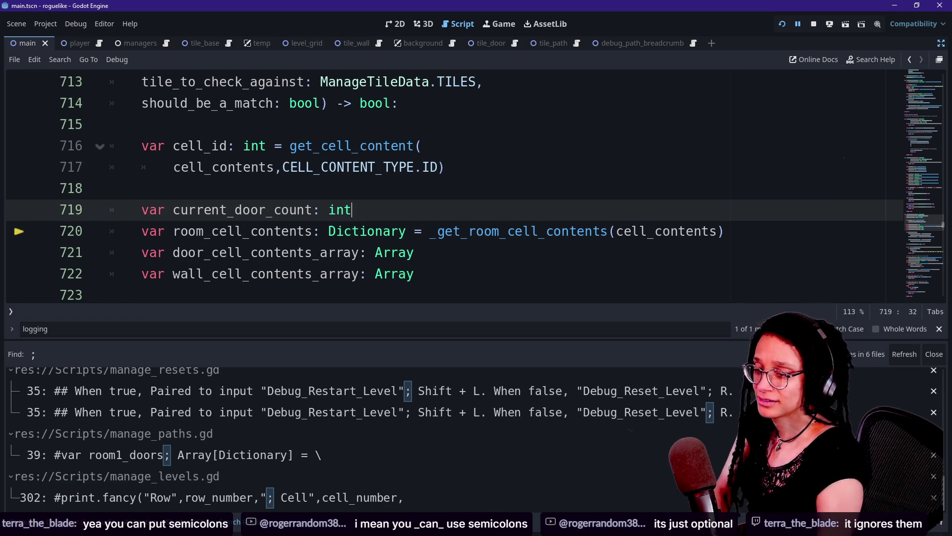
pyautogui.press('Up')
pyautogui.press('Down')
pyautogui.press('Down')
pyautogui.press('Down')
pyautogui.press('End')
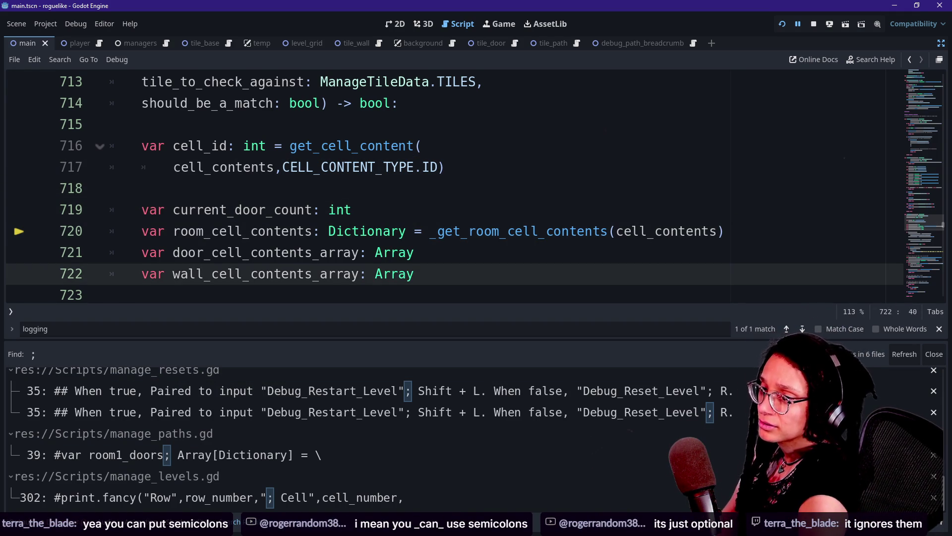
pyautogui.press('Up')
pyautogui.press('Up')
pyautogui.press('Up')
pyautogui.press('Down')
pyautogui.press('Down')
pyautogui.press('Down')
pyautogui.press('Up')
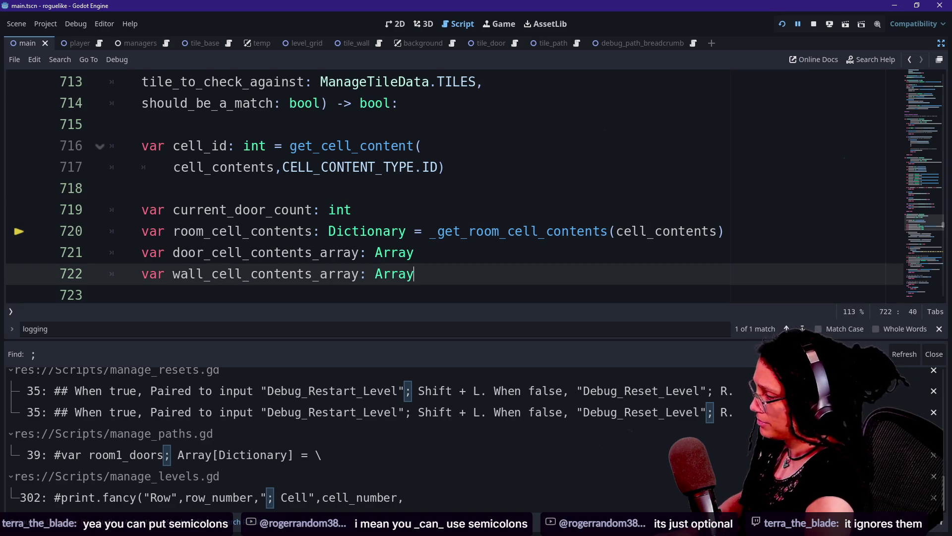
pyautogui.scroll(5, 567, 486)
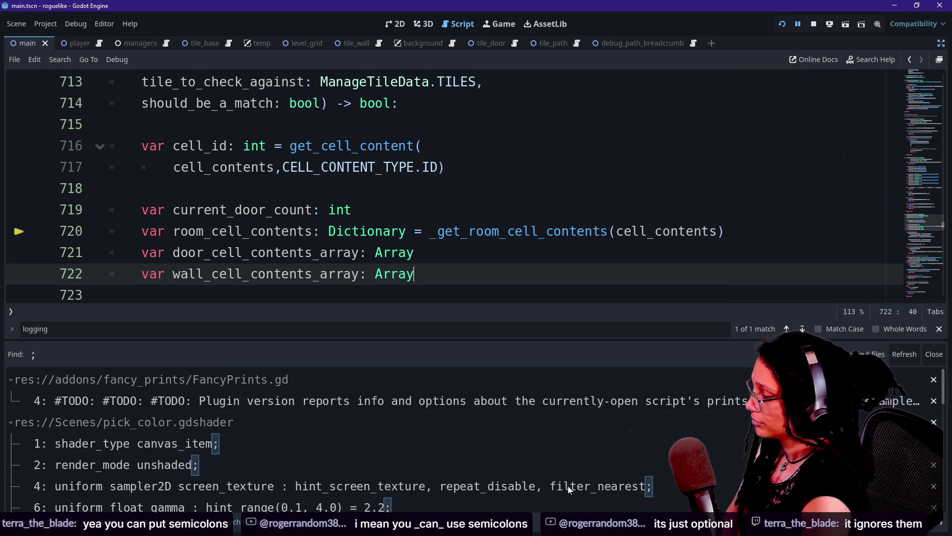
pyautogui.press('Up')
pyautogui.press('Up')
pyautogui.press('Up')
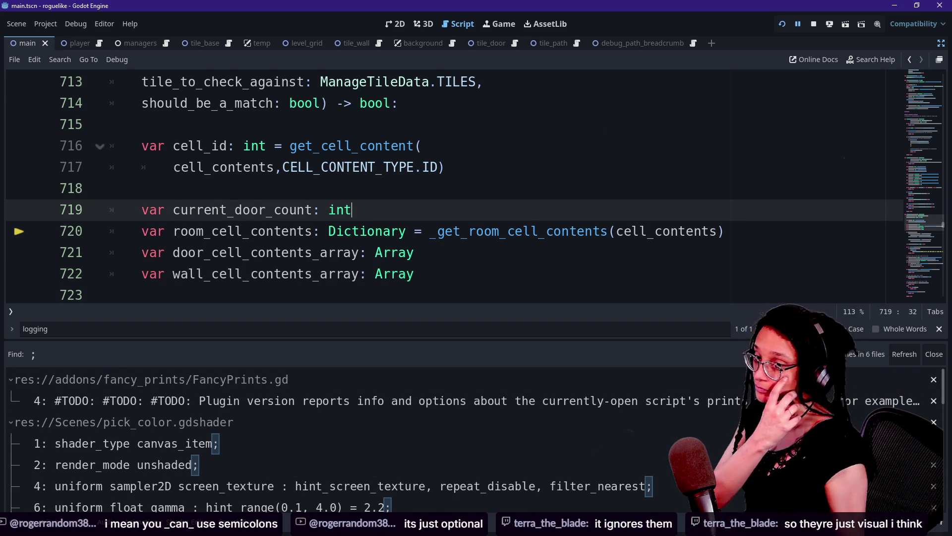
# Close the project search results and bring back the debugger's stack trace and variables.
pyautogui.hotkey('ctrl', 'j')
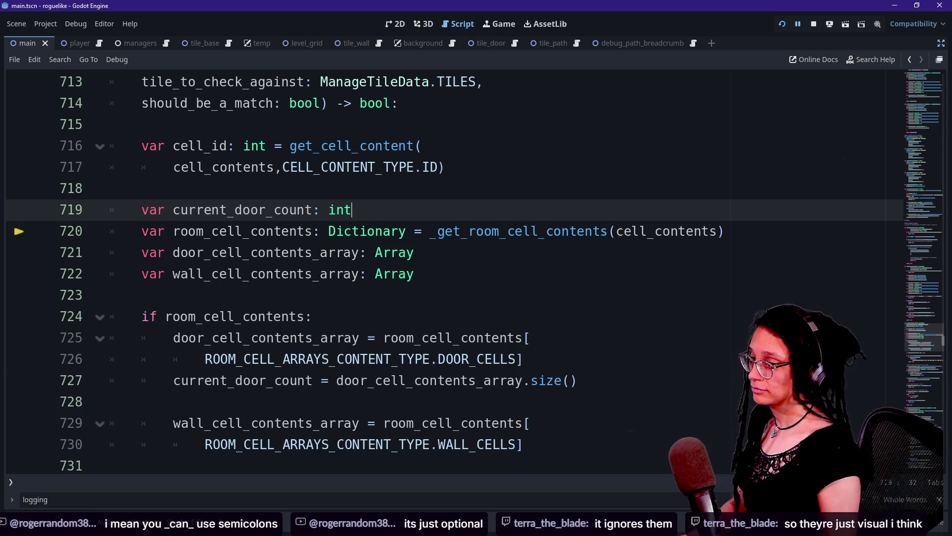
pyautogui.hotkey('shift', 'Up')
pyautogui.hotkey('shift', 'Up')
pyautogui.press('Down')
pyautogui.press('Down')
pyautogui.press('Down')
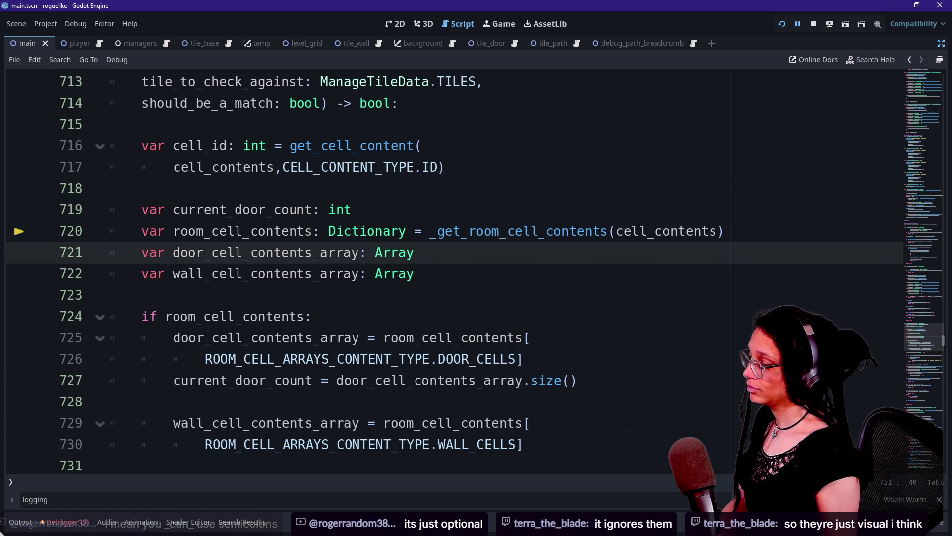
pyautogui.click(79, 518)
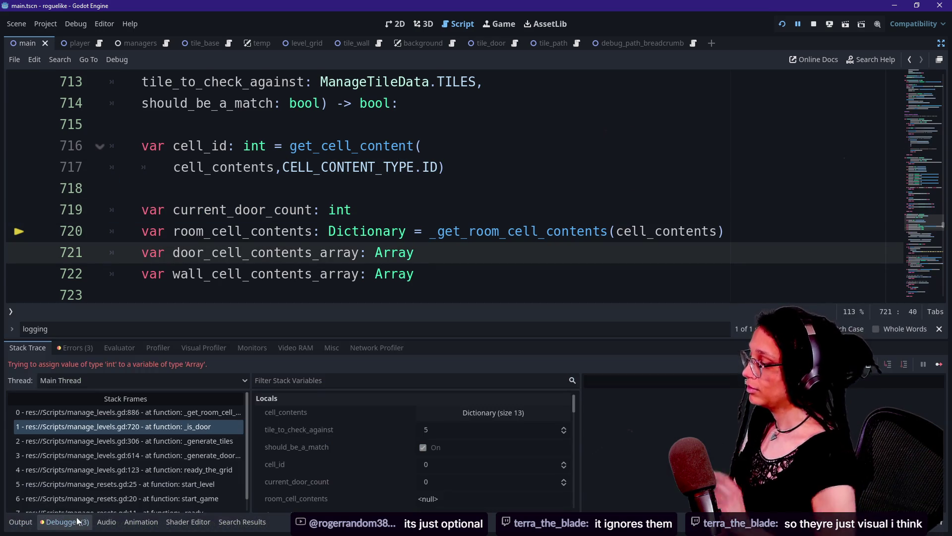
# Check should_be_a_match, reselect the _get_room_cell_contents frame, and switch to Tor Browser.
pyautogui.click(314, 446)
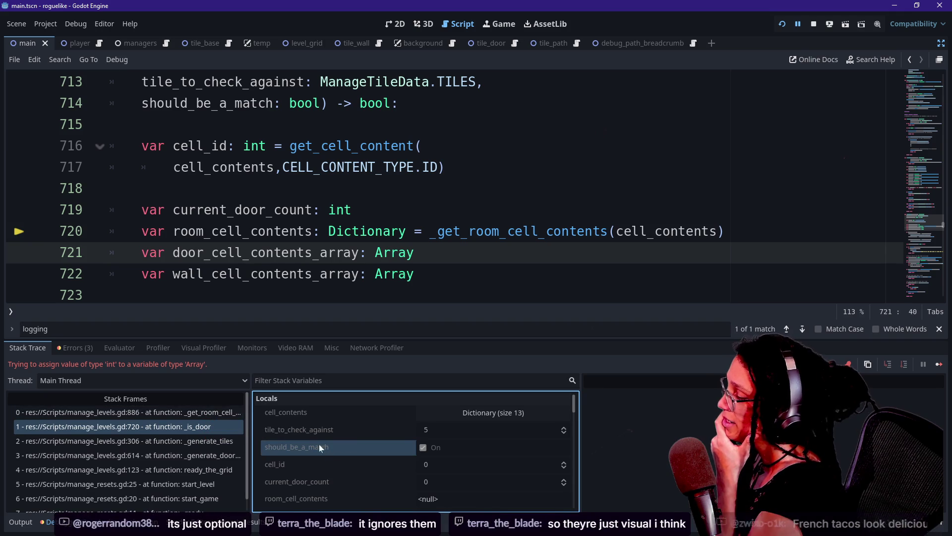
pyautogui.click(233, 413)
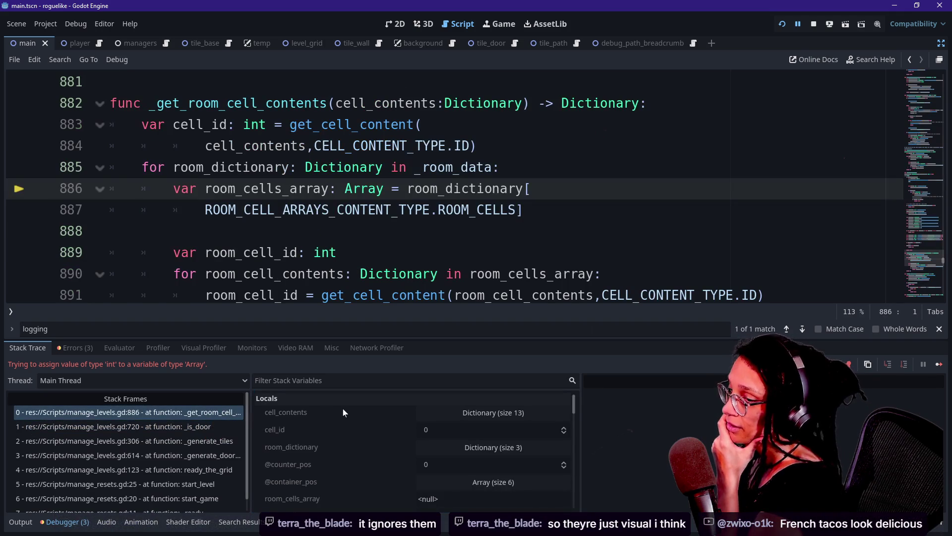
pyautogui.hotkey('alt', 'Tab')
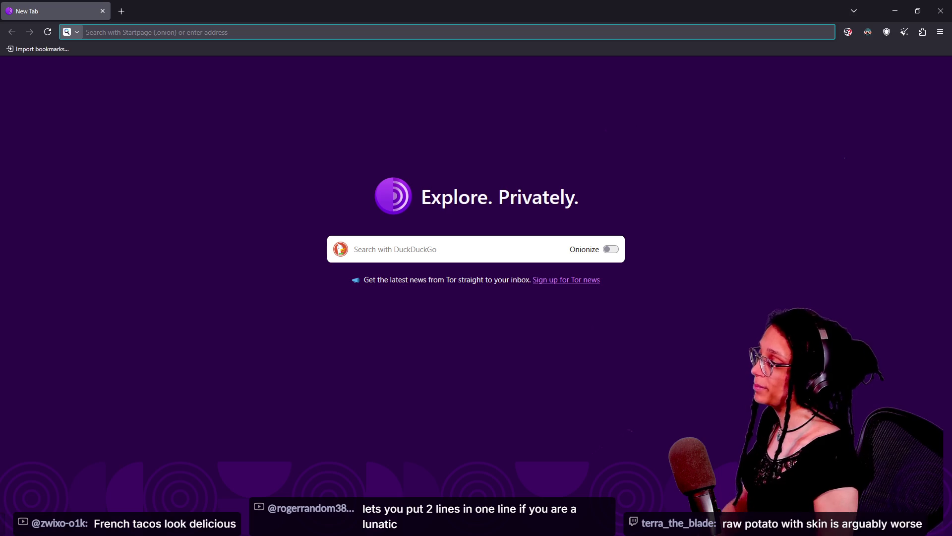
# Search the web for 'french tacos' and show the image results.
pyautogui.press('Down')
pyautogui.press('Escape')
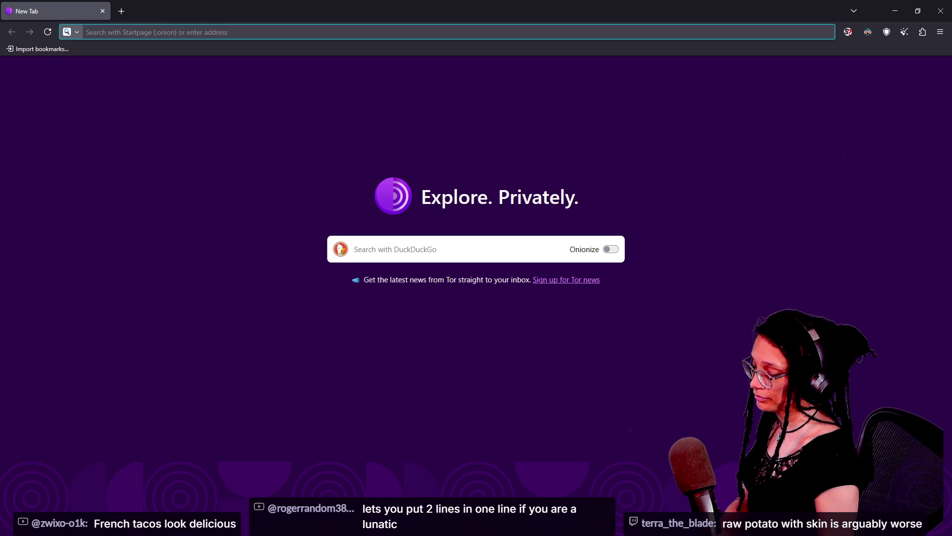
pyautogui.write('french tacos')
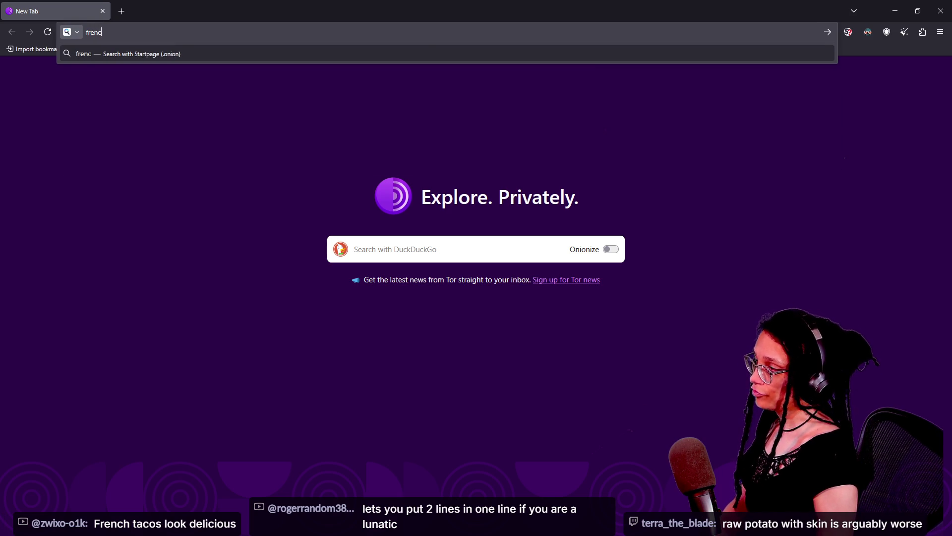
pyautogui.press('Return')
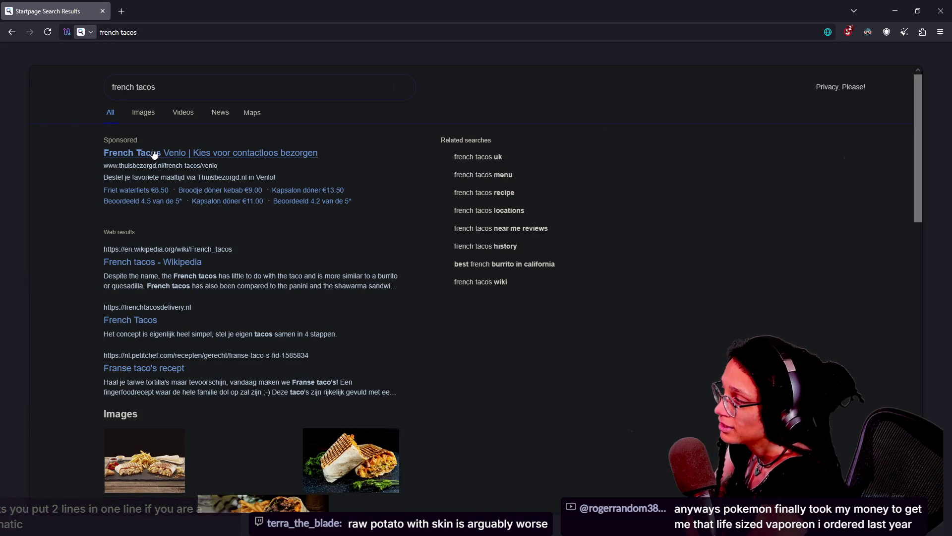
pyautogui.click(149, 113)
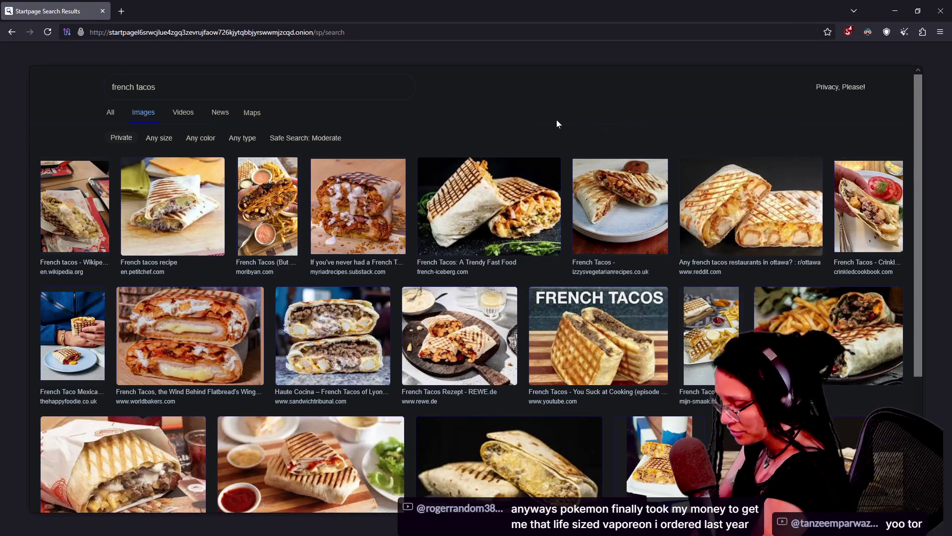
# Zoom in and browse the french tacos images, then return to the paused Godot script.
pyautogui.hotkey('ctrl', '+')
pyautogui.hotkey('ctrl', '+')
pyautogui.hotkey('ctrl', '+')
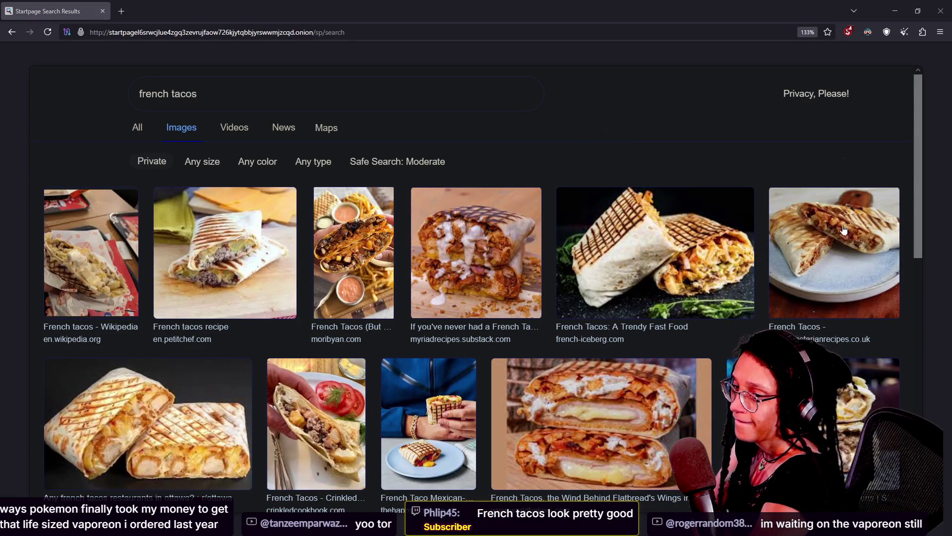
pyautogui.scroll(-2, 915, 182)
pyautogui.scroll(-2, 912, 183)
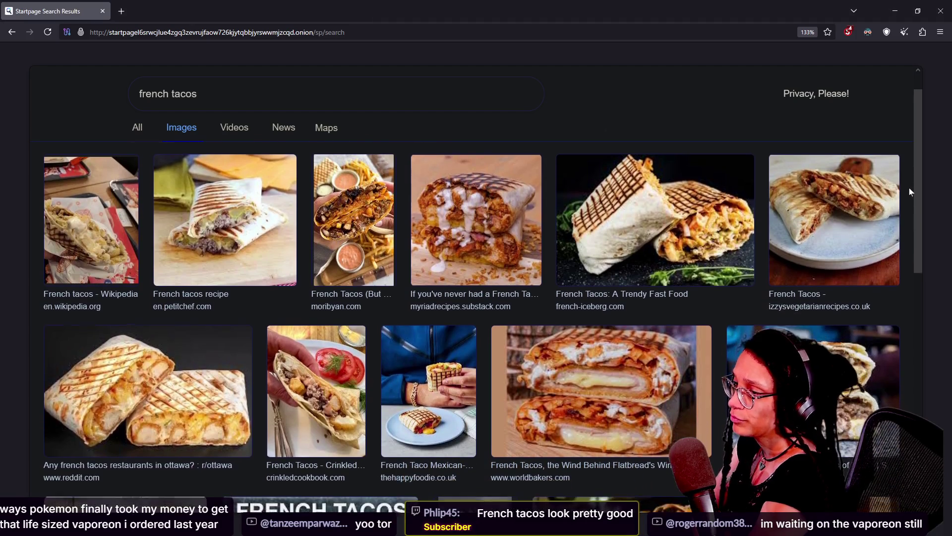
pyautogui.scroll(1, 911, 193)
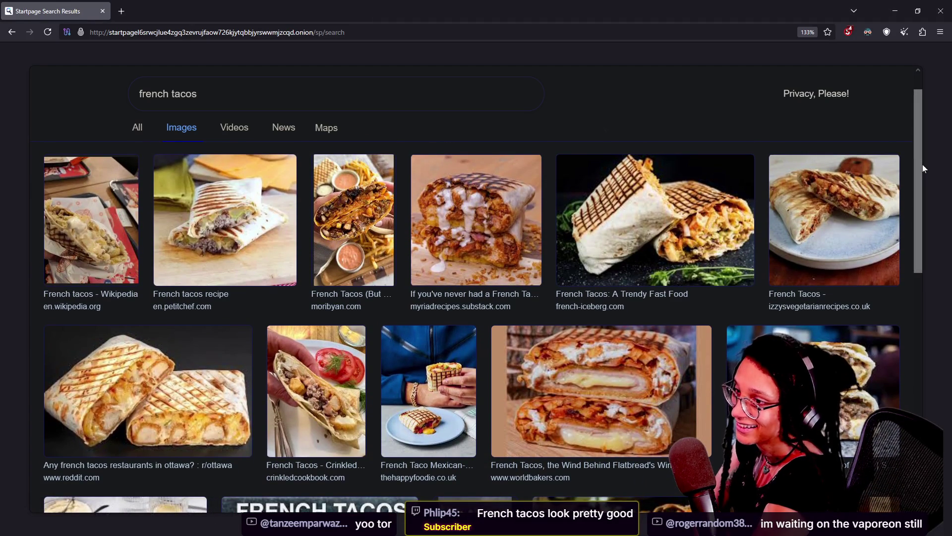
pyautogui.scroll(-2, 919, 168)
pyautogui.scroll(2, 919, 171)
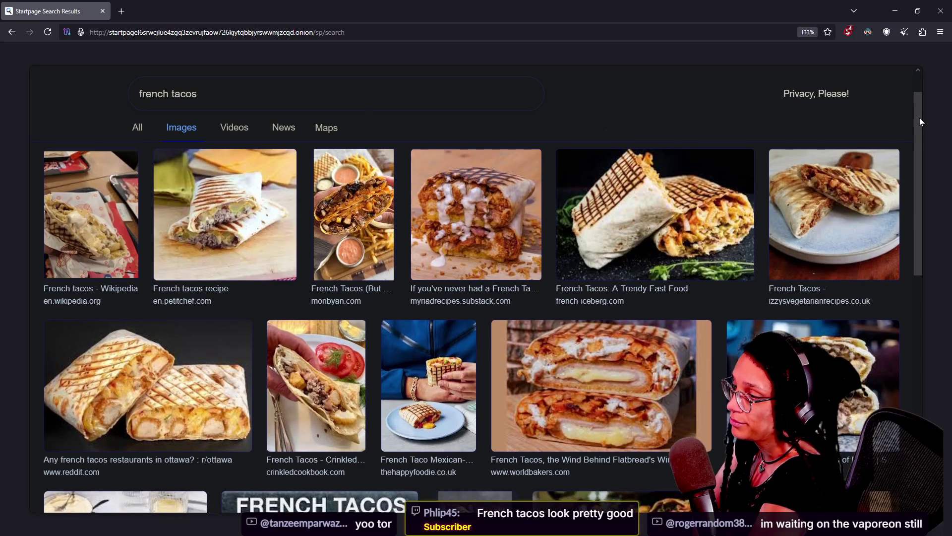
pyautogui.moveTo(920, 121)
pyautogui.mouseDown()
pyautogui.moveTo(926, 182)
pyautogui.moveTo(941, 124)
pyautogui.moveTo(936, 187)
pyautogui.mouseUp()
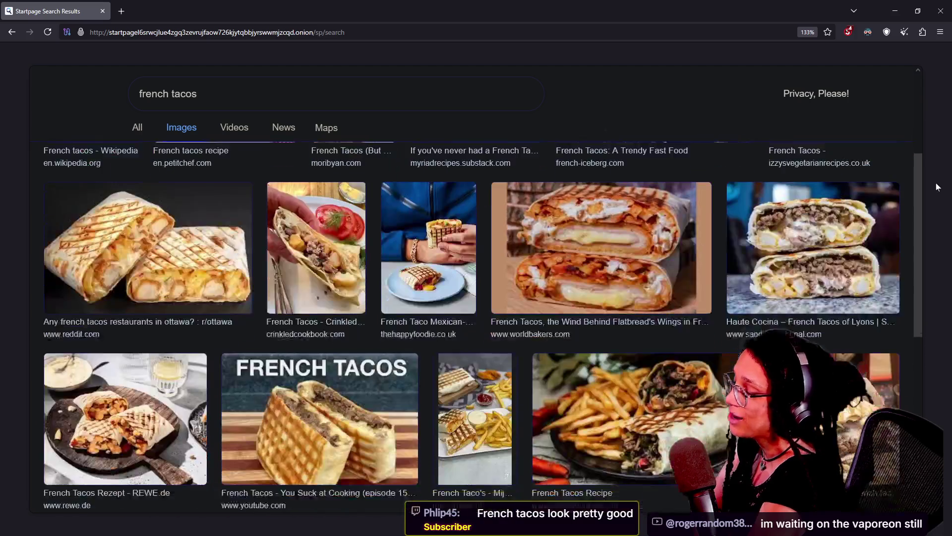
pyautogui.scroll(-1, 748, 247)
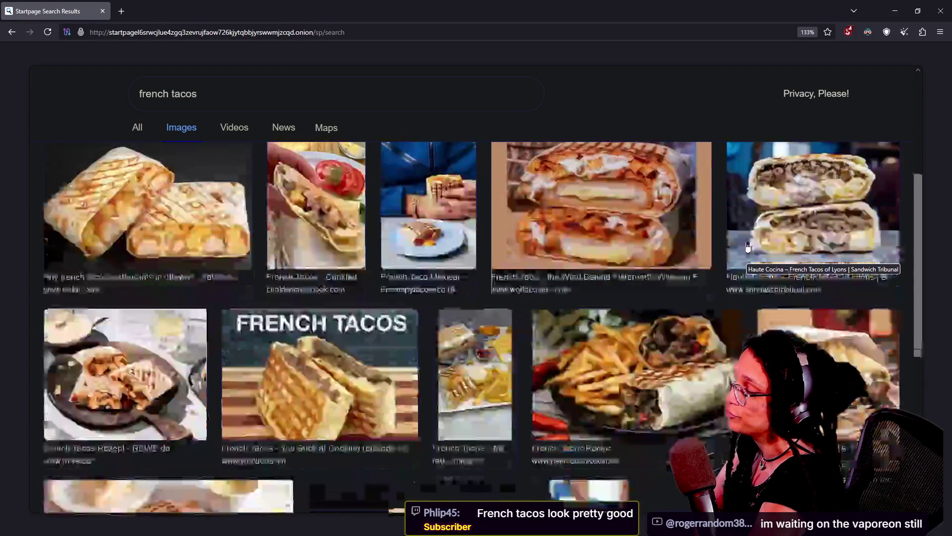
pyautogui.scroll(-5, 748, 247)
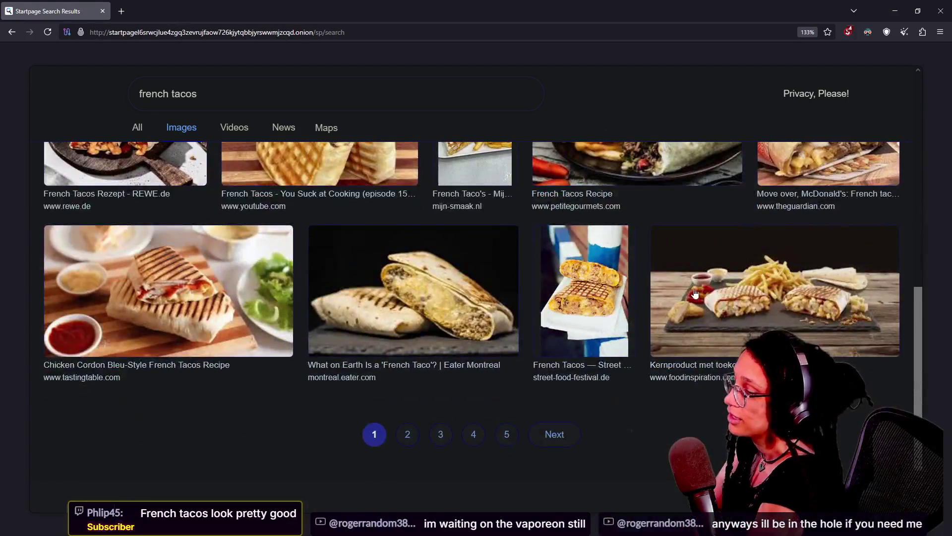
pyautogui.scroll(10, 695, 293)
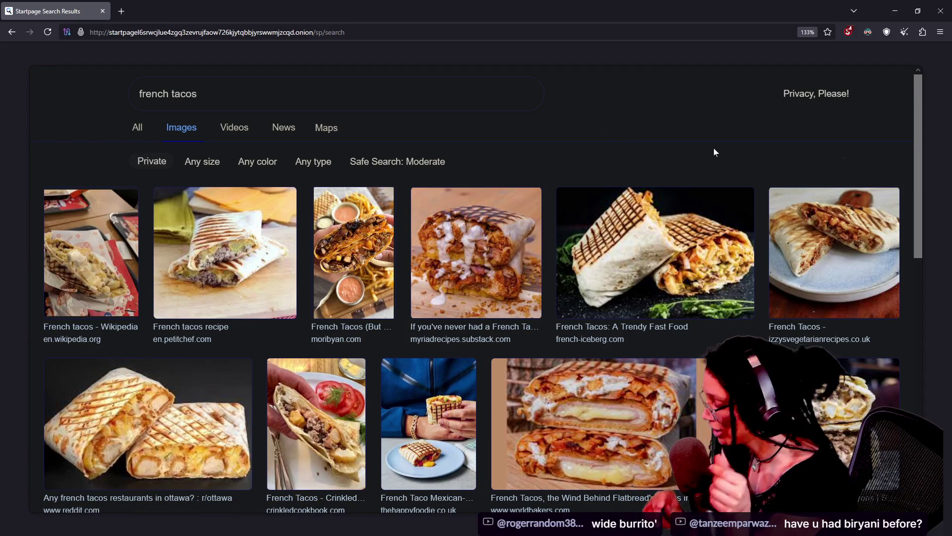
pyautogui.hotkey('alt', 'Tab')
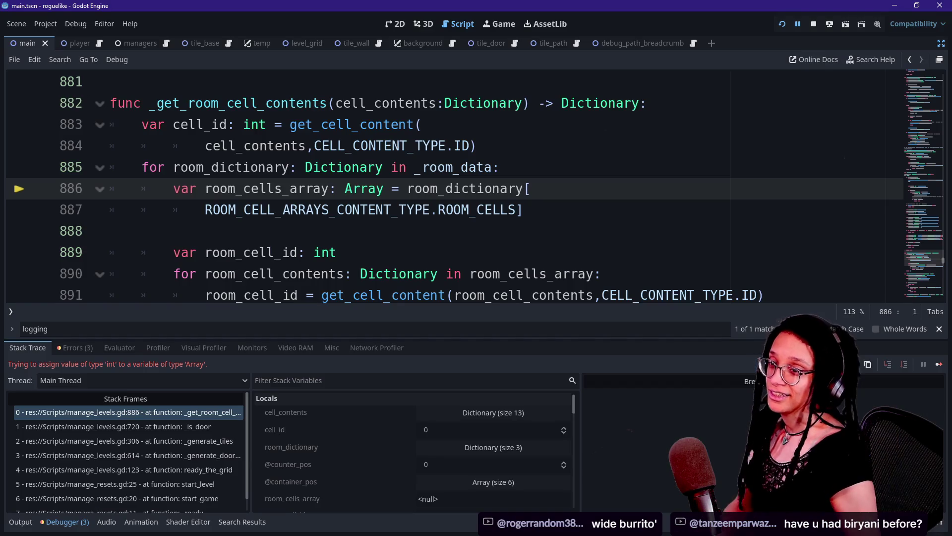
pyautogui.click(500, 167)
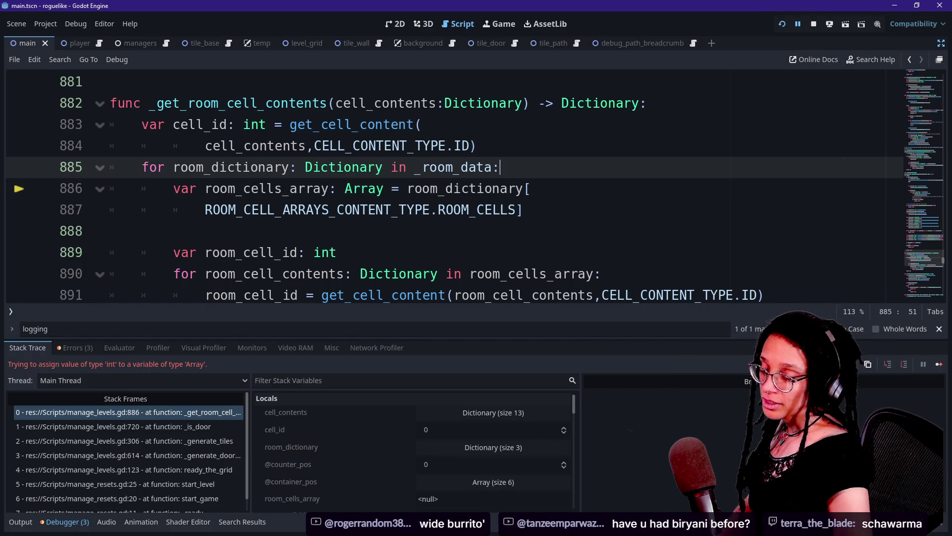
pyautogui.click(524, 210)
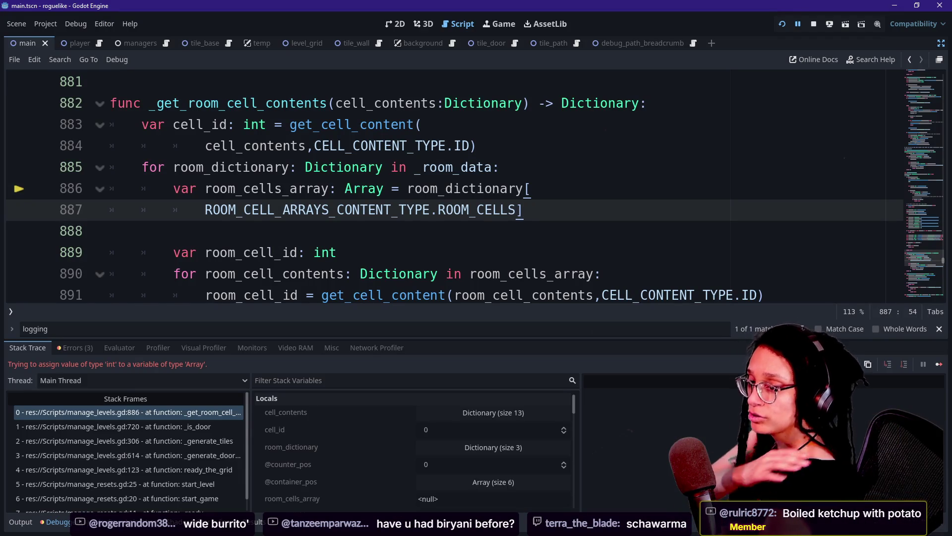
pyautogui.press('Down')
pyautogui.click(486, 296)
pyautogui.press('Up')
pyautogui.press('Up')
pyautogui.press('Up')
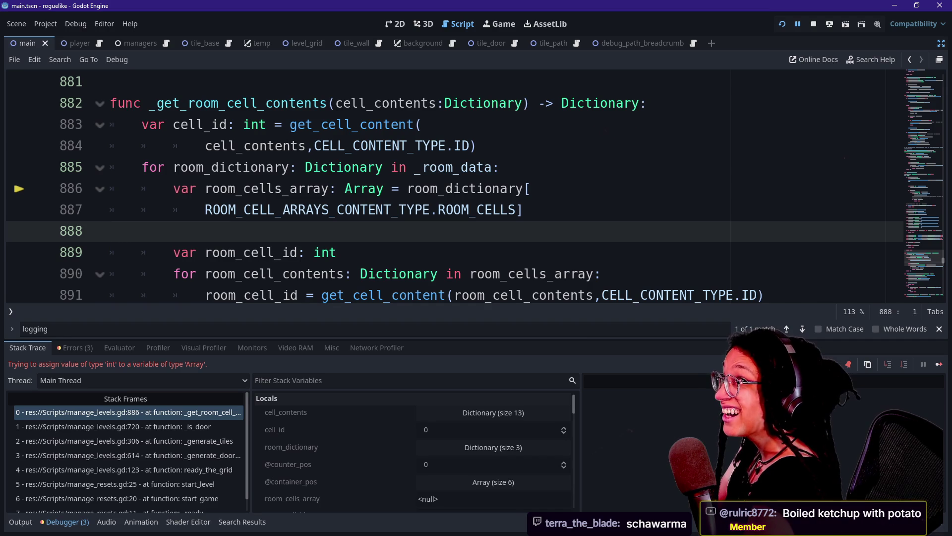
pyautogui.press('Up')
pyautogui.press('Up')
pyautogui.hotkey('shift', 'Down')
pyautogui.hotkey('shift', 'End')
pyautogui.press('Right')
pyautogui.press('Down')
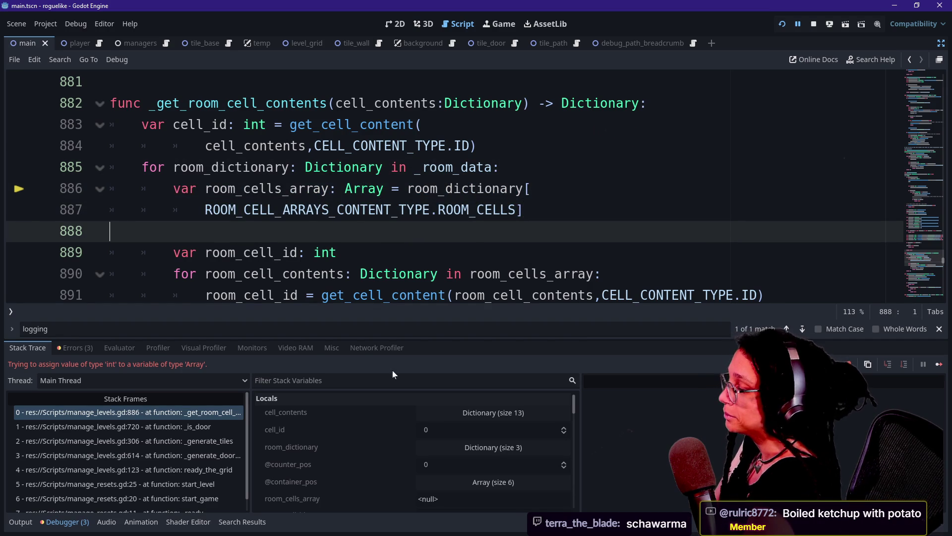
pyautogui.click(525, 210)
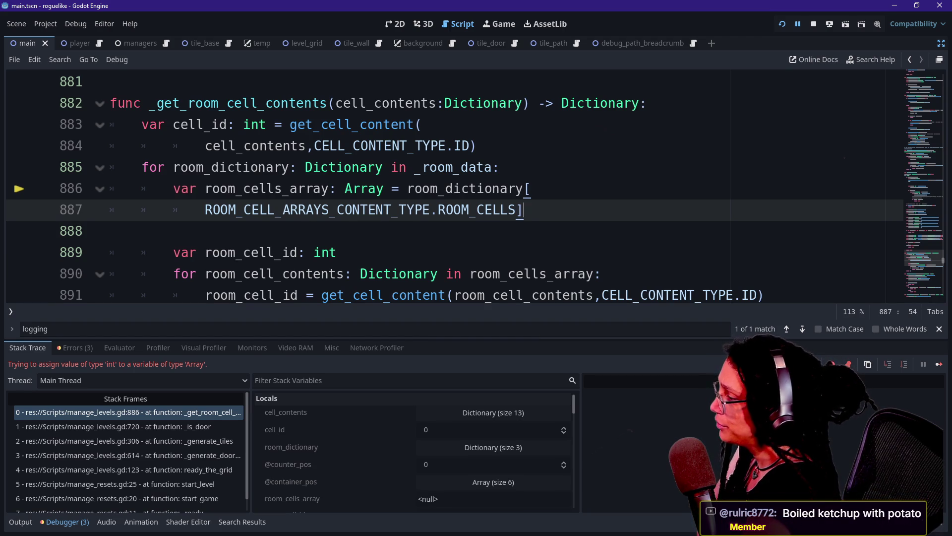
pyautogui.moveTo(253, 211)
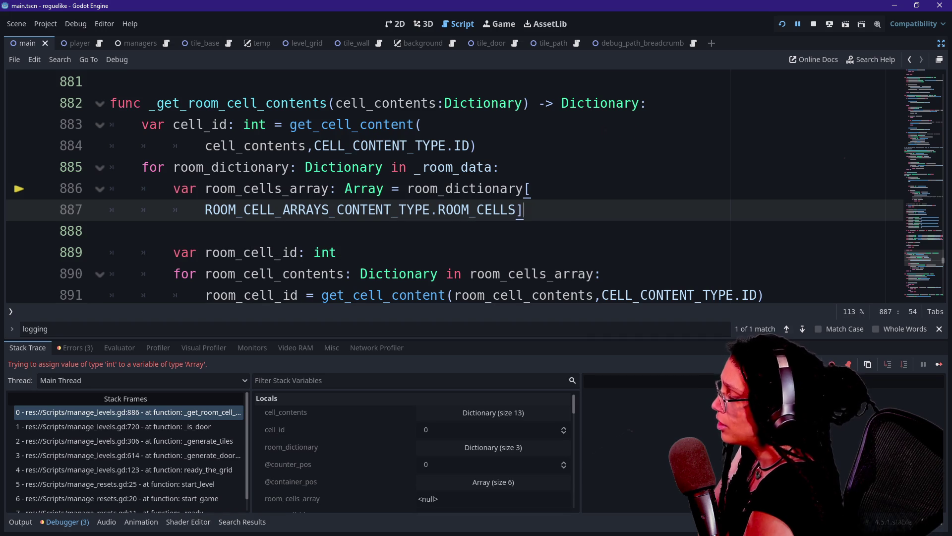
pyautogui.click(445, 210)
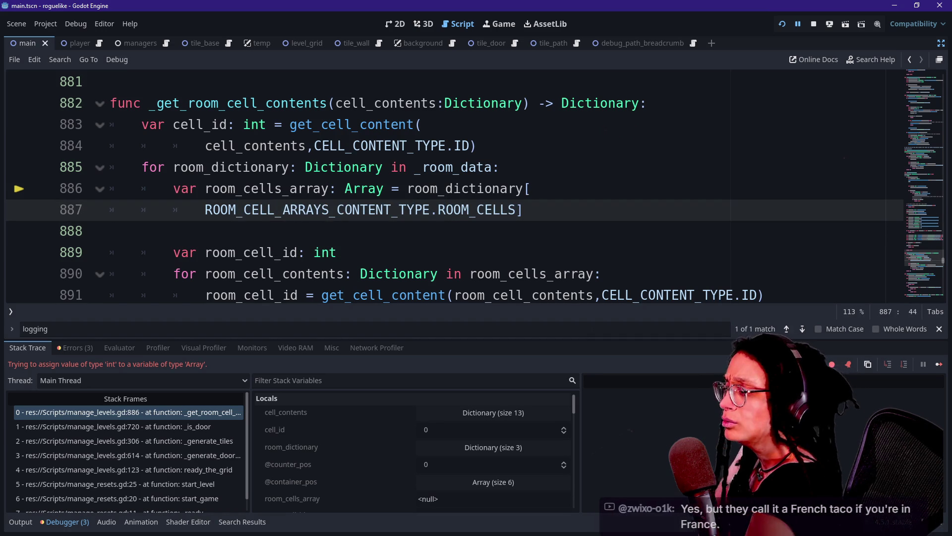
pyautogui.moveTo(460, 210)
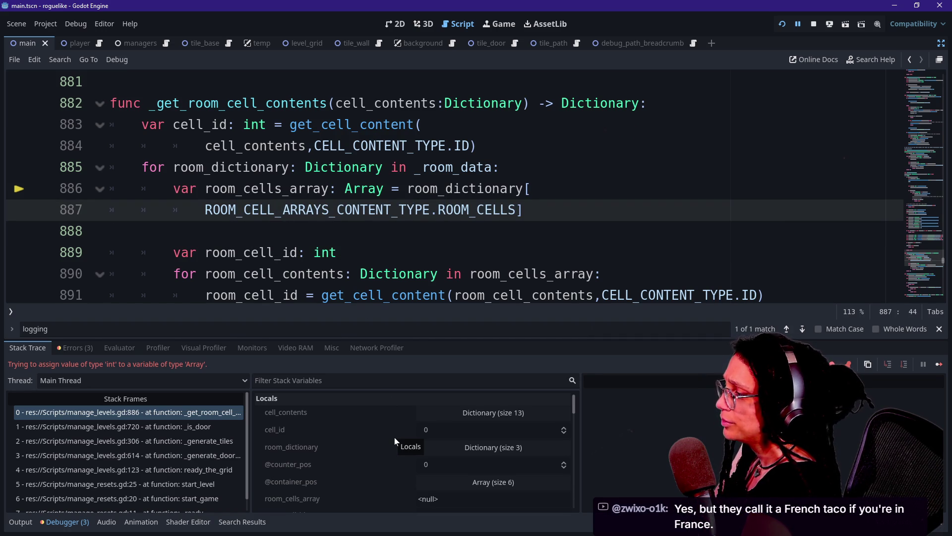
# Find _room_data among the stack variables and expand its element 0.
pyautogui.scroll(-2, 395, 436)
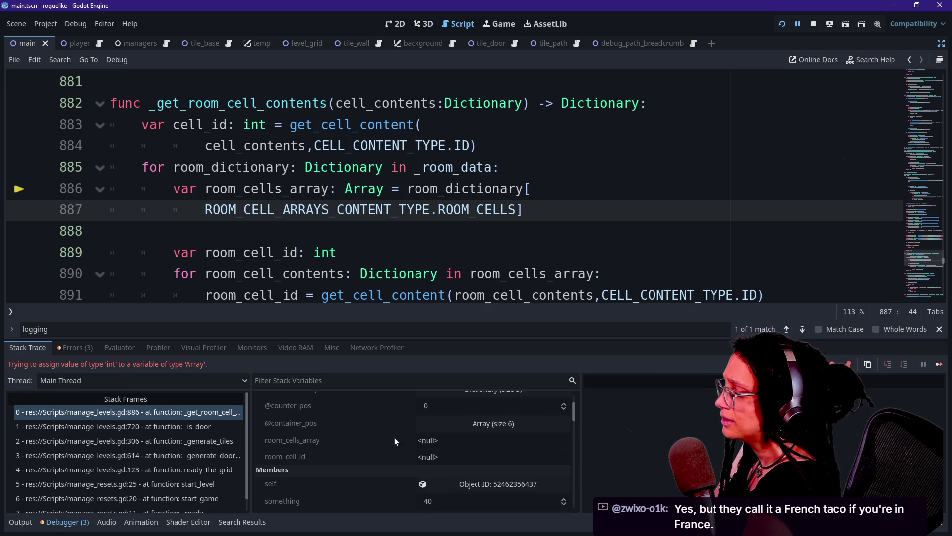
pyautogui.scroll(-10, 395, 437)
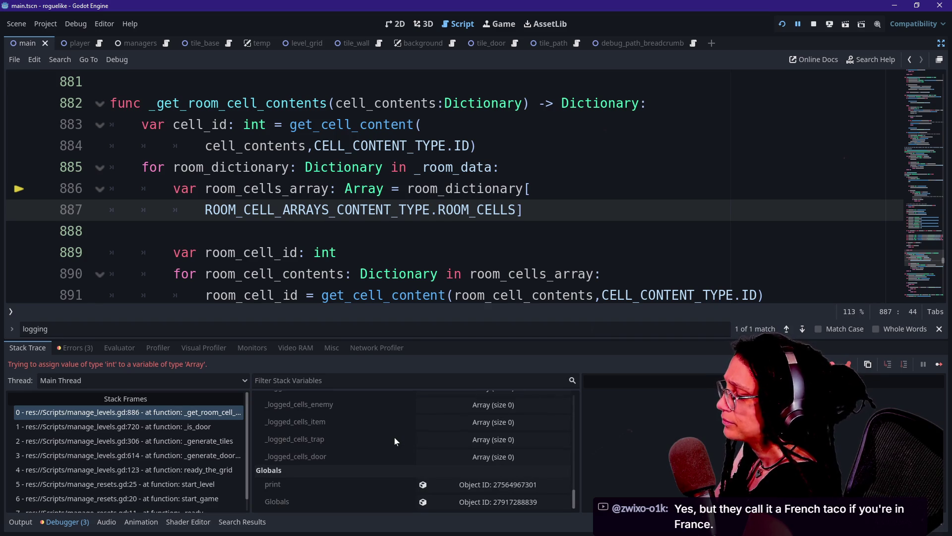
pyautogui.scroll(5, 424, 449)
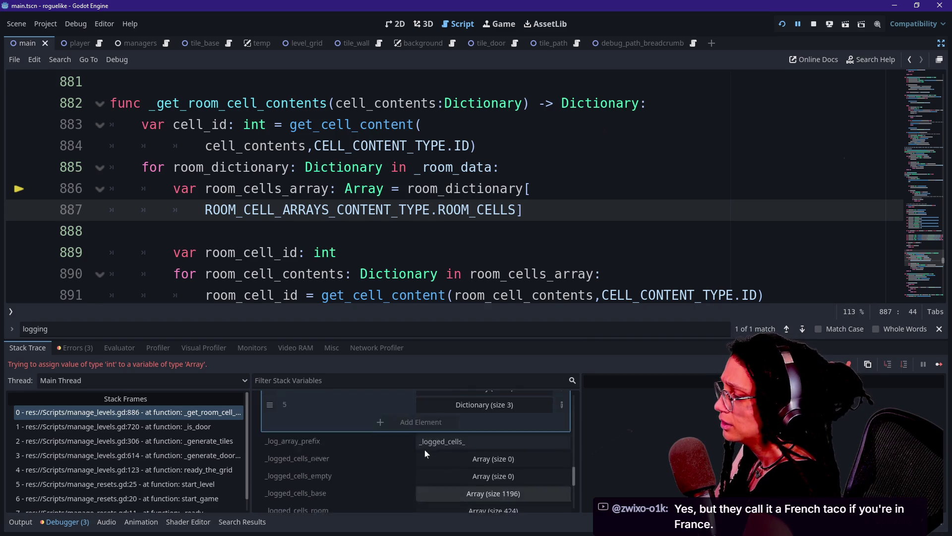
pyautogui.scroll(2, 425, 450)
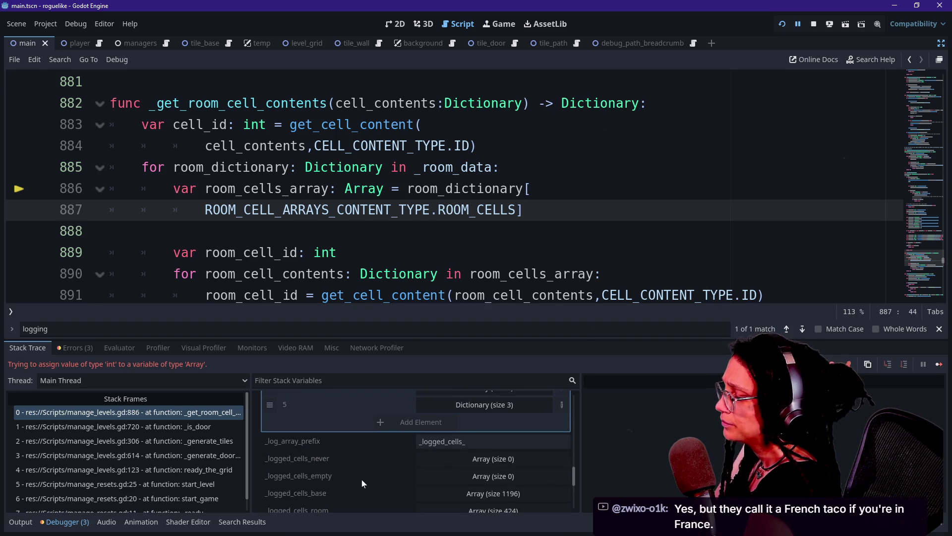
pyautogui.scroll(3, 362, 479)
pyautogui.click(476, 420)
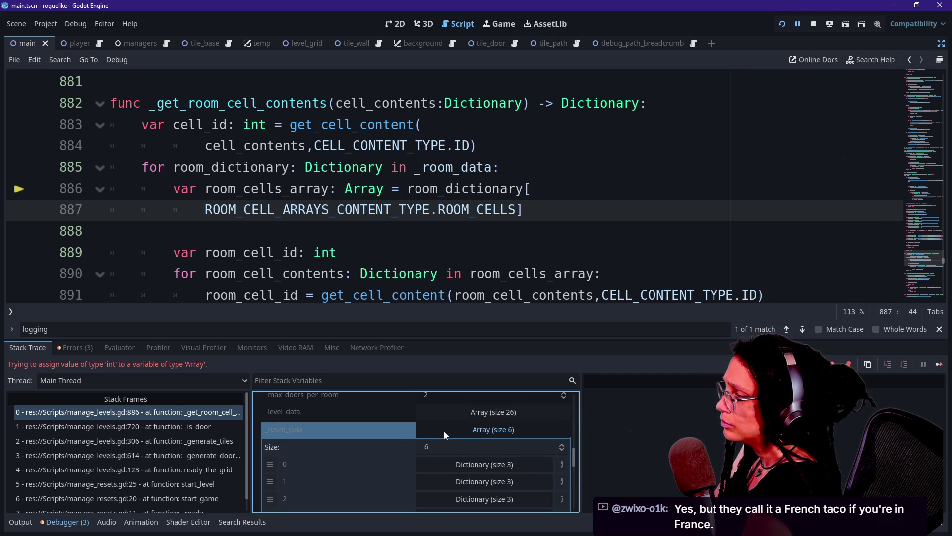
pyautogui.scroll(-2, 391, 455)
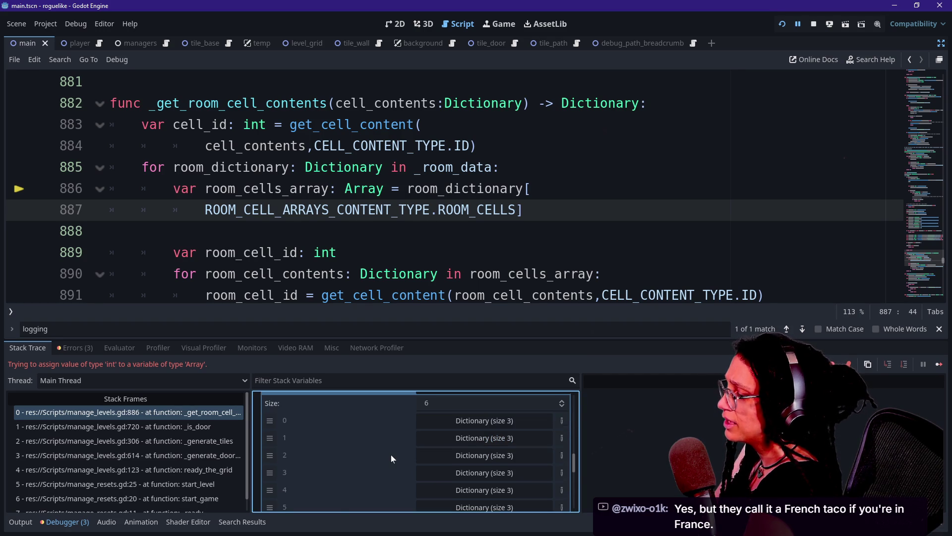
pyautogui.click(454, 425)
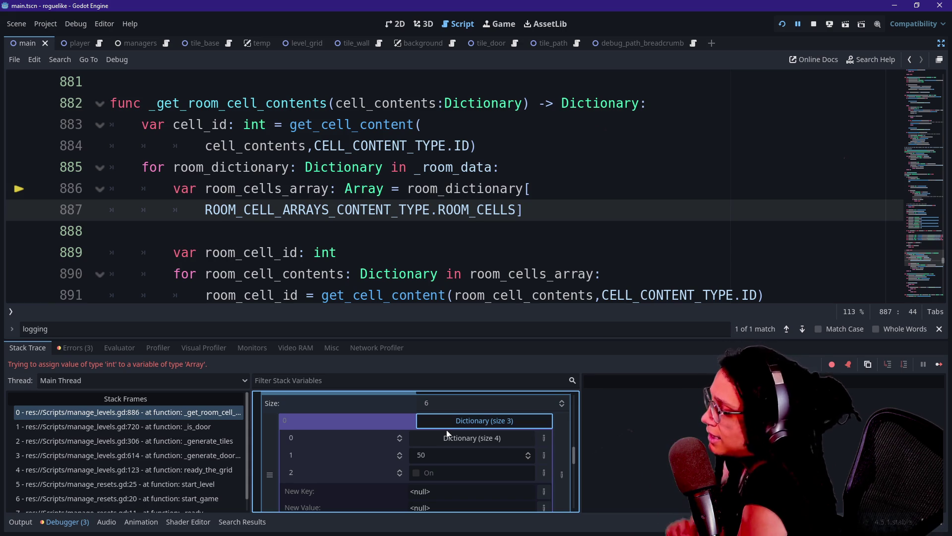
# Expand the nested size-4 dictionary to reveal arrays sized 65, 28, 0 and 0.
pyautogui.click(447, 415)
pyautogui.click(427, 455)
pyautogui.scroll(-1, 427, 455)
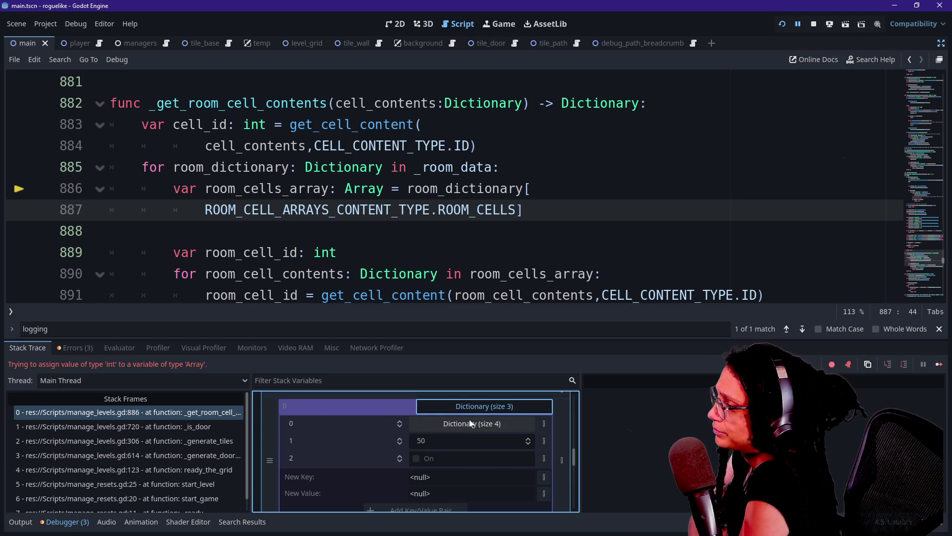
pyautogui.click(430, 425)
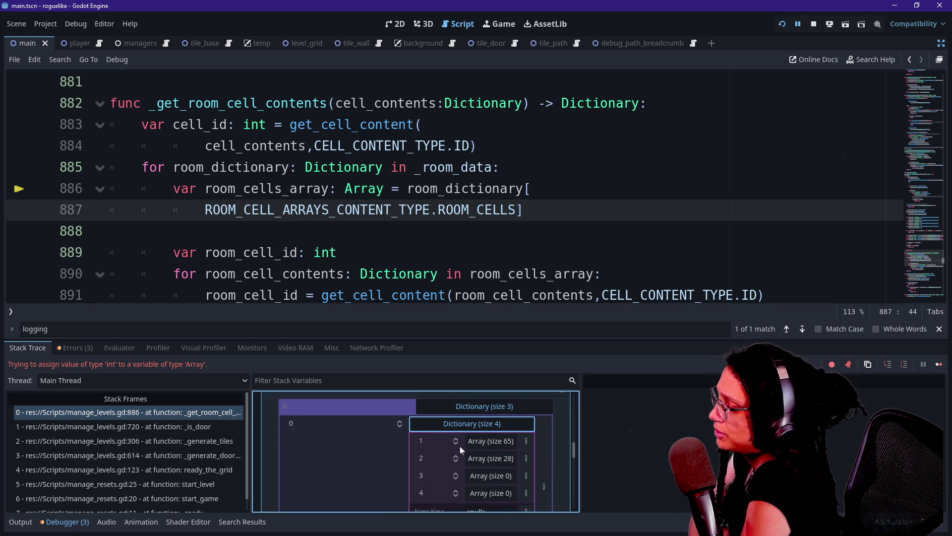
pyautogui.scroll(3, 487, 442)
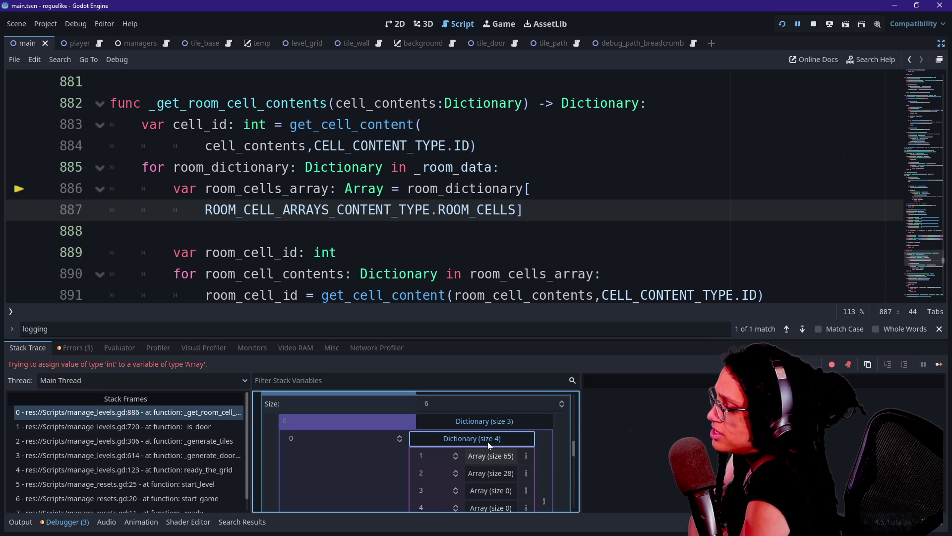
pyautogui.scroll(-3, 487, 441)
pyautogui.scroll(-5, 487, 442)
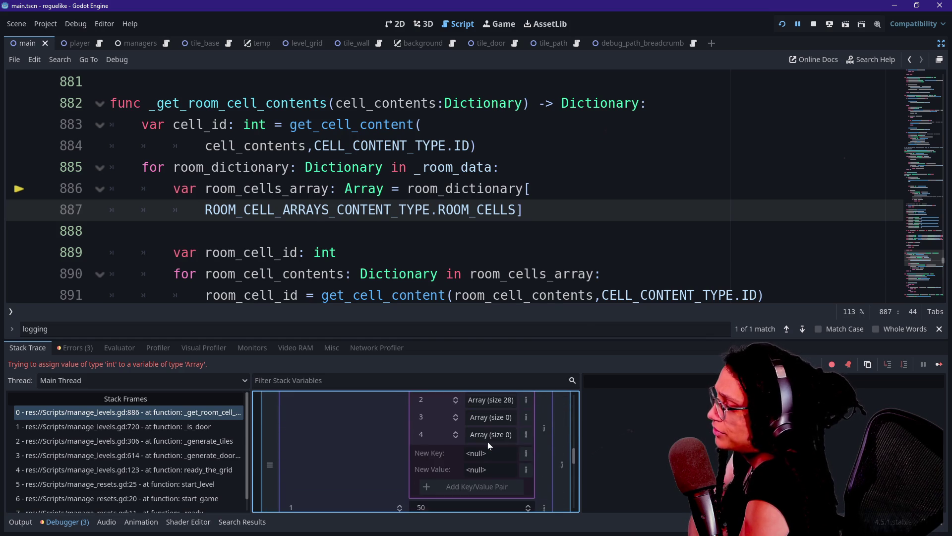
pyautogui.moveTo(524, 209); pyautogui.dragTo(407, 189)
pyautogui.click(499, 167)
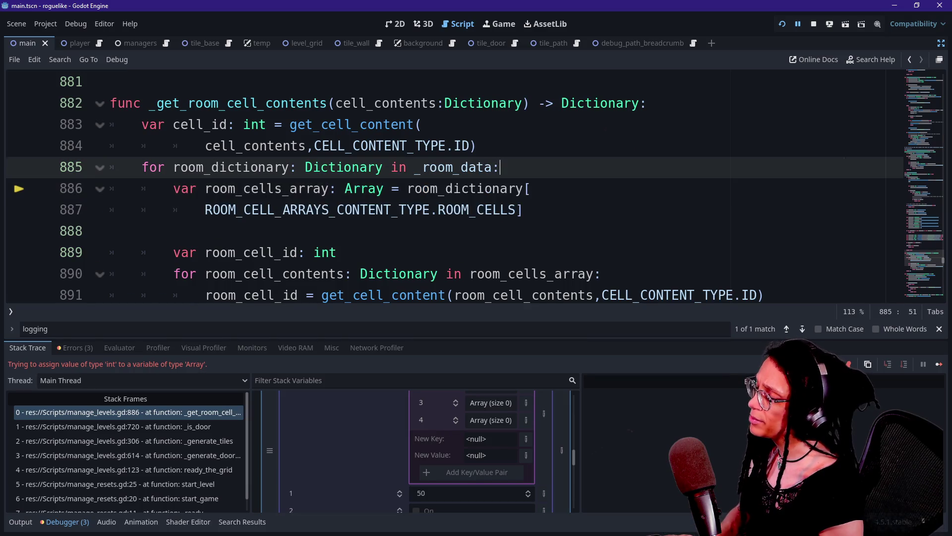
# Insert a blank line in the loop and retype room_cells_array from Array to Variant.
pyautogui.press('Return')
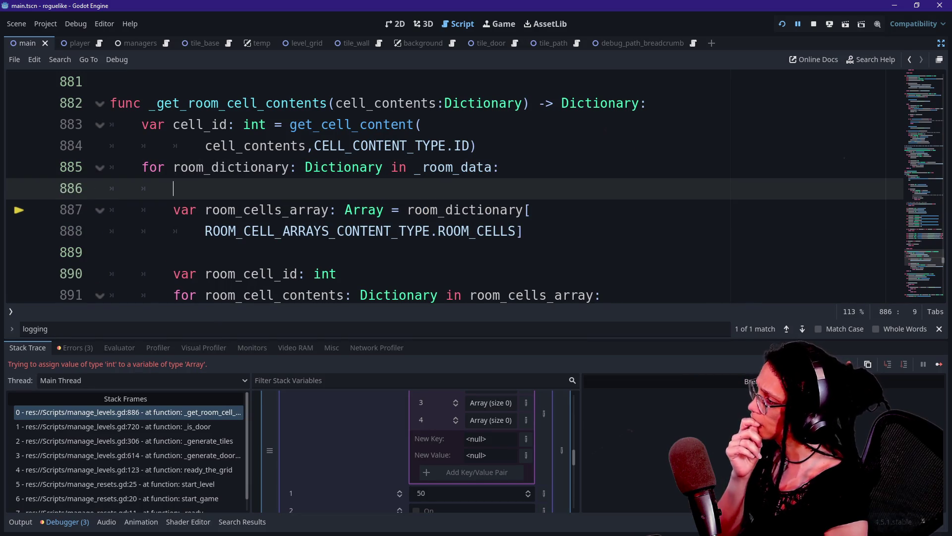
pyautogui.click(345, 210)
pyautogui.press('Delete')
pyautogui.press('Delete')
pyautogui.write('Variant')
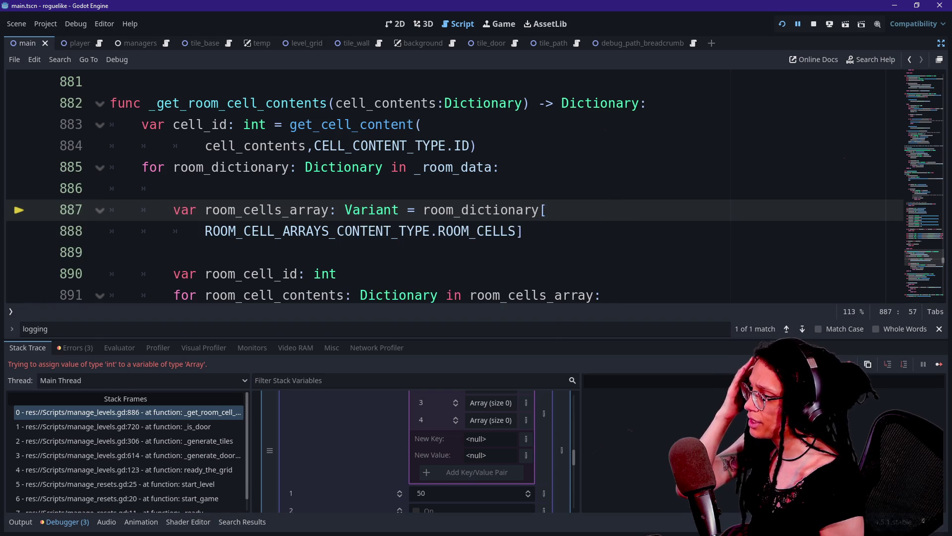
# Add a print.fancy(room_dictionary) line on blank line 886.
pyautogui.click(525, 231)
pyautogui.press('Up')
pyautogui.press('Up')
pyautogui.press('Down')
pyautogui.press('Down')
pyautogui.press('Up')
pyautogui.press('Up')
pyautogui.write('[')
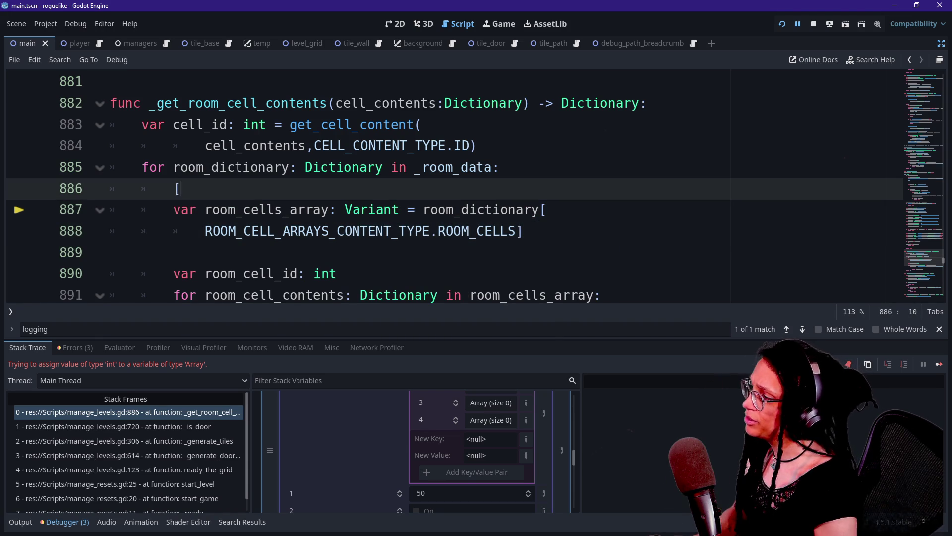
pyautogui.write('p')
pyautogui.press('BackSpace')
pyautogui.press('BackSpace')
pyautogui.write('ptiny.')
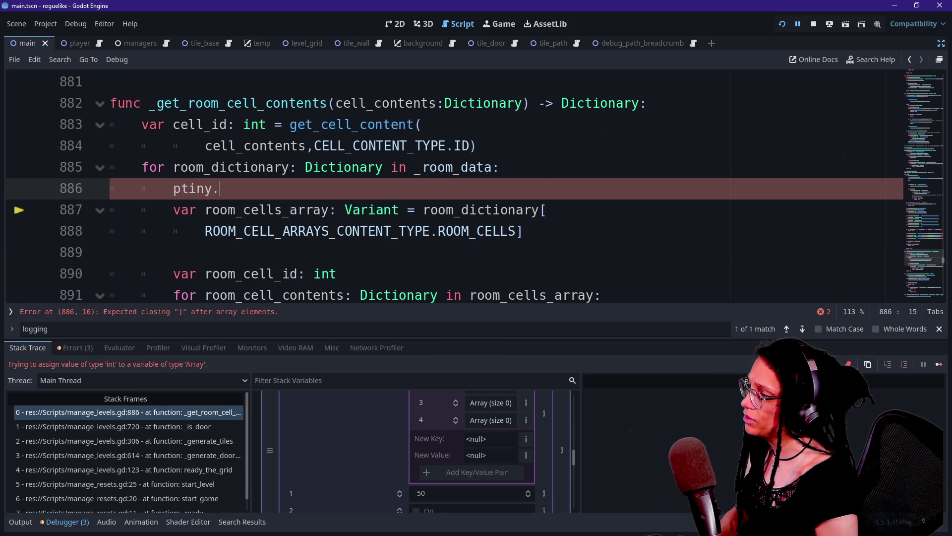
pyautogui.press('BackSpace')
pyautogui.press('BackSpace')
pyautogui.press('BackSpace')
pyautogui.write('rint.fanc')
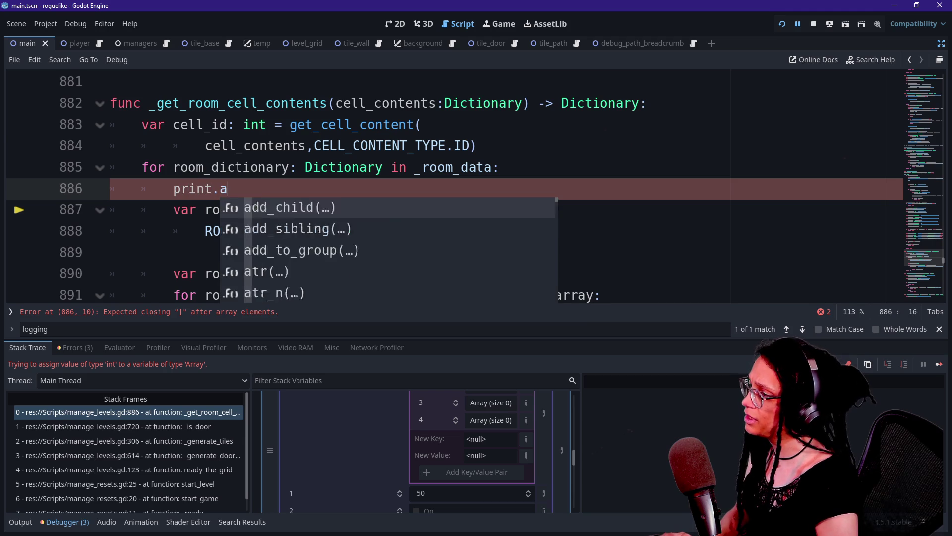
pyautogui.write('y)roo')
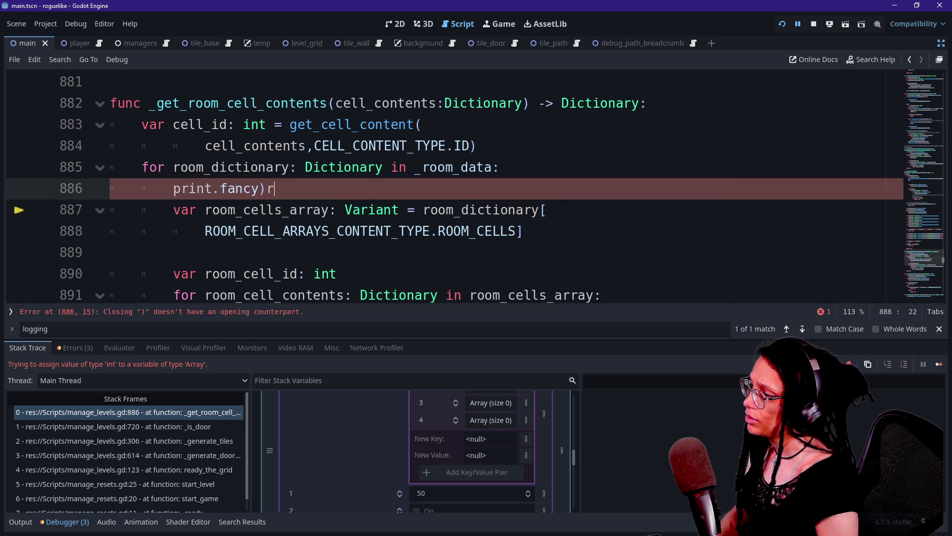
pyautogui.press('BackSpace')
pyautogui.press('BackSpace')
pyautogui.press('BackSpace')
pyautogui.write(')room_d')
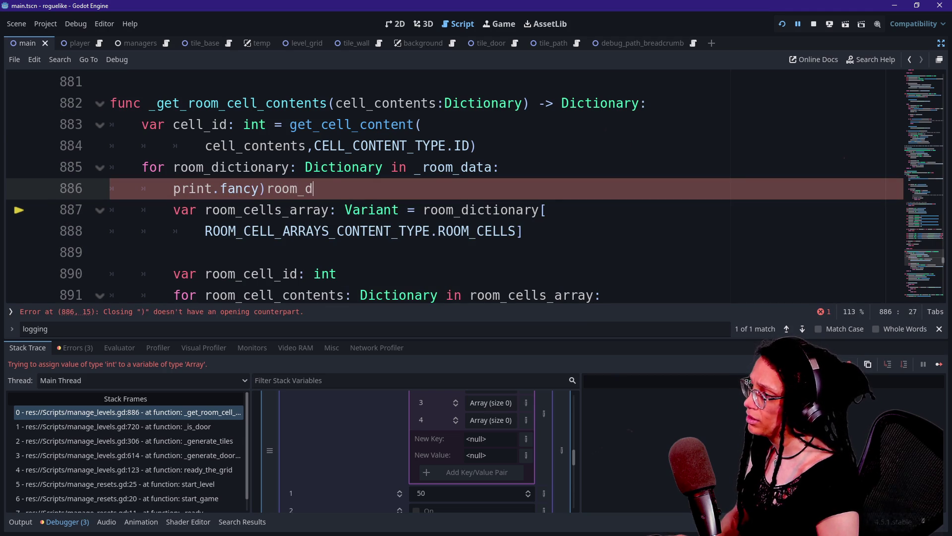
pyautogui.press('BackSpace')
pyautogui.press('BackSpace')
pyautogui.press('BackSpace')
pyautogui.press('BackSpace')
pyautogui.press('BackSpace')
pyautogui.press('BackSpace')
pyautogui.press('BackSpace')
pyautogui.write('(')
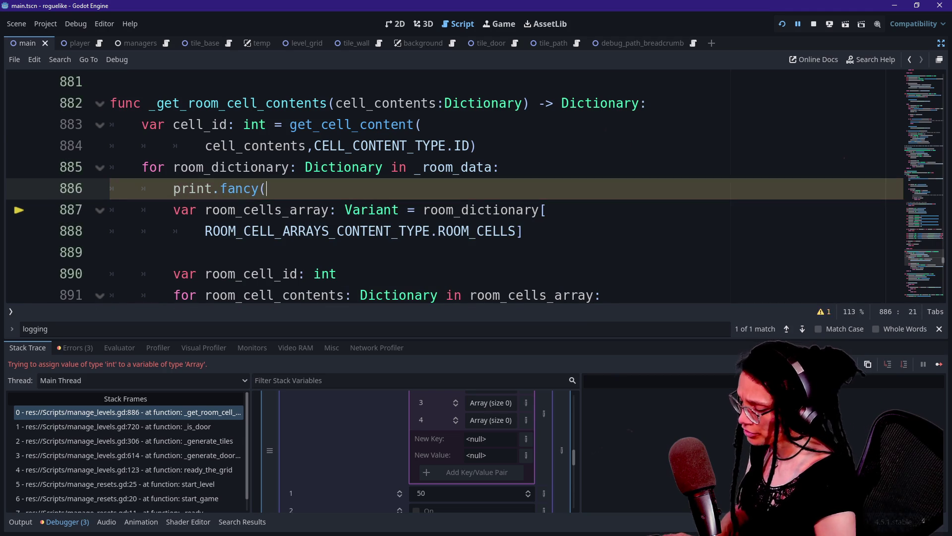
pyautogui.write('room_dictionary)')
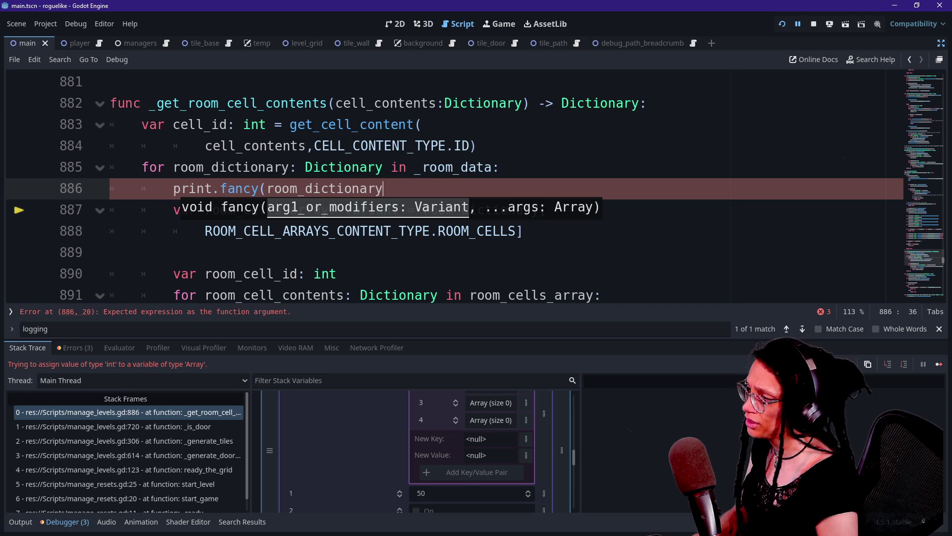
# Duplicate the print line below line 888 as print.fancy(room_cells_array).
pyautogui.hotkey('shift', 'Up')
pyautogui.hotkey('ctrl', 'c')
pyautogui.press('Down')
pyautogui.press('Down')
pyautogui.press('Down')
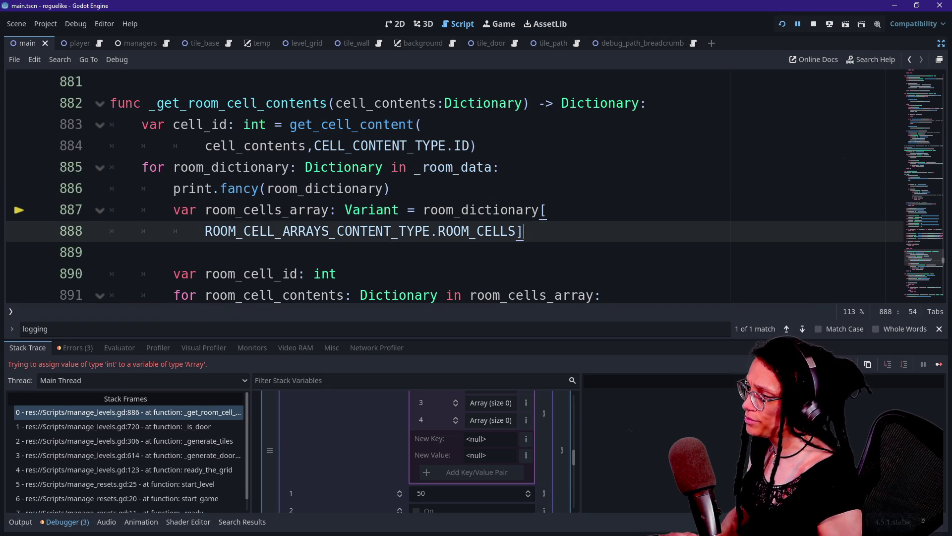
pyautogui.hotkey('ctrl', 'v')
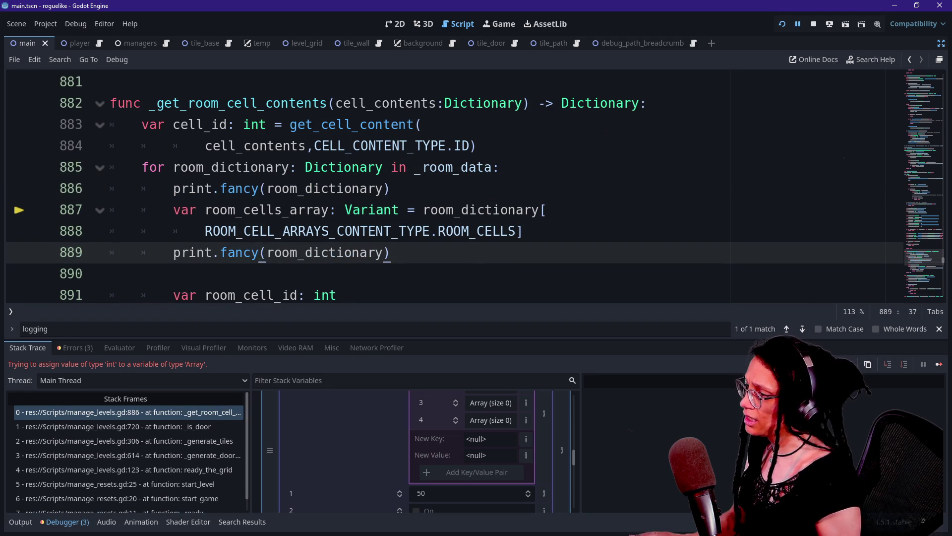
pyautogui.hotkey('ctrl', 'shift', 'Right')
pyautogui.write('room_c')
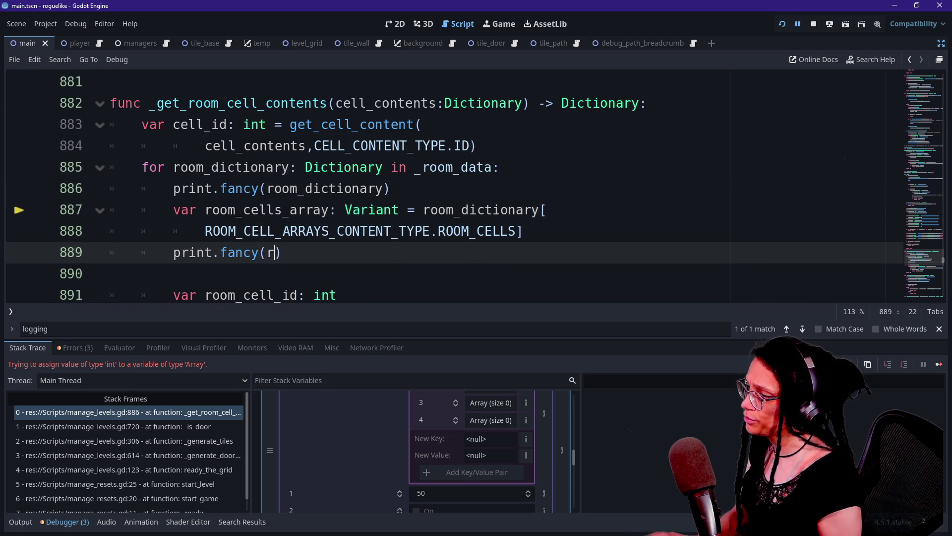
pyautogui.write('ells_array')
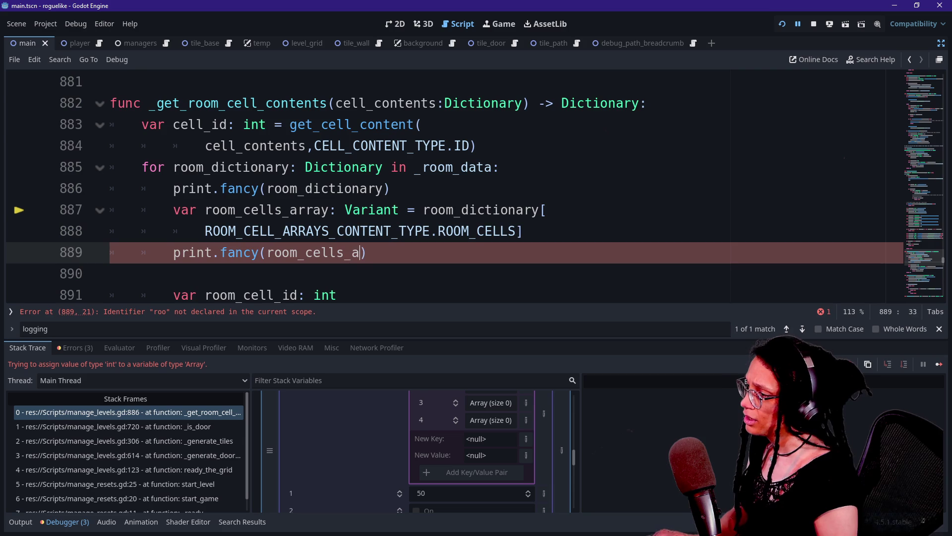
pyautogui.click(205, 253)
# Move the breakpoint to line 891 and restart the game under the debugger.
pyautogui.click(19, 274)
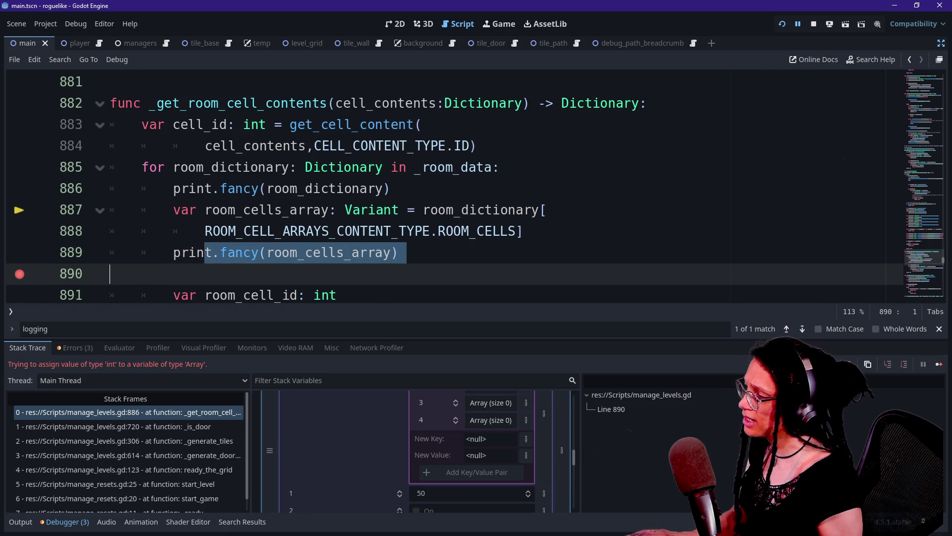
pyautogui.click(19, 274)
pyautogui.click(20, 295)
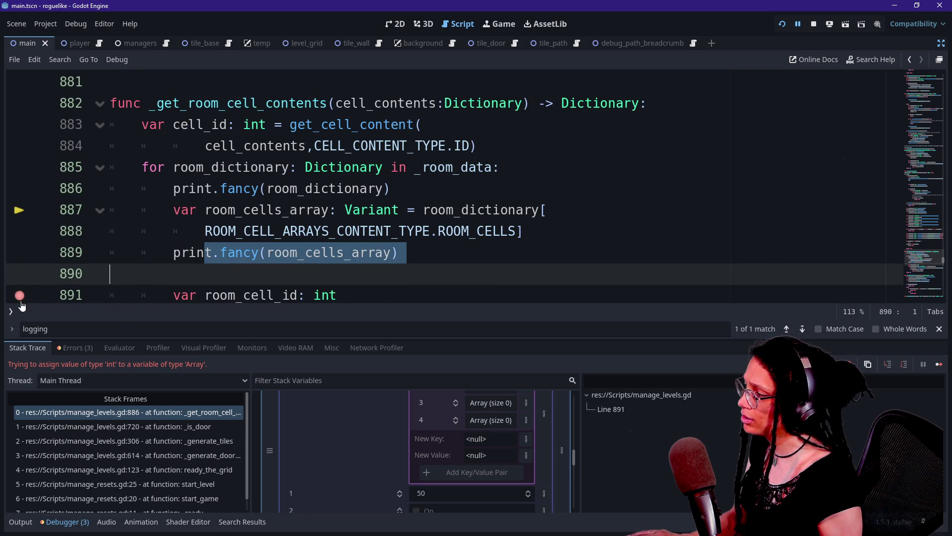
pyautogui.click(783, 24)
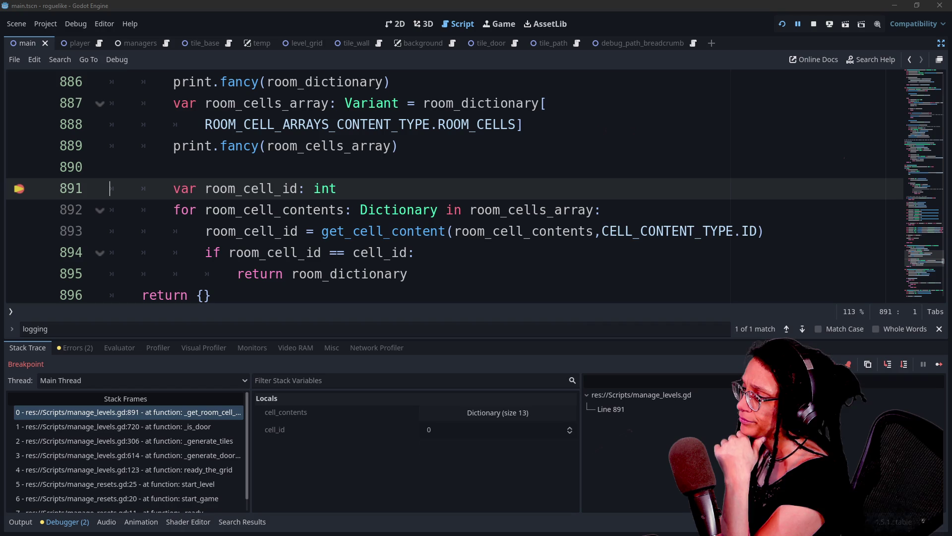
# Check the output log's printed room data ending in 51.
pyautogui.click(16, 518)
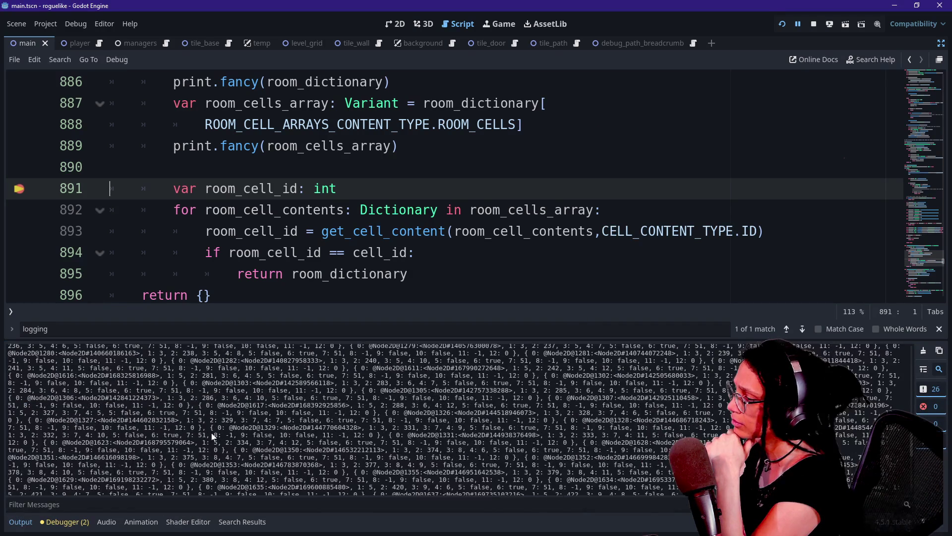
pyautogui.press('F5')
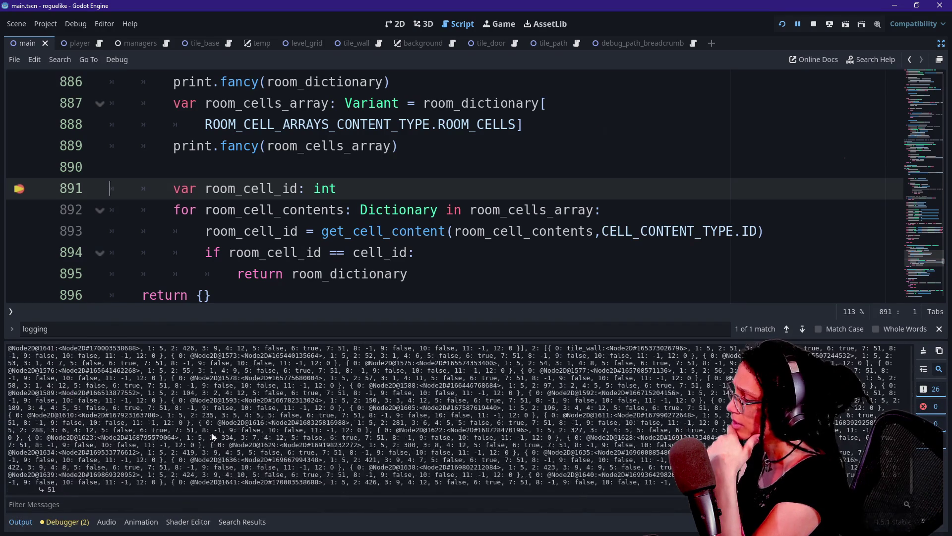
pyautogui.moveTo(59, 491); pyautogui.dragTo(39, 490)
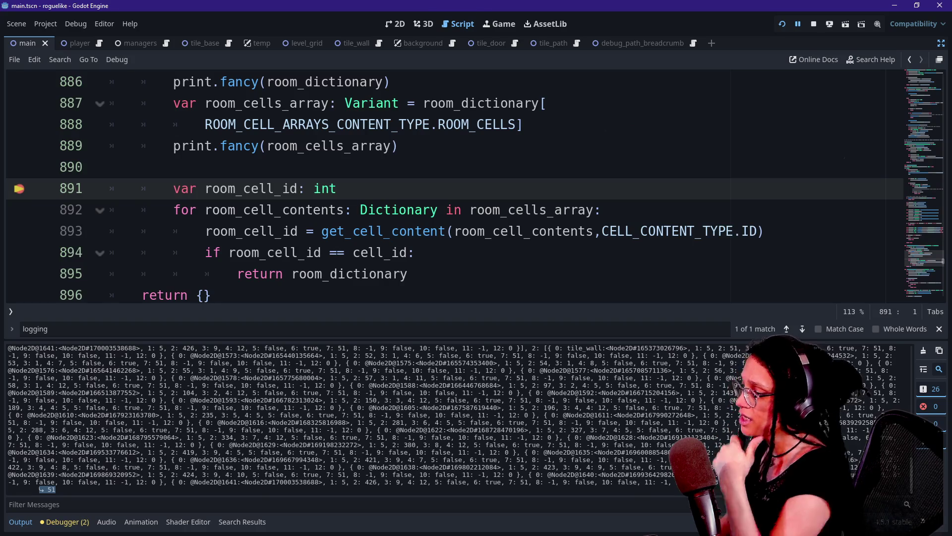
pyautogui.click(477, 124)
pyautogui.hotkey('ctrl', 'j')
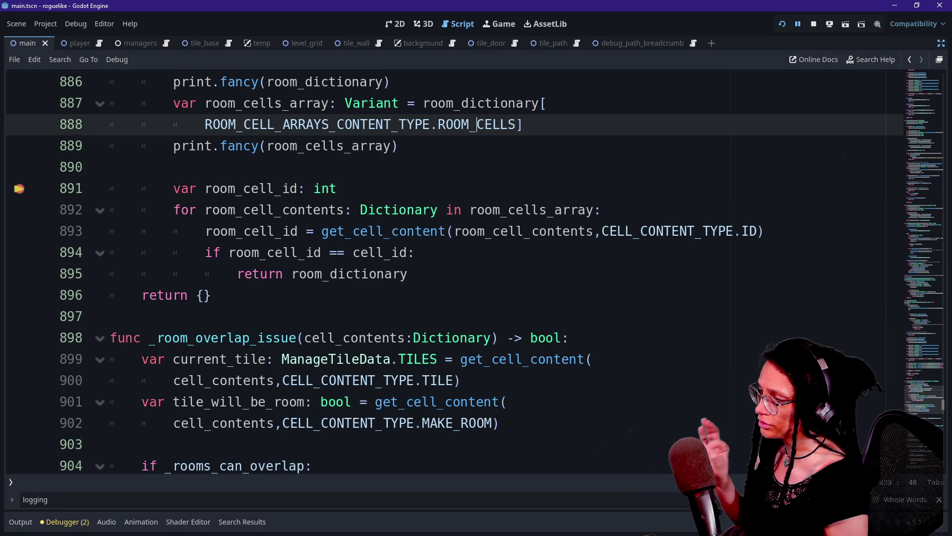
# Expand room_dictionary in Stack Variables and inspect entry 1, valued 51.
pyautogui.scroll(2, 446, 273)
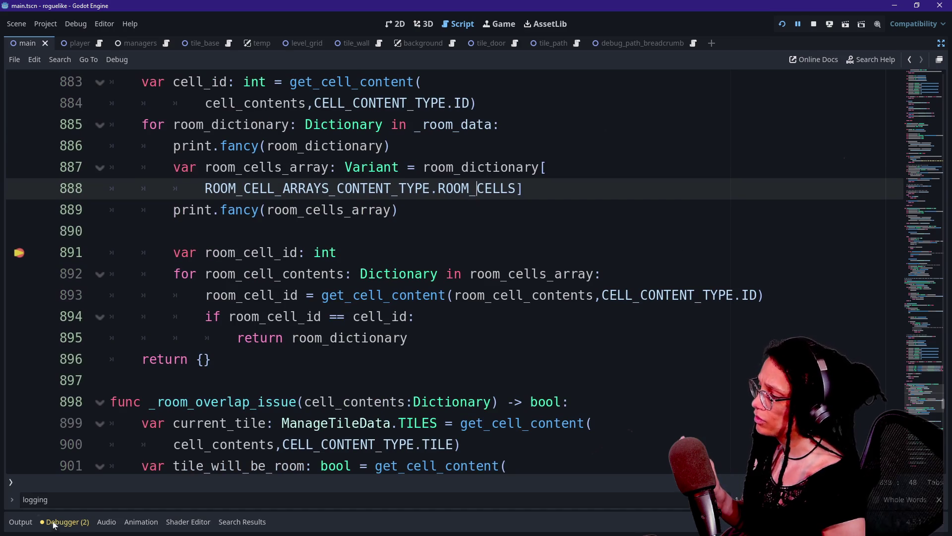
pyautogui.click(20, 522)
pyautogui.click(65, 522)
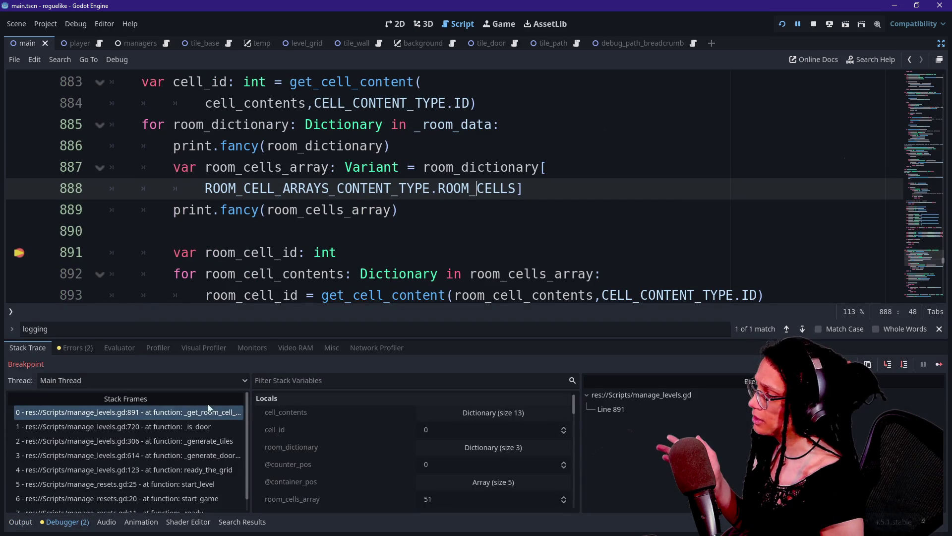
pyautogui.click(489, 418)
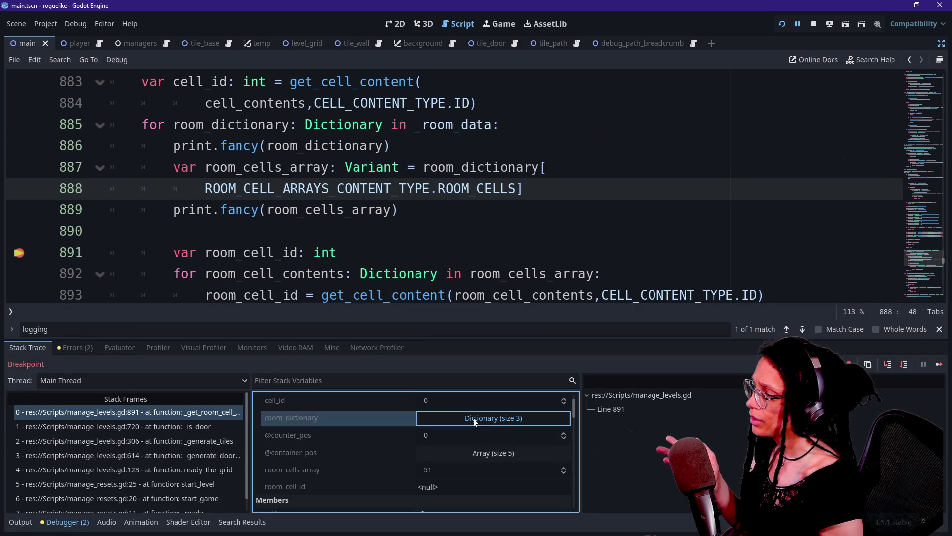
pyautogui.click(328, 453)
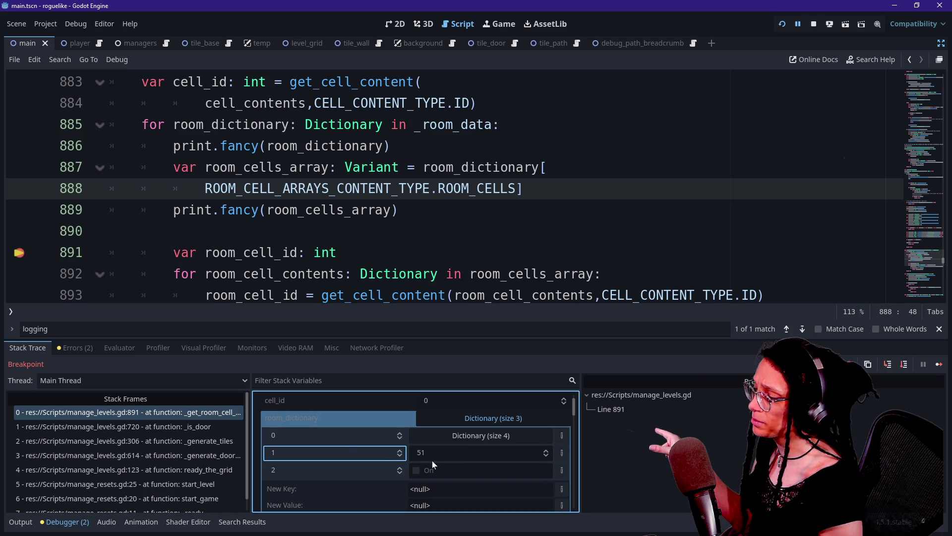
# Jump to the ROOM_CELL_ARRAYS_CONTENT_TYPE enum definition and select its ROOM_CELLS entry.
pyautogui.moveTo(205, 189)
pyautogui.mouseDown()
pyautogui.moveTo(518, 189)
pyautogui.moveTo(251, 189)
pyautogui.mouseUp()
pyautogui.click(252, 188)
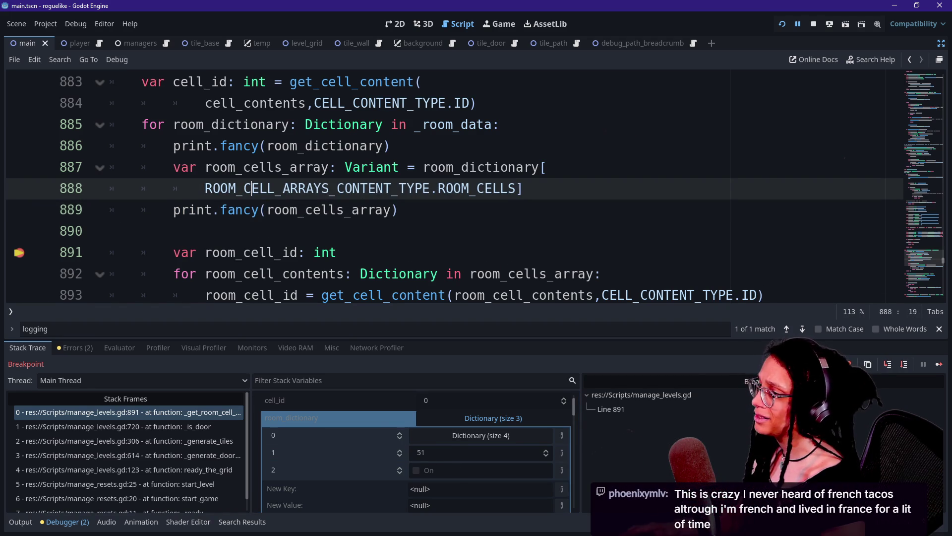
pyautogui.keyDown('ctrl'); pyautogui.click(392, 190); pyautogui.keyUp('ctrl')
pyautogui.scroll(-1, 392, 190)
pyautogui.moveTo(142, 167)
pyautogui.mouseDown()
pyautogui.moveTo(425, 188)
pyautogui.moveTo(530, 167)
pyautogui.moveTo(110, 167)
pyautogui.moveTo(530, 167)
pyautogui.mouseUp()
pyautogui.click(530, 167)
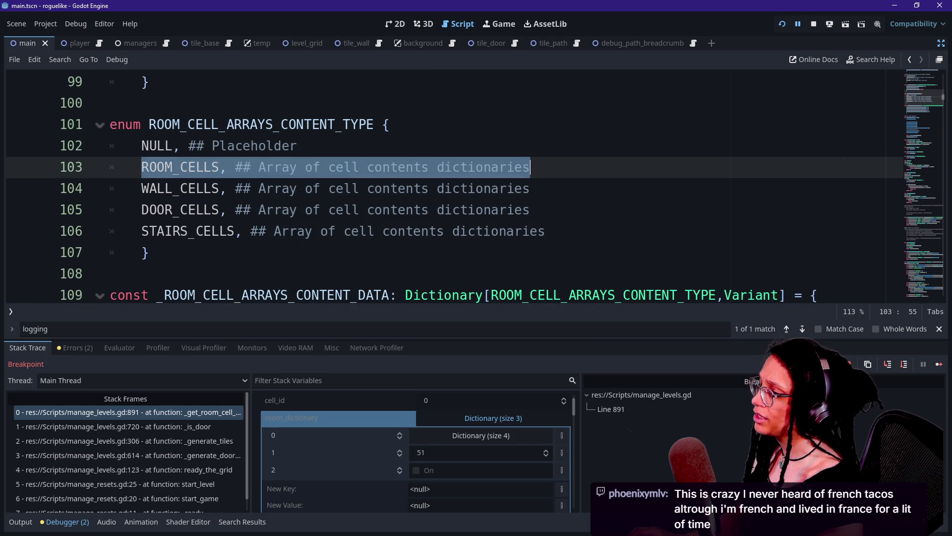
# Select the ROOM_CELLS line and move through the enum's entries.
pyautogui.click(530, 167)
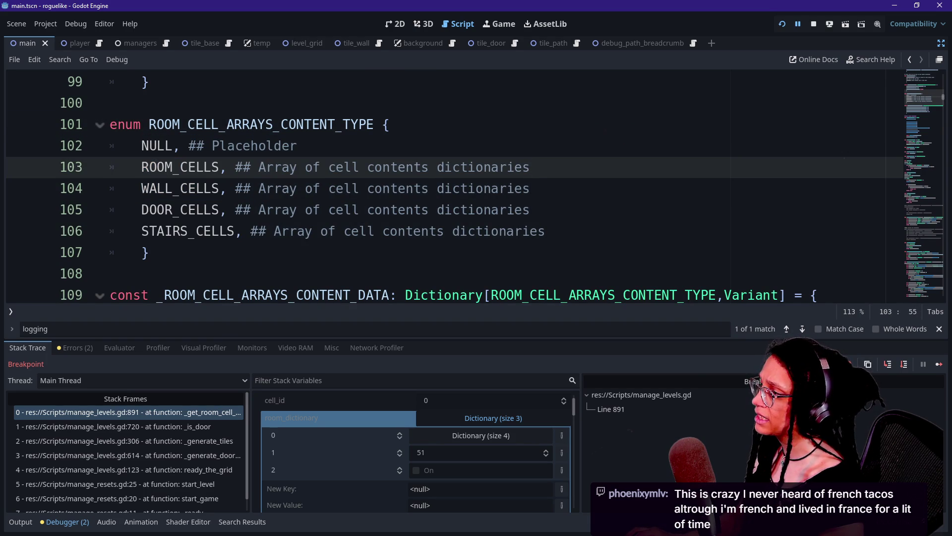
pyautogui.moveTo(141, 167); pyautogui.dragTo(531, 167)
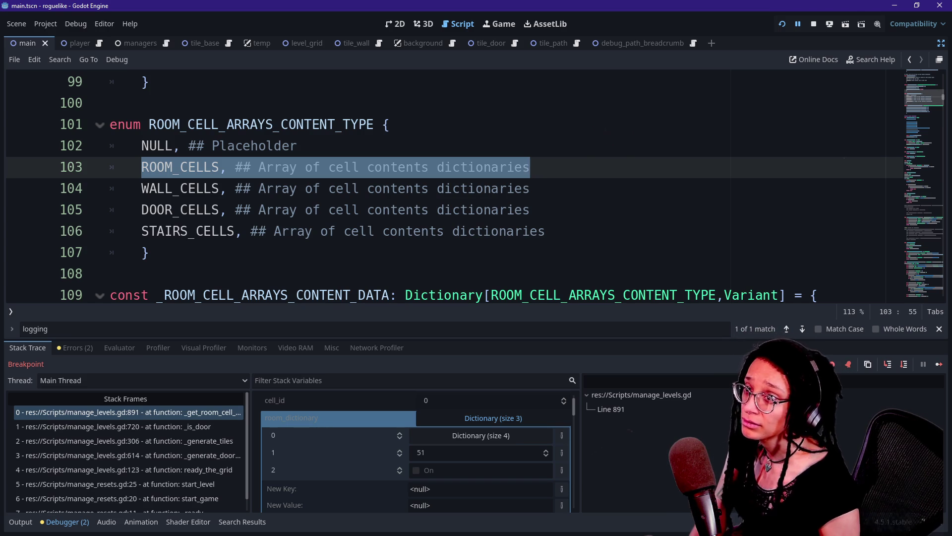
pyautogui.click(530, 168)
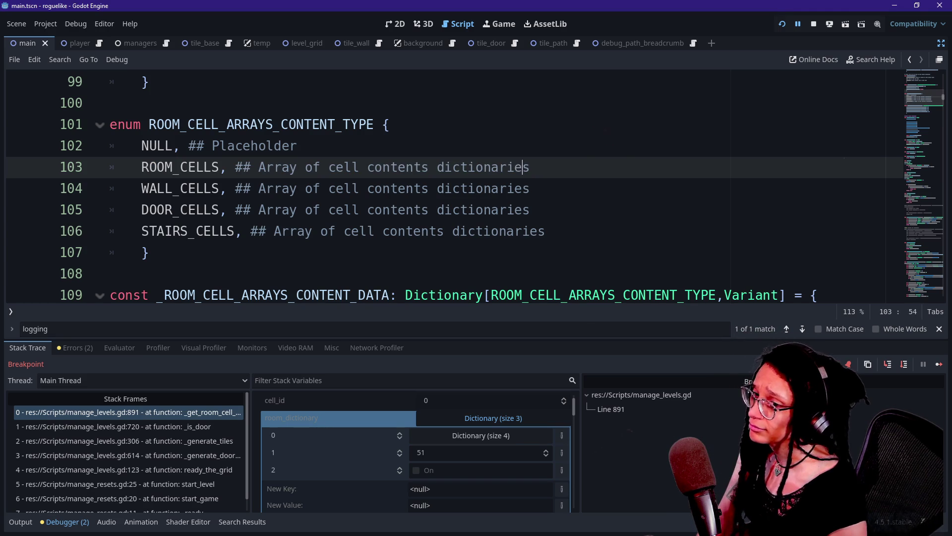
pyautogui.press('Down')
pyautogui.press('Down')
pyautogui.press('Down')
pyautogui.press('Up')
pyautogui.press('Up')
pyautogui.press('Up')
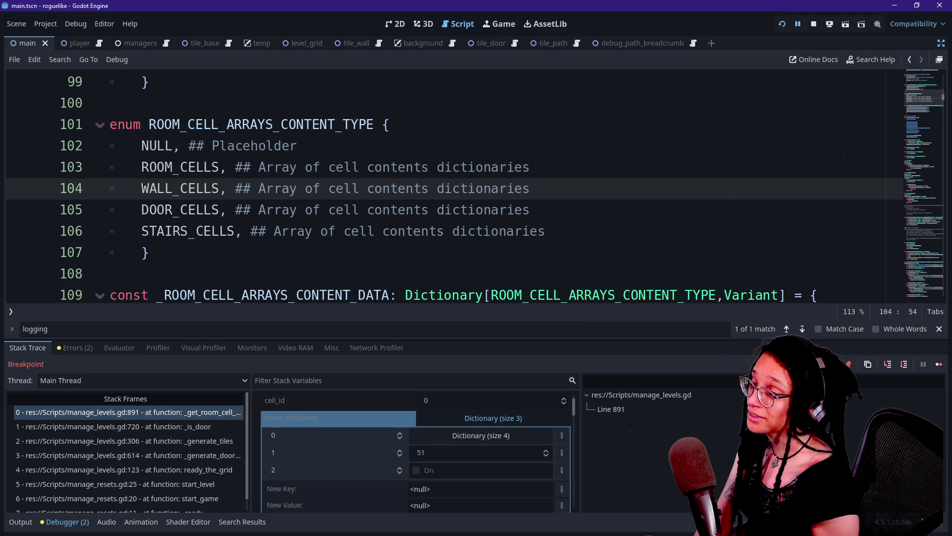
pyautogui.click(366, 231)
pyautogui.moveTo(288, 232)
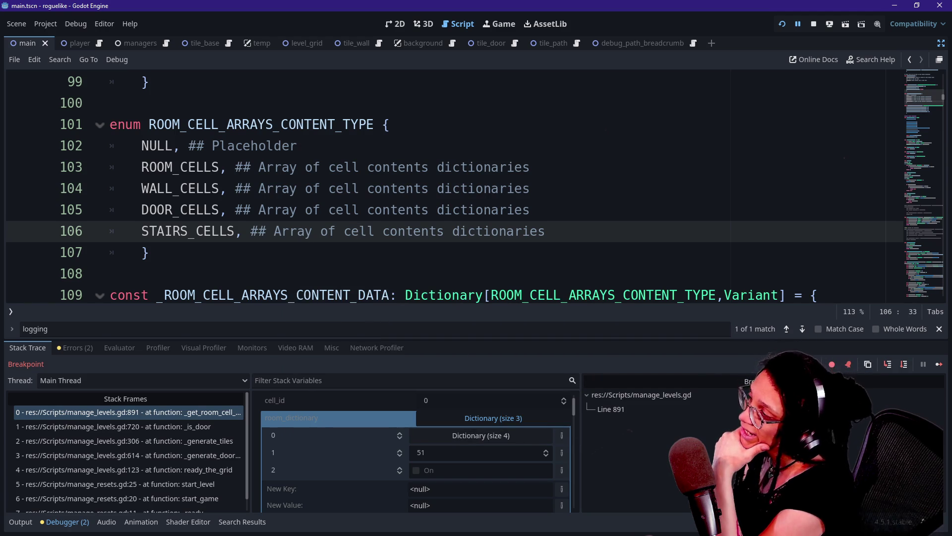
# Delete the enum's NULL placeholder, restore it with undo after the parse error, and show the output log.
pyautogui.moveTo(297, 146)
pyautogui.mouseDown()
pyautogui.moveTo(141, 145)
pyautogui.moveTo(17, 101)
pyautogui.mouseUp()
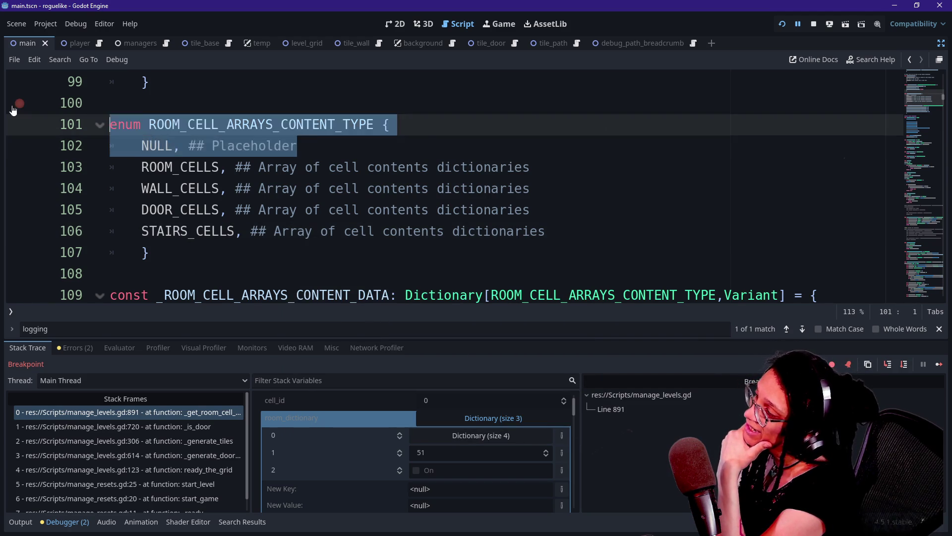
pyautogui.press('BackSpace')
pyautogui.hotkey('ctrl', 'z')
pyautogui.moveTo(298, 146); pyautogui.dragTo(87, 142)
pyautogui.press('BackSpace')
pyautogui.press('BackSpace')
pyautogui.hotkey('ctrl', 'z')
pyautogui.hotkey('ctrl', 'z')
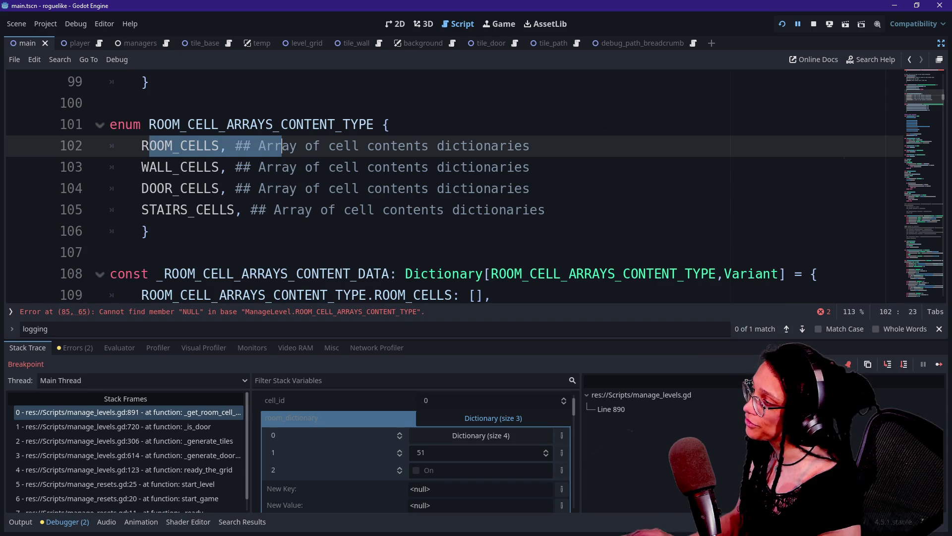
pyautogui.click(298, 146)
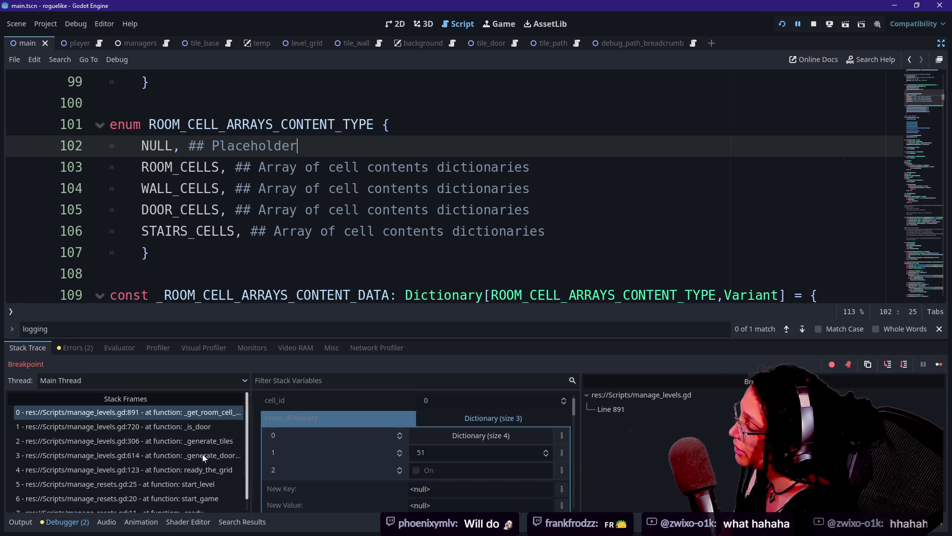
pyautogui.click(20, 521)
pyautogui.scroll(10, 234, 473)
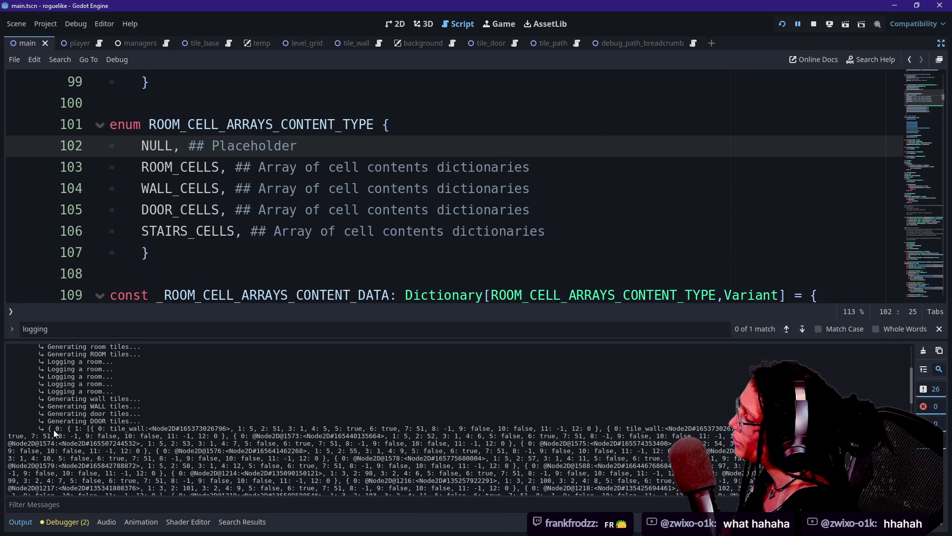
# Scroll through the printed room dictionaries in the Output log down to the final value 51.
pyautogui.moveTo(55, 430)
pyautogui.mouseDown()
pyautogui.moveTo(104, 437)
pyautogui.moveTo(110, 428)
pyautogui.mouseUp()
pyautogui.click(54, 436)
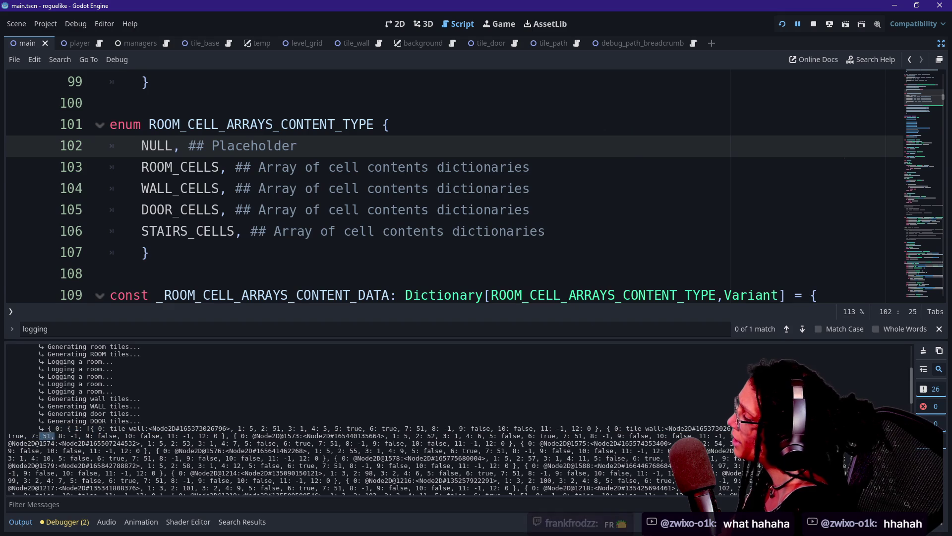
pyautogui.keyDown('ctrl'); pyautogui.scroll(5, 53, 439); pyautogui.keyUp('ctrl')
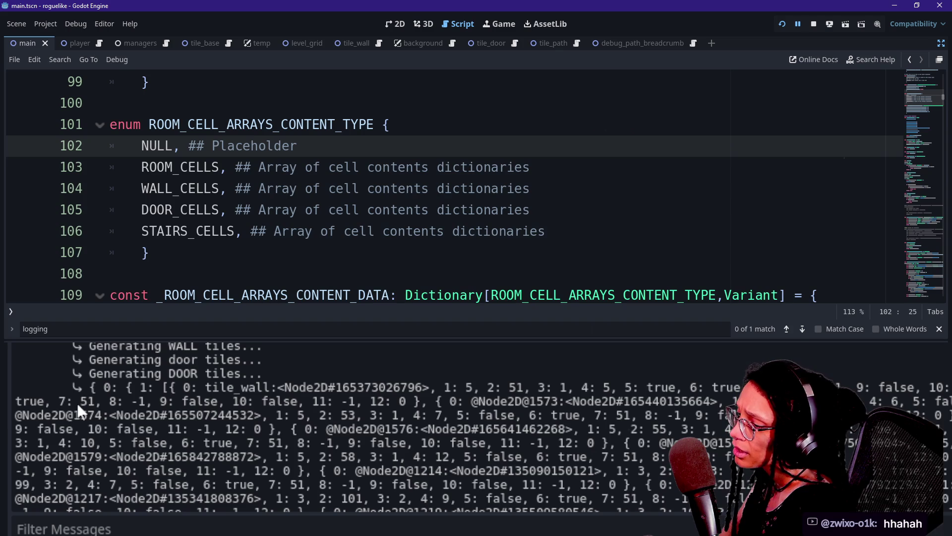
pyautogui.scroll(-15, 232, 438)
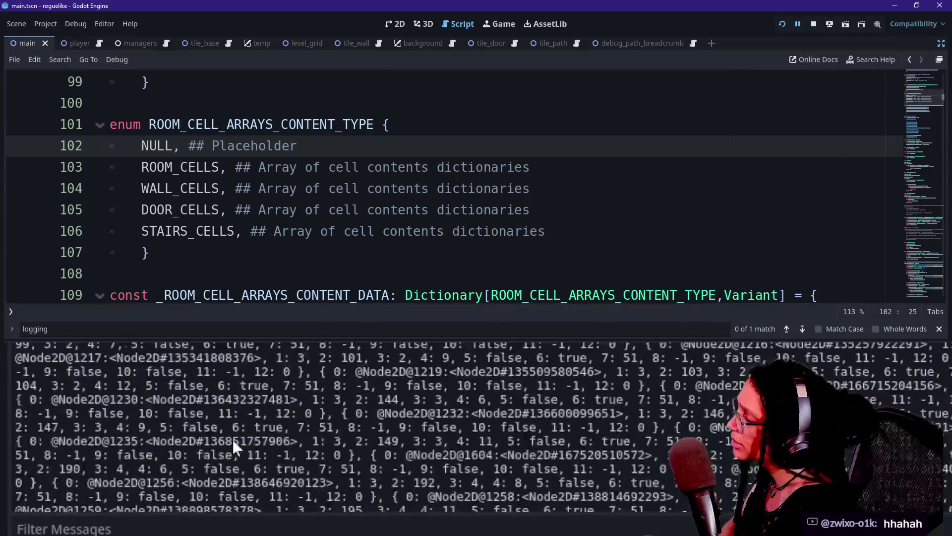
pyautogui.scroll(-5, 232, 439)
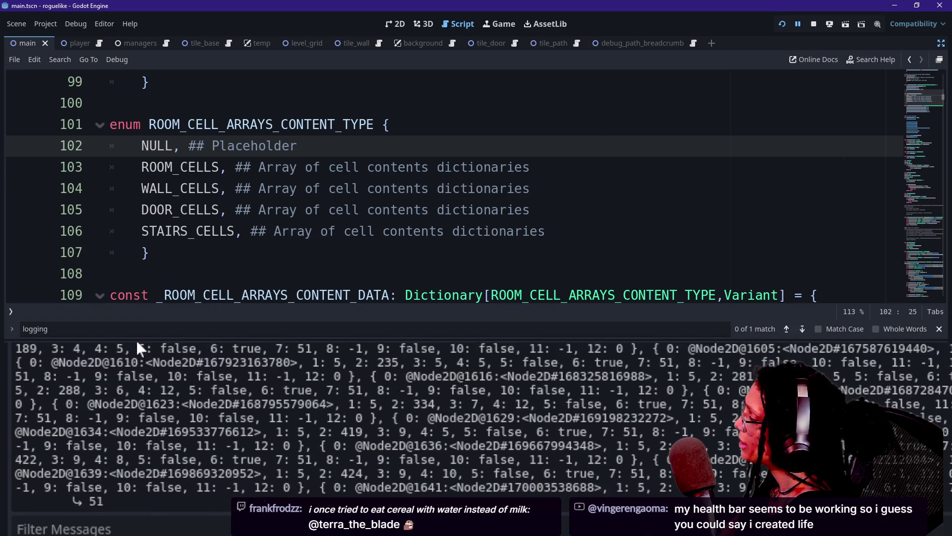
pyautogui.scroll(5, 135, 342)
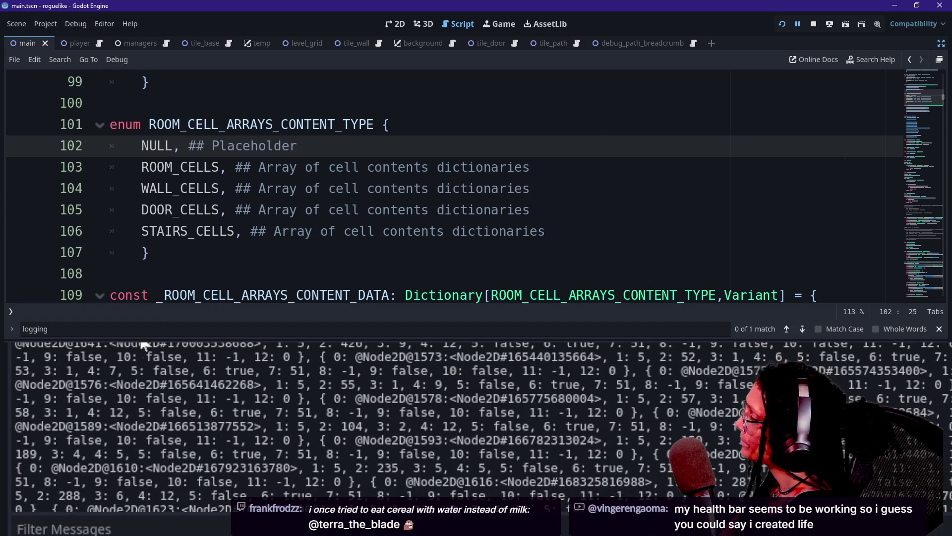
pyautogui.scroll(1, 145, 343)
pyautogui.scroll(2, 145, 343)
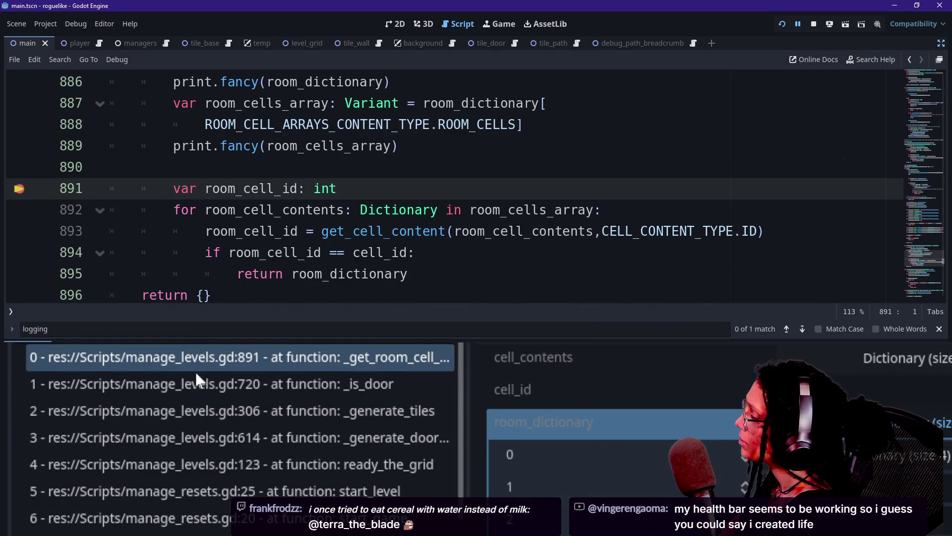
pyautogui.click(191, 385)
pyautogui.scroll(1, 297, 233)
pyautogui.scroll(-1, 298, 233)
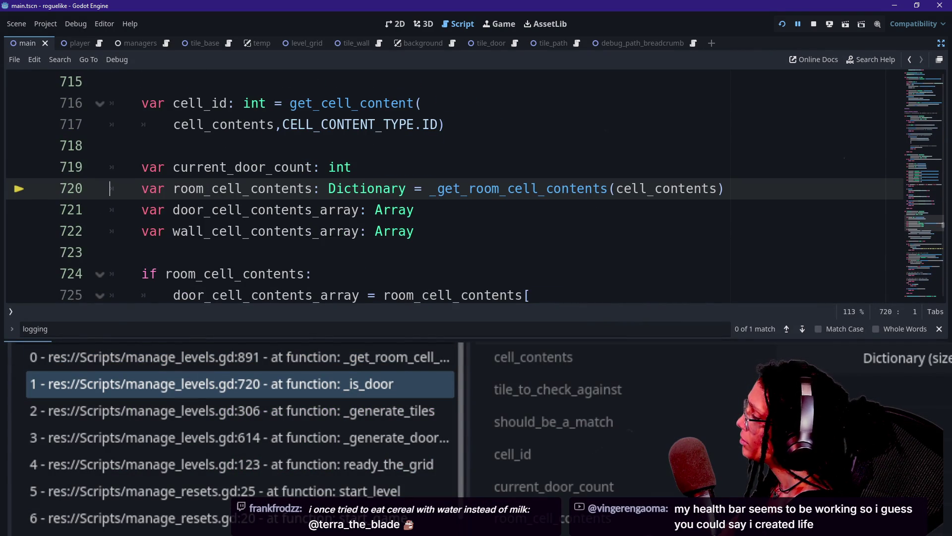
pyautogui.click(321, 359)
pyautogui.click(312, 382)
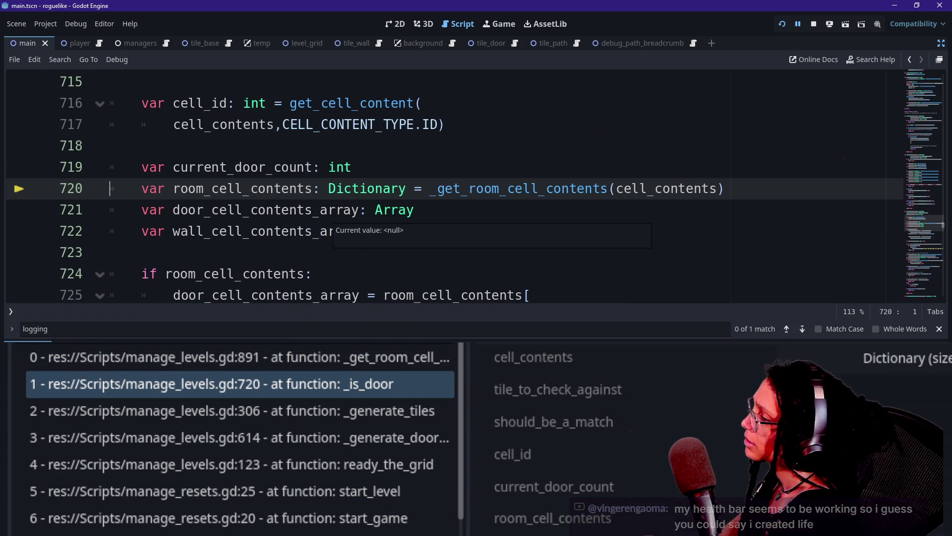
pyautogui.click(322, 363)
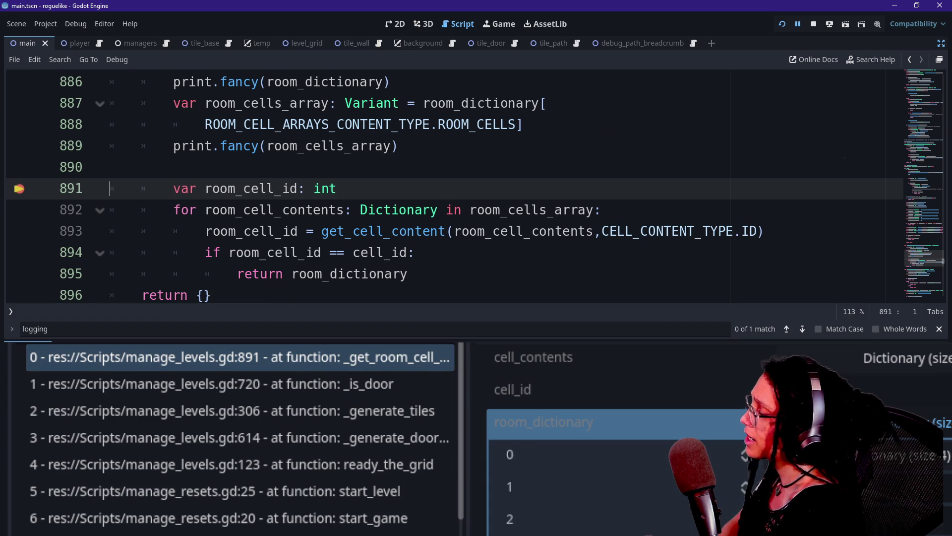
pyautogui.moveTo(377, 232)
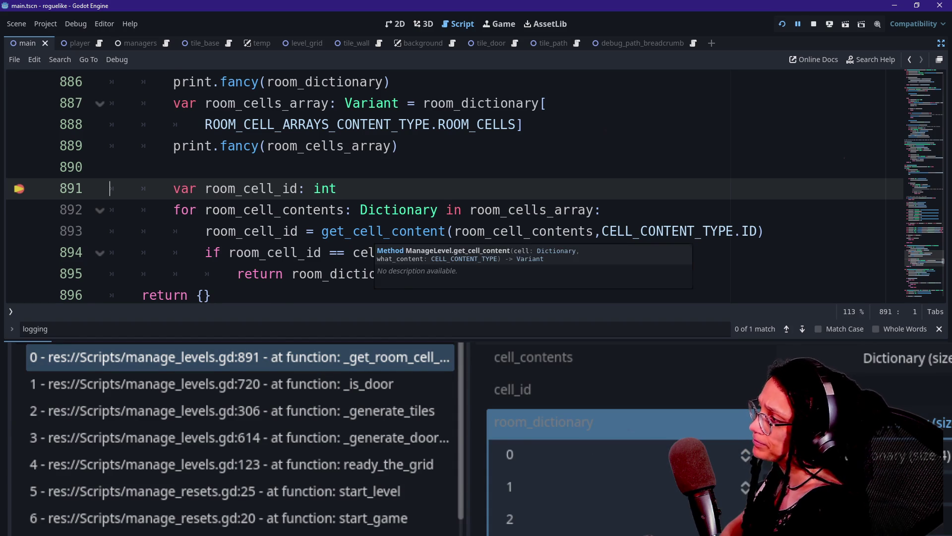
pyautogui.scroll(1, 377, 232)
pyautogui.click(376, 231)
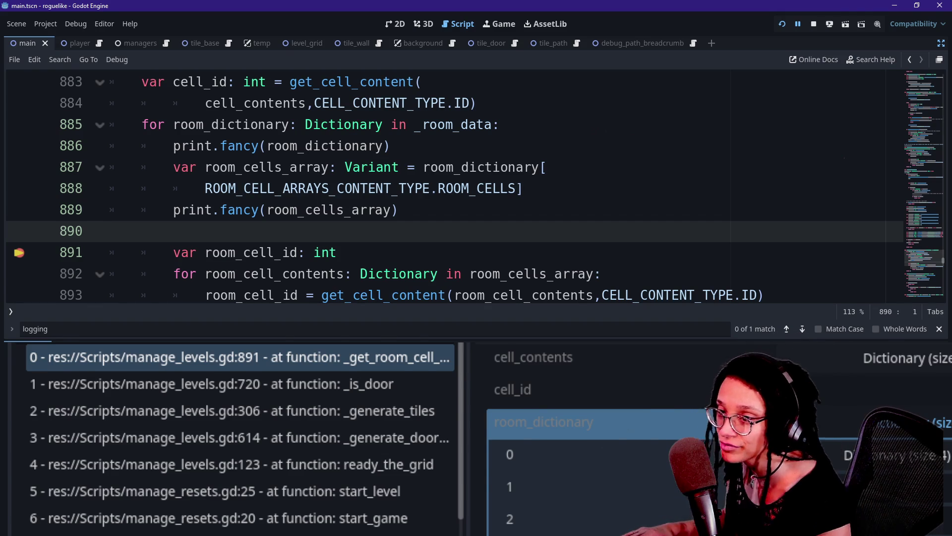
# Hide the bottom panel and insert a blank line after the cell_id declaration.
pyautogui.hotkey('alt', 'o')
pyautogui.click(399, 209)
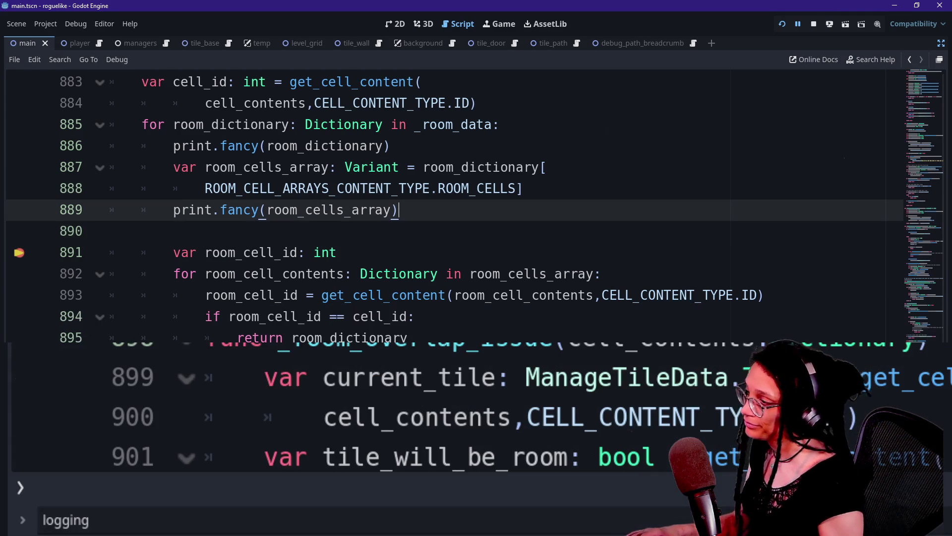
pyautogui.press('Up')
pyautogui.press('Up')
pyautogui.press('Down')
pyautogui.press('Down')
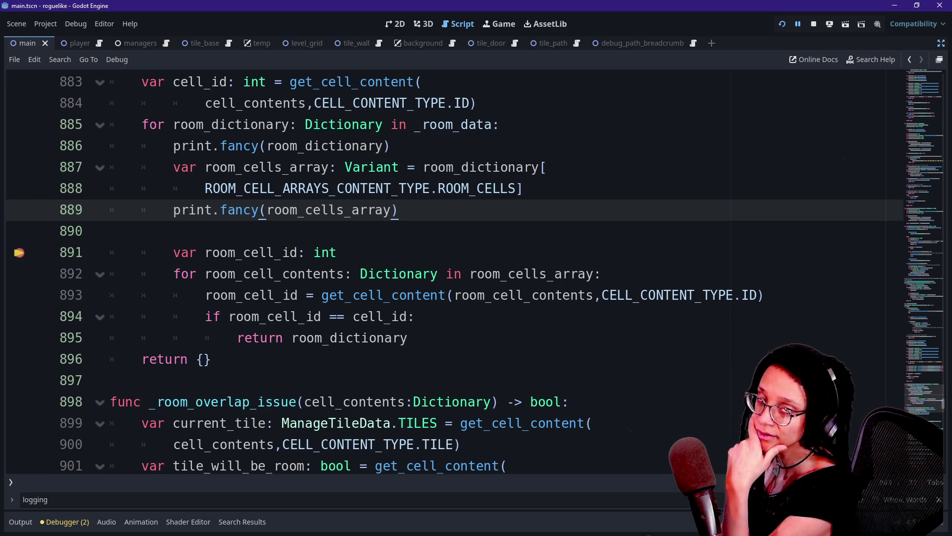
pyautogui.press('Up')
pyautogui.press('Up')
pyautogui.press('Up')
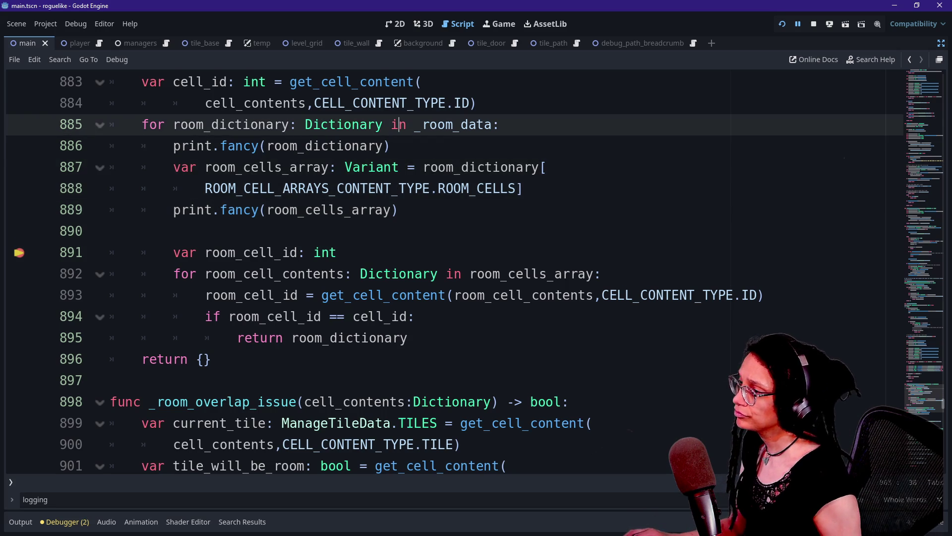
pyautogui.press('Down')
pyautogui.press('Down')
pyautogui.press('Down')
pyautogui.press('Return')
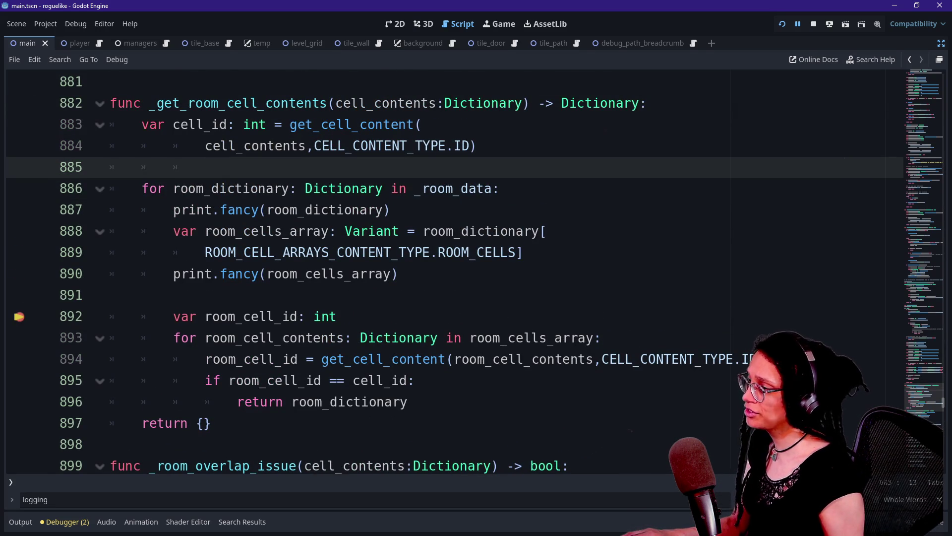
# Delete the print.fancy(room_dictionary) line while keeping the print.fancy(room_cells_array) line.
pyautogui.press('Down')
pyautogui.press('Down')
pyautogui.press('Down')
pyautogui.press('Up')
pyautogui.press('Up')
pyautogui.hotkey('shift', 'Up')
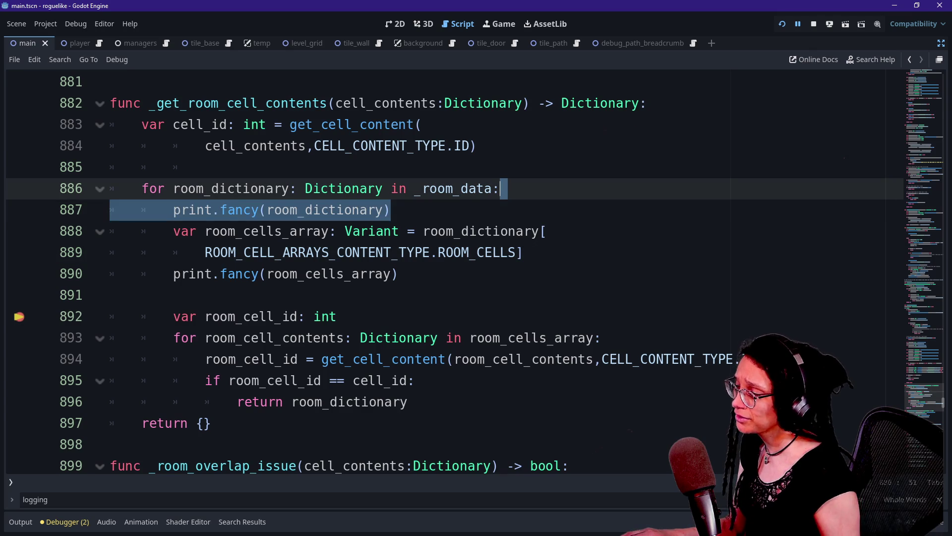
pyautogui.press('BackSpace')
pyautogui.press('Down')
pyautogui.press('Down')
pyautogui.press('Down')
pyautogui.hotkey('shift', 'Up')
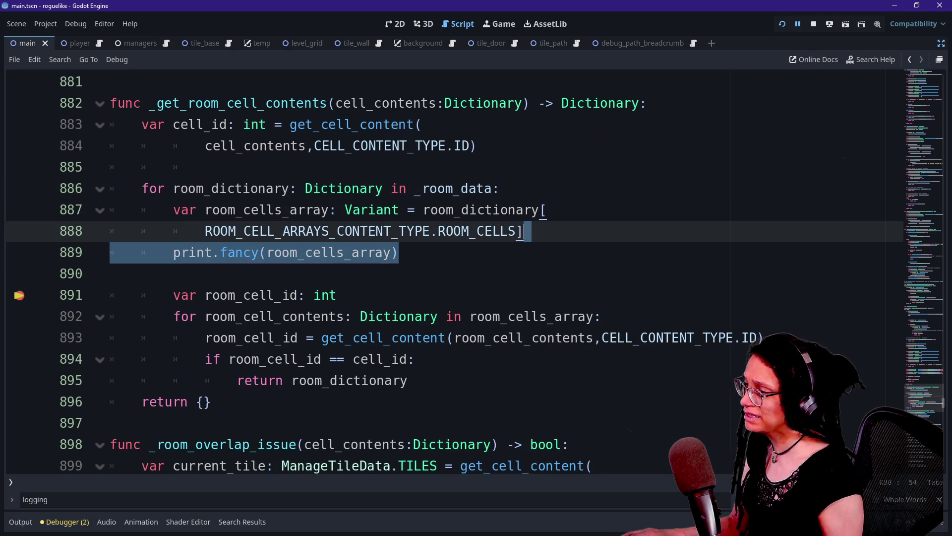
pyautogui.press('BackSpace')
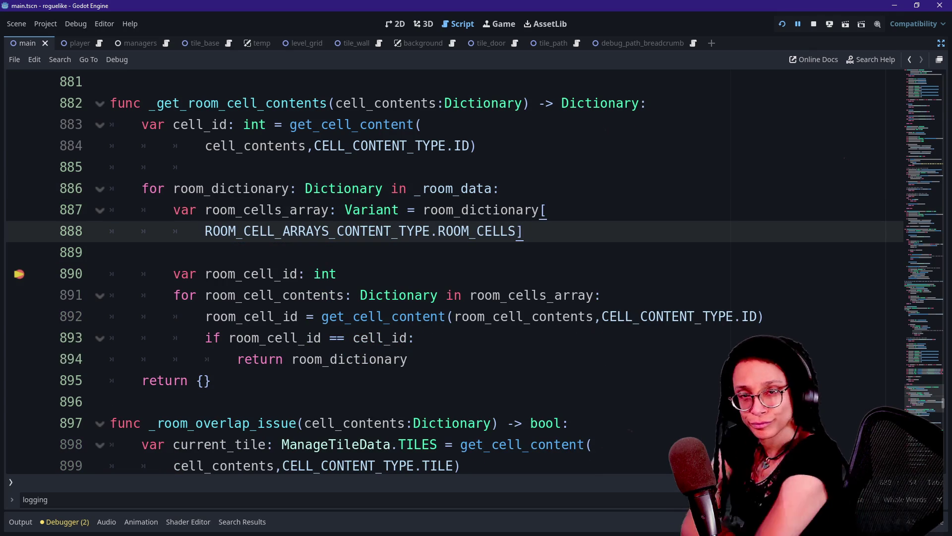
pyautogui.hotkey('ctrl', 'z')
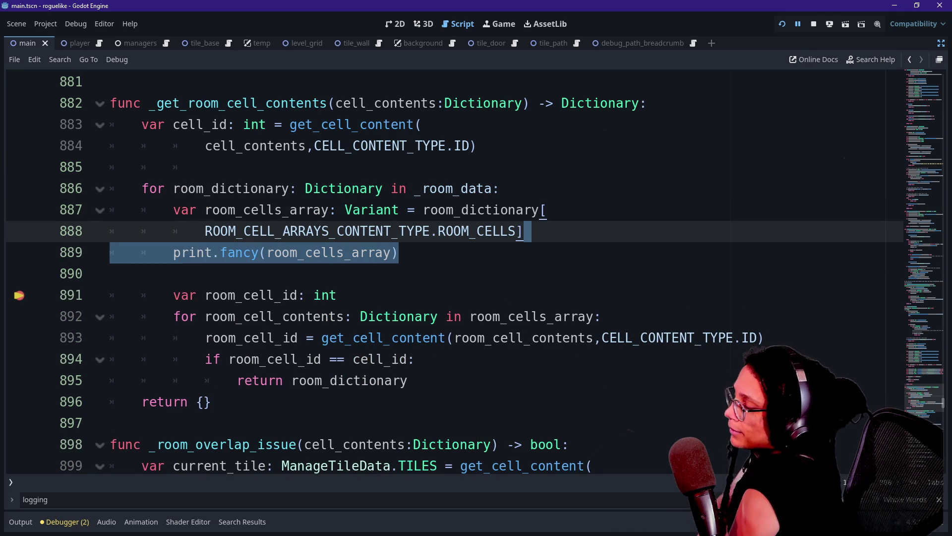
pyautogui.press('Right')
pyautogui.press('Down')
pyautogui.press('Up')
pyautogui.press('Up')
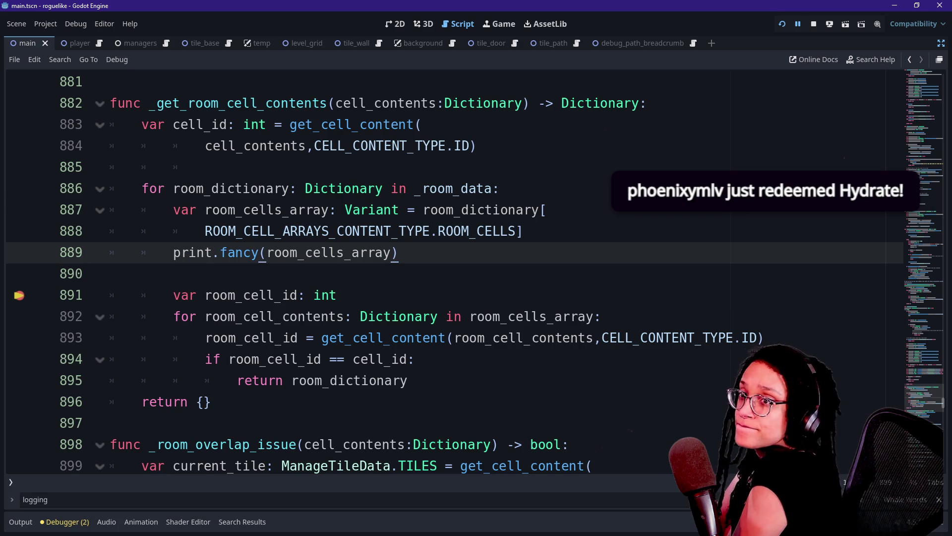
pyautogui.press('Up')
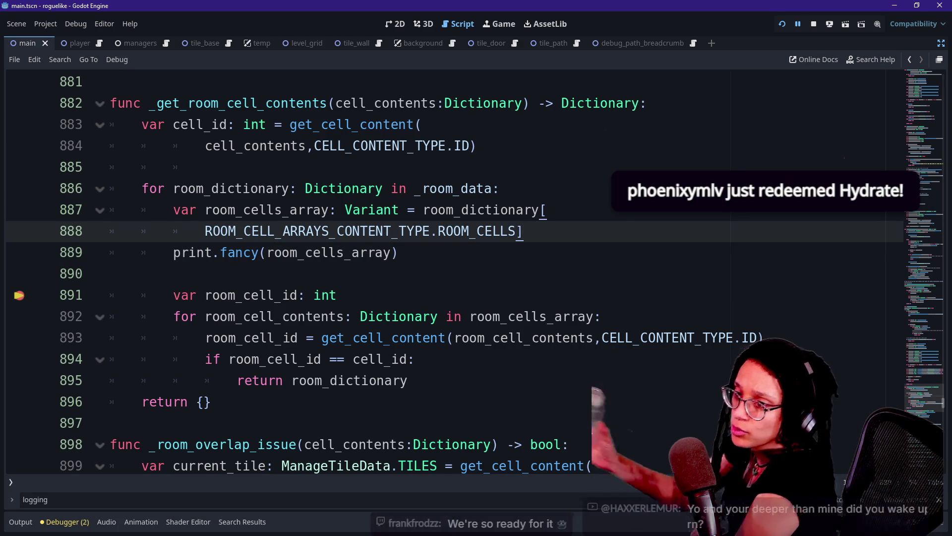
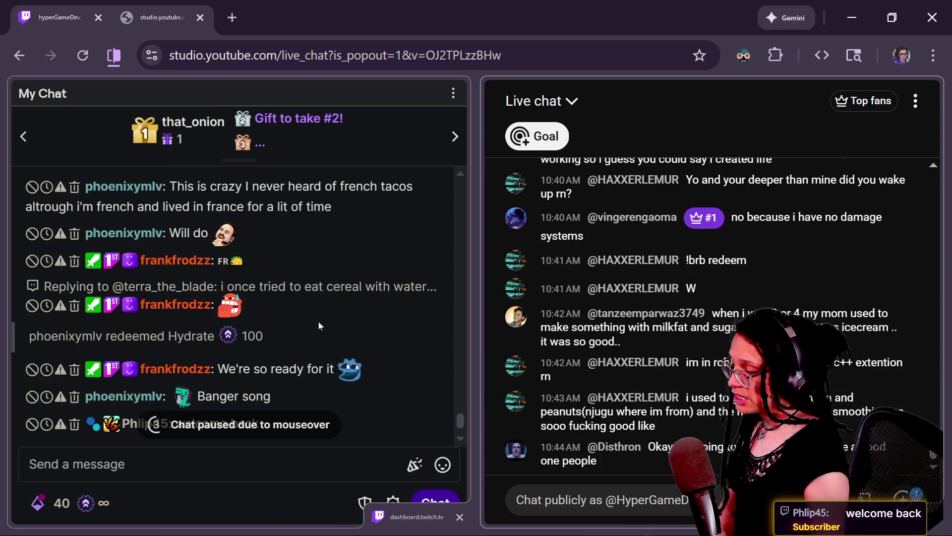
# Scroll the YouTube live chat back up and highlight an older message asking whether they just woke up.
pyautogui.moveTo(271, 286); pyautogui.dragTo(400, 293)
pyautogui.click(392, 341)
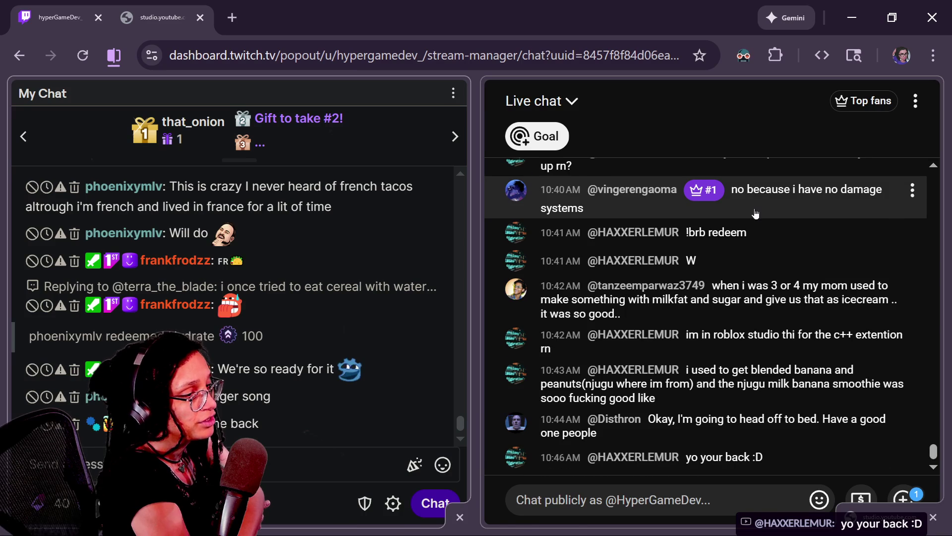
pyautogui.scroll(3, 756, 213)
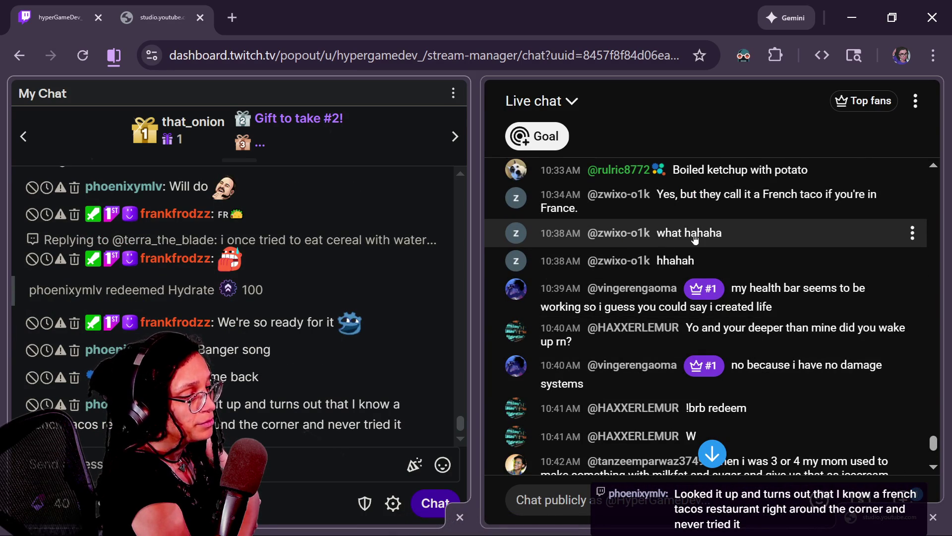
pyautogui.moveTo(576, 342)
pyautogui.mouseDown()
pyautogui.moveTo(720, 332)
pyautogui.moveTo(697, 328)
pyautogui.mouseUp()
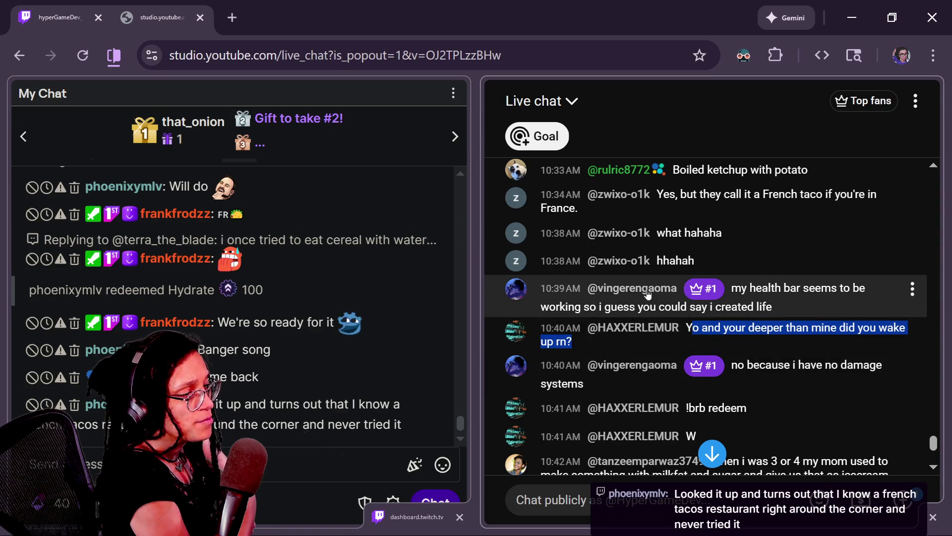
# Scroll the YouTube live chat down to the newest messages, then return to the Godot script at line 894.
pyautogui.scroll(-5, 648, 295)
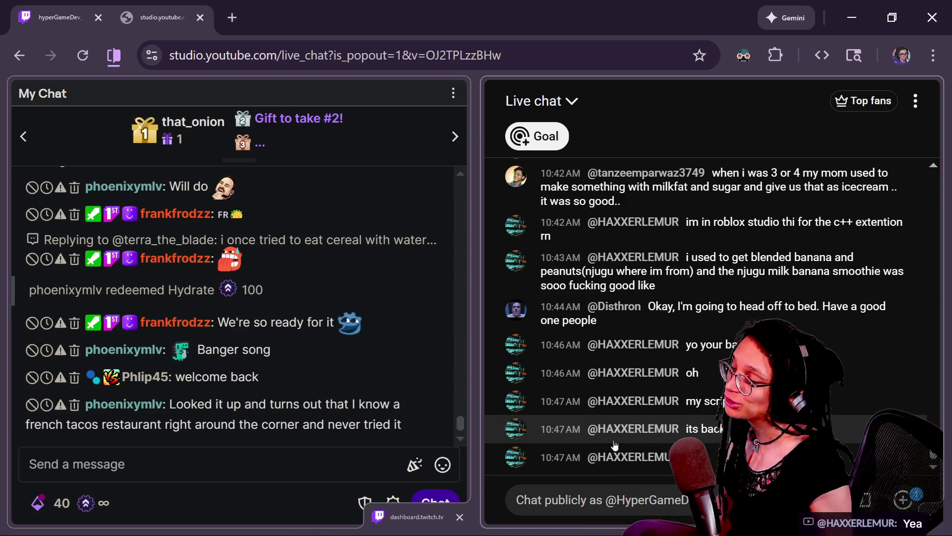
pyautogui.moveTo(563, 348)
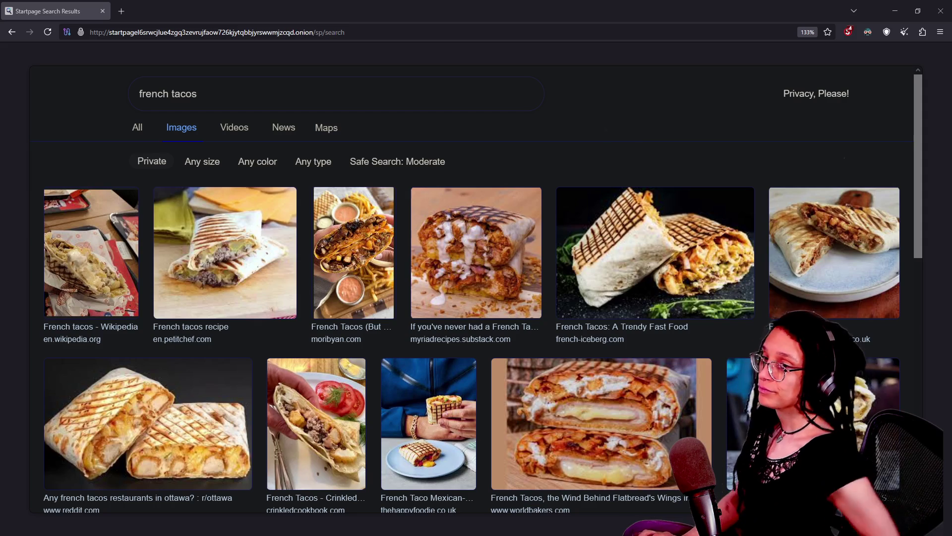
pyautogui.hotkey('alt', 'Tab')
pyautogui.click(414, 359)
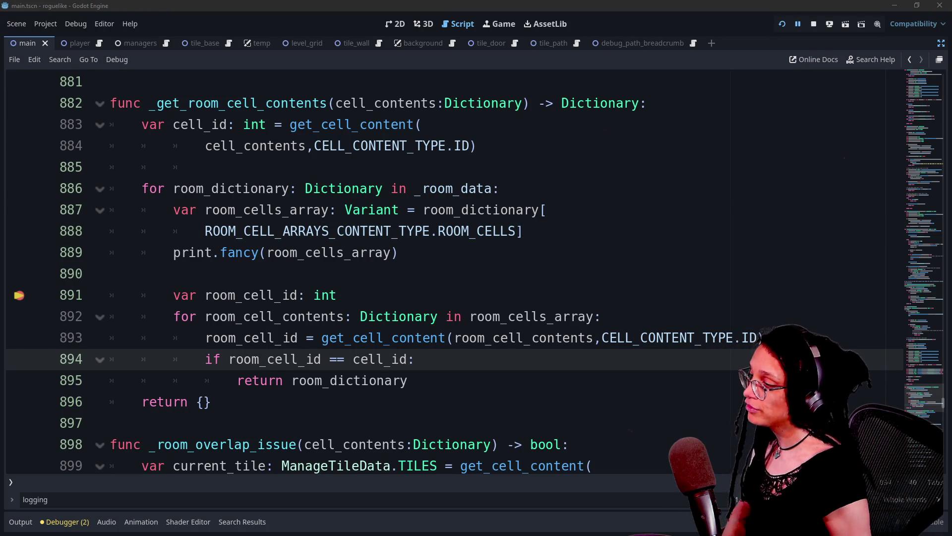
# Indent blank line 890 to the loop level, then open a new blank Tor Browser tab.
pyautogui.click(109, 273)
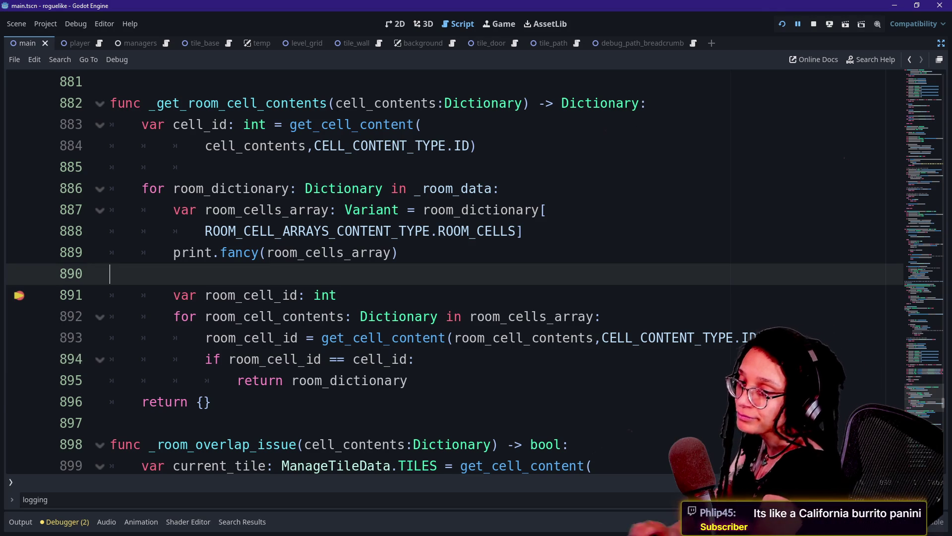
pyautogui.press('Tab')
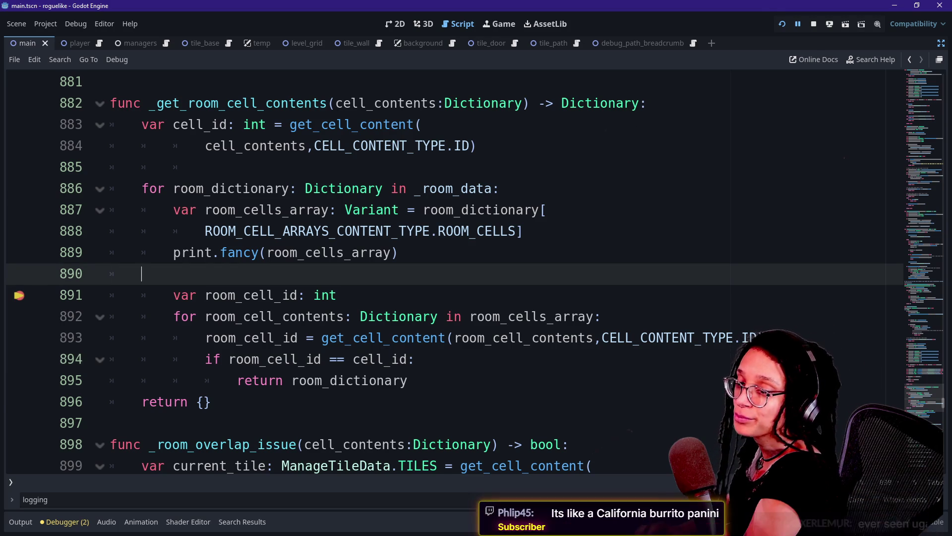
pyautogui.hotkey('alt', 'Tab')
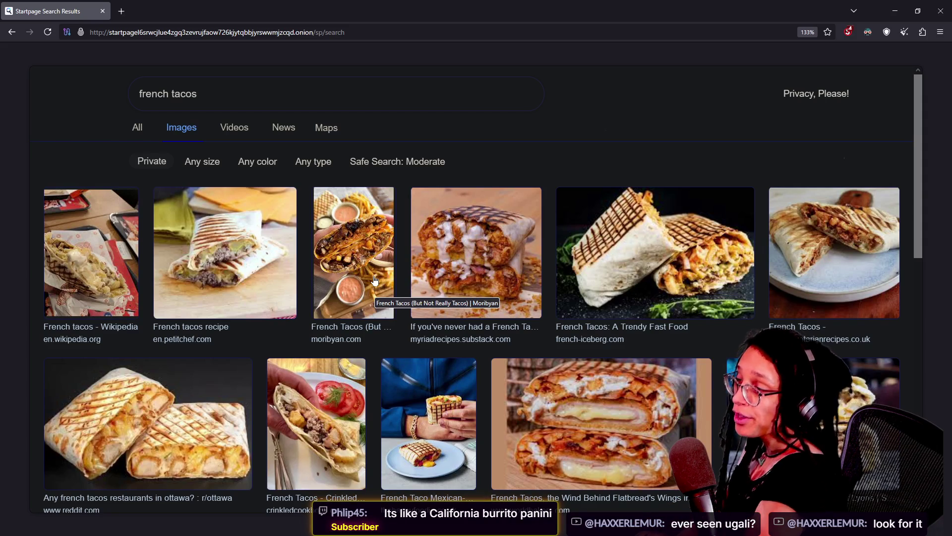
pyautogui.click(128, 8)
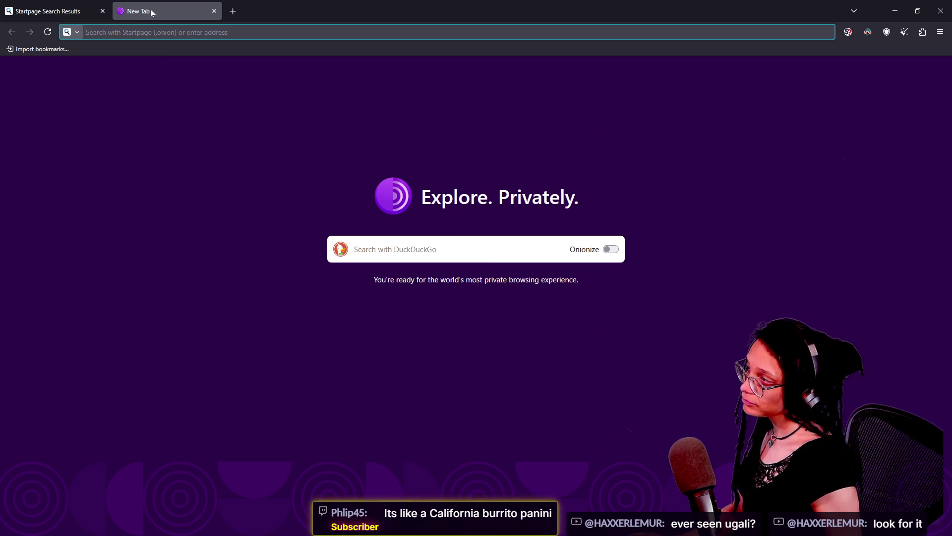
pyautogui.moveTo(428, 279); pyautogui.dragTo(507, 280)
pyautogui.hotkey('ctrl', 'w')
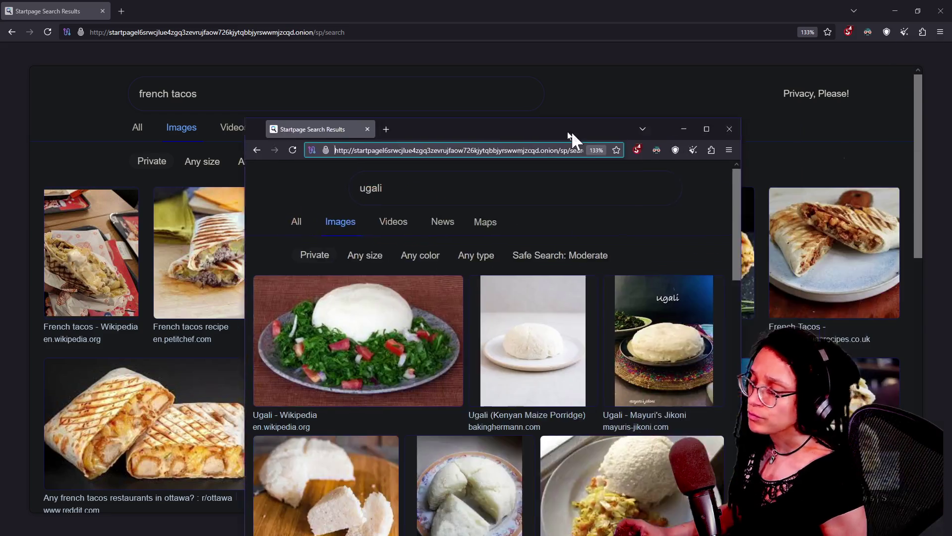
pyautogui.doubleClick(565, 131)
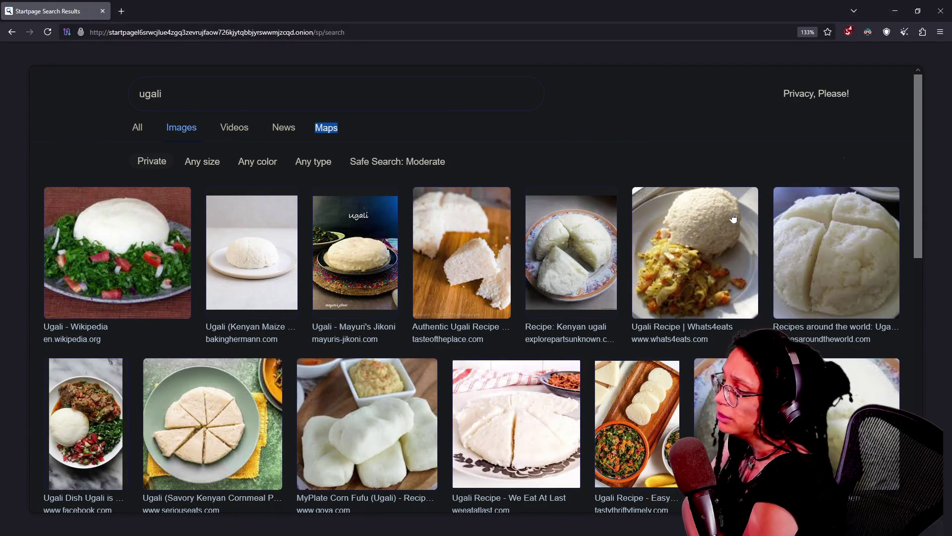
# Scroll down and back up through the ugali image results.
pyautogui.scroll(-3, 505, 229)
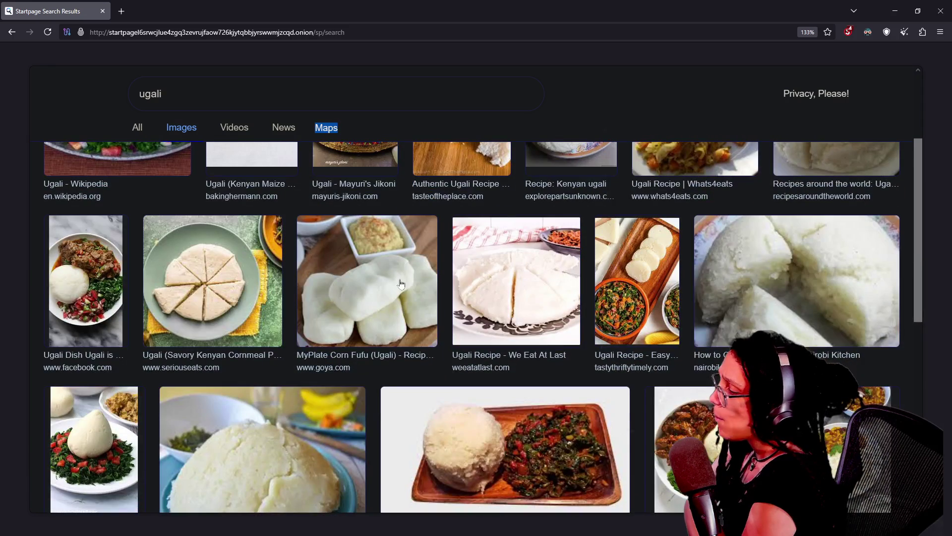
pyautogui.scroll(-2, 401, 283)
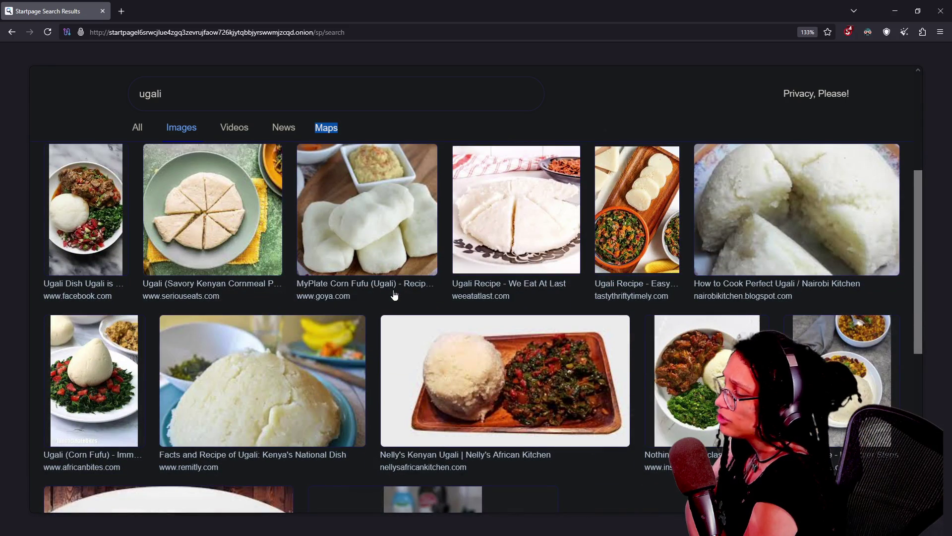
pyautogui.scroll(-2, 404, 350)
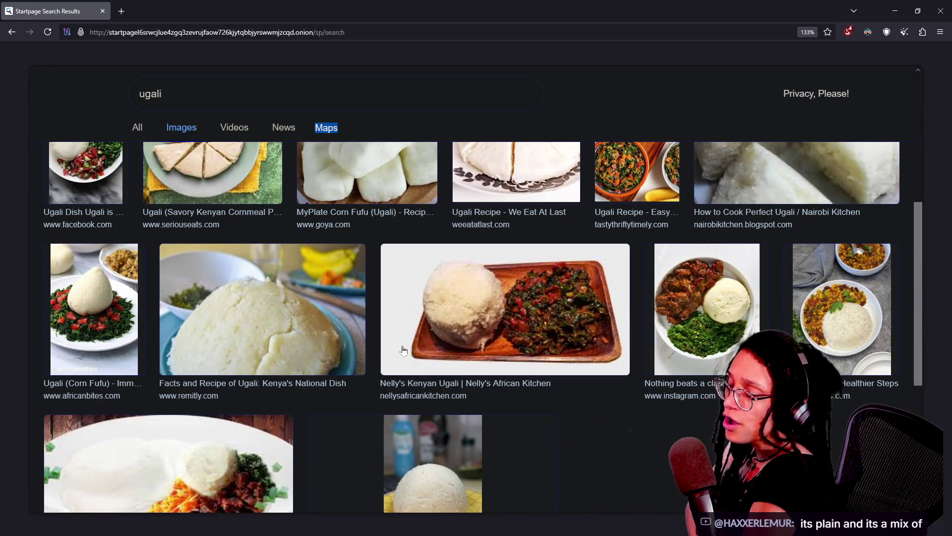
pyautogui.scroll(3, 467, 368)
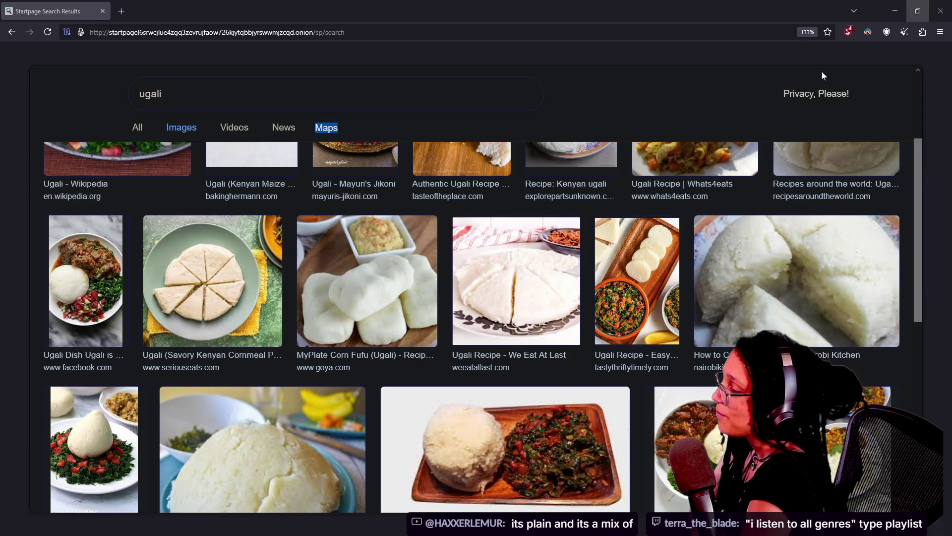
pyautogui.scroll(-4, 556, 238)
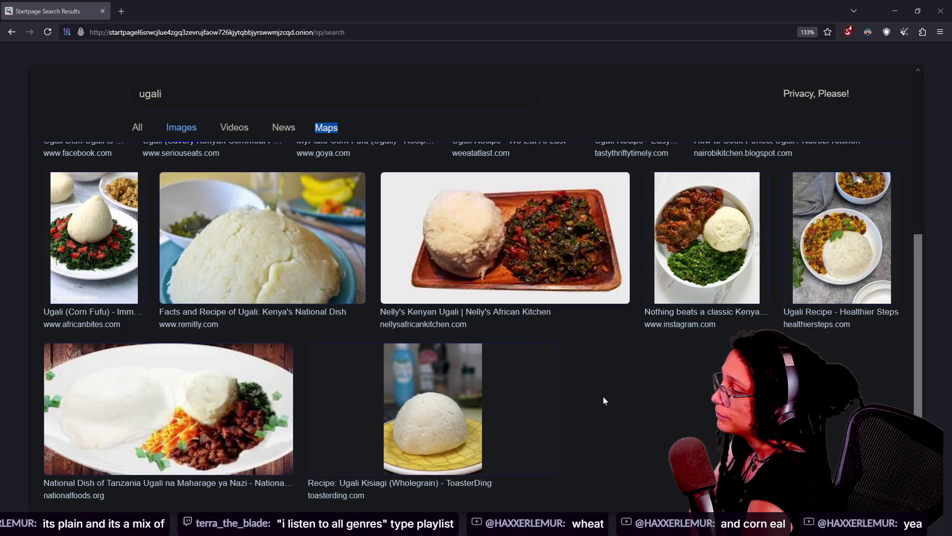
pyautogui.scroll(3, 604, 397)
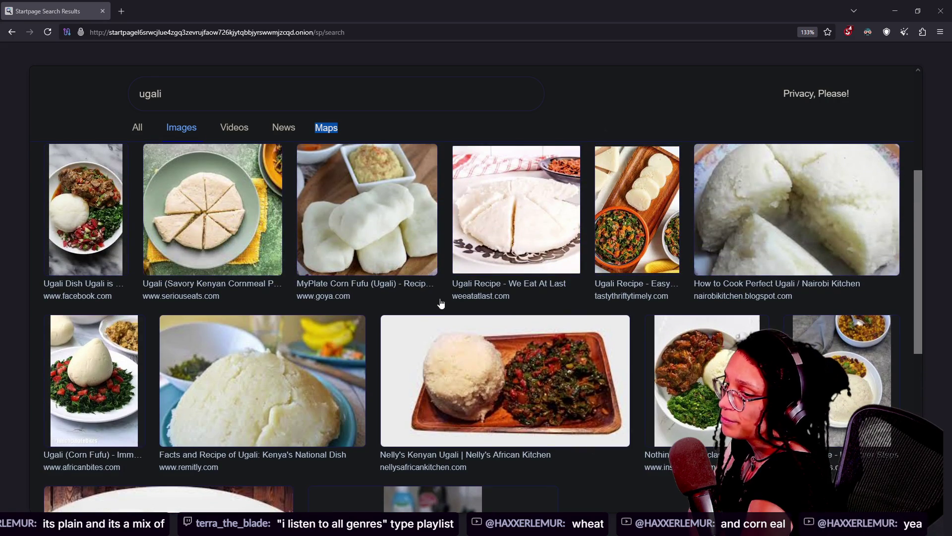
pyautogui.scroll(3, 405, 318)
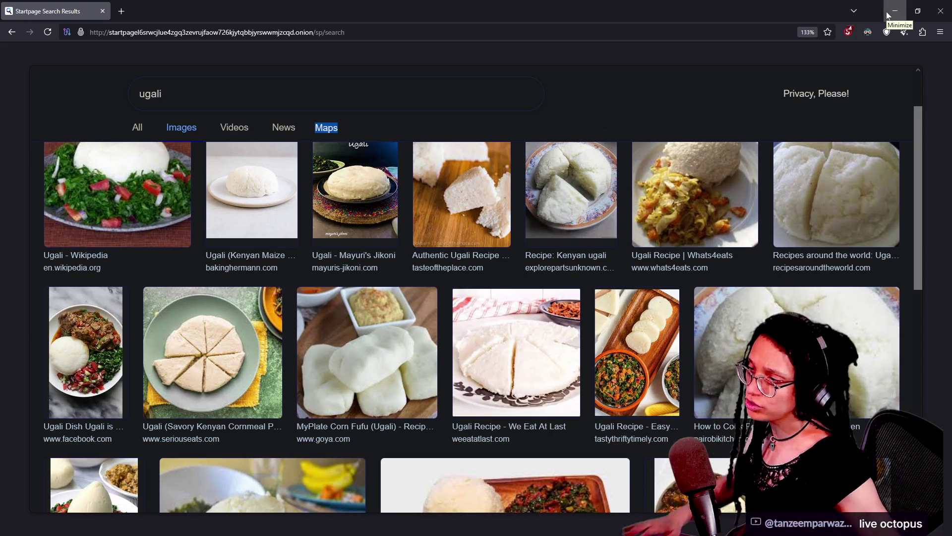
# Minimize the browser and view the debugger's Stack Trace and Locals, where room_dictionary has size 3.
pyautogui.click(886, 14)
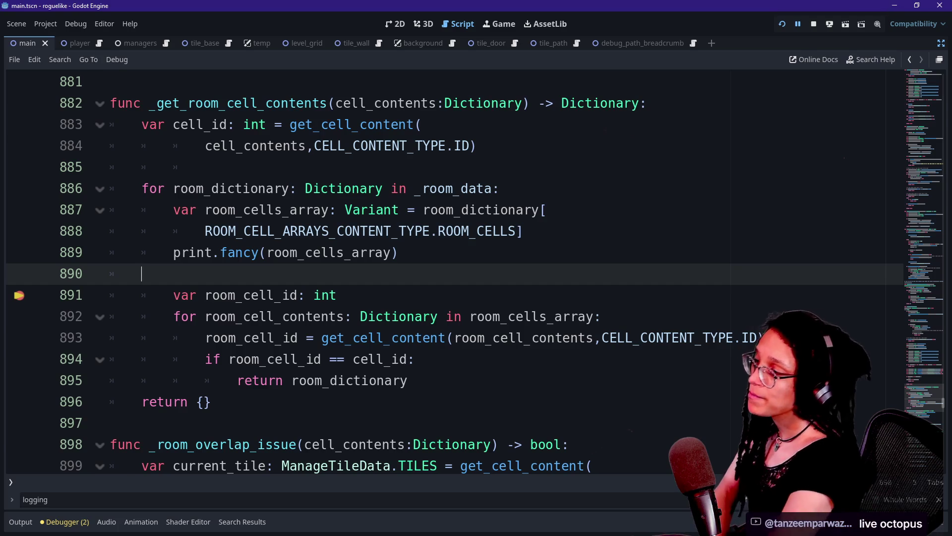
pyautogui.click(476, 146)
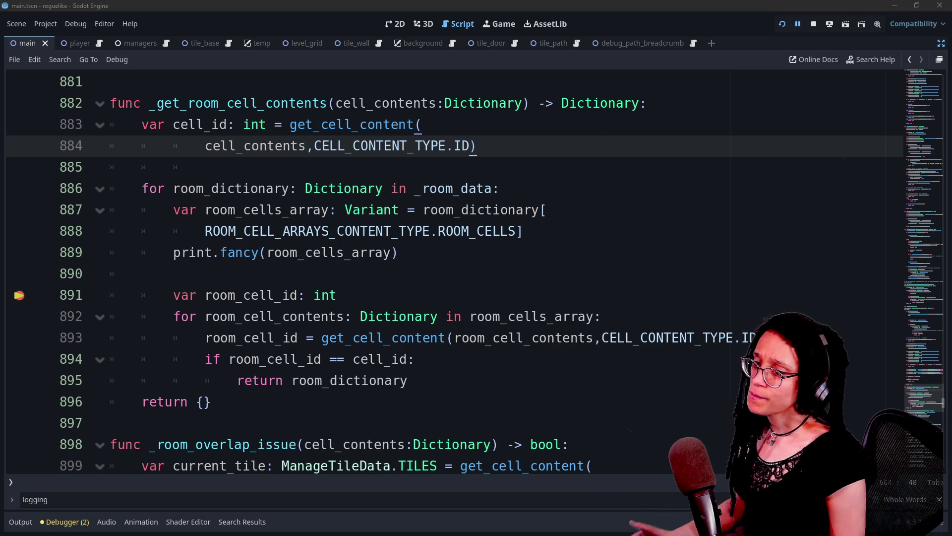
pyautogui.click(142, 273)
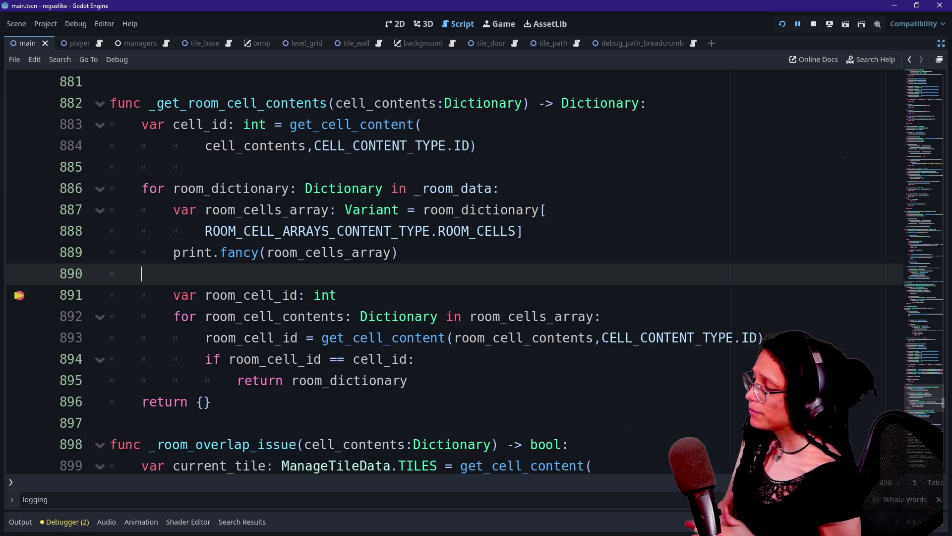
pyautogui.click(51, 528)
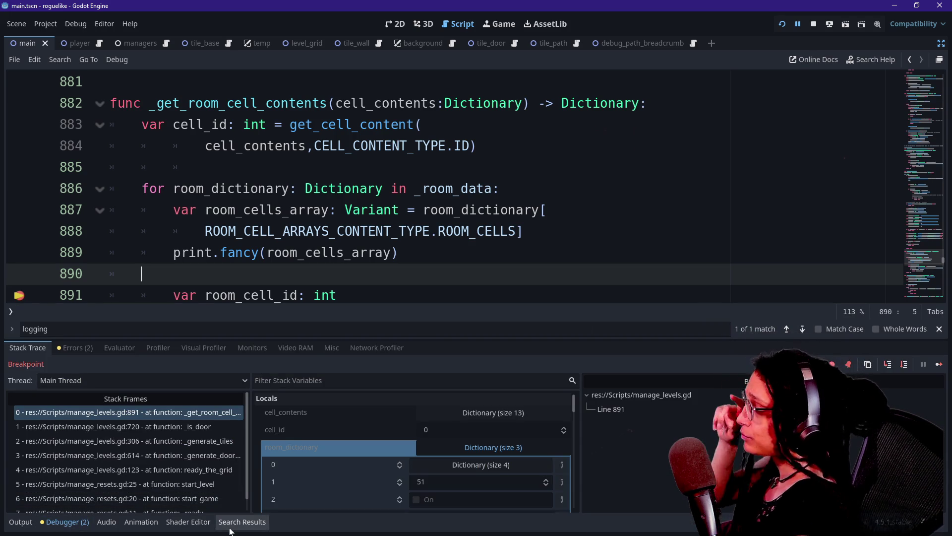
pyautogui.scroll(-1, 335, 459)
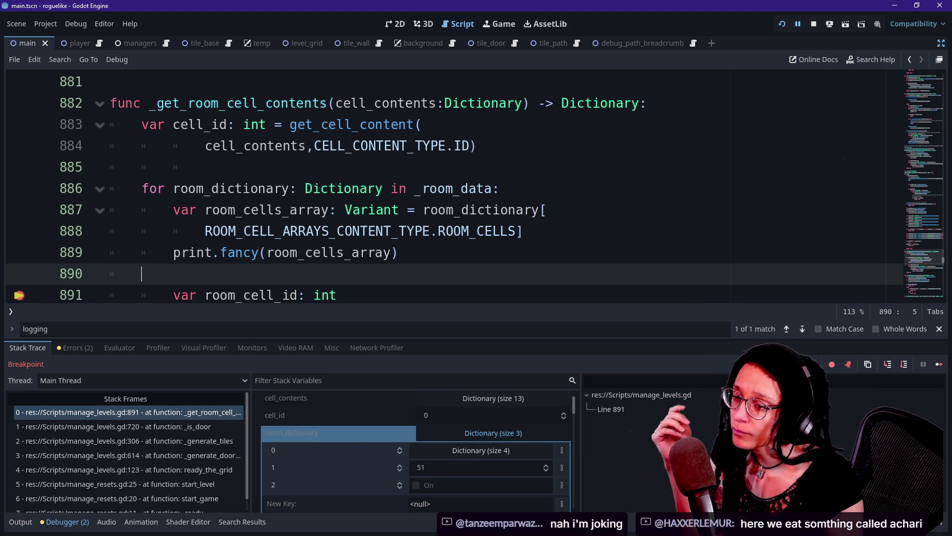
# Replace the ugali query with 'achari' in the Startpage image search.
pyautogui.hotkey('alt', 'Tab')
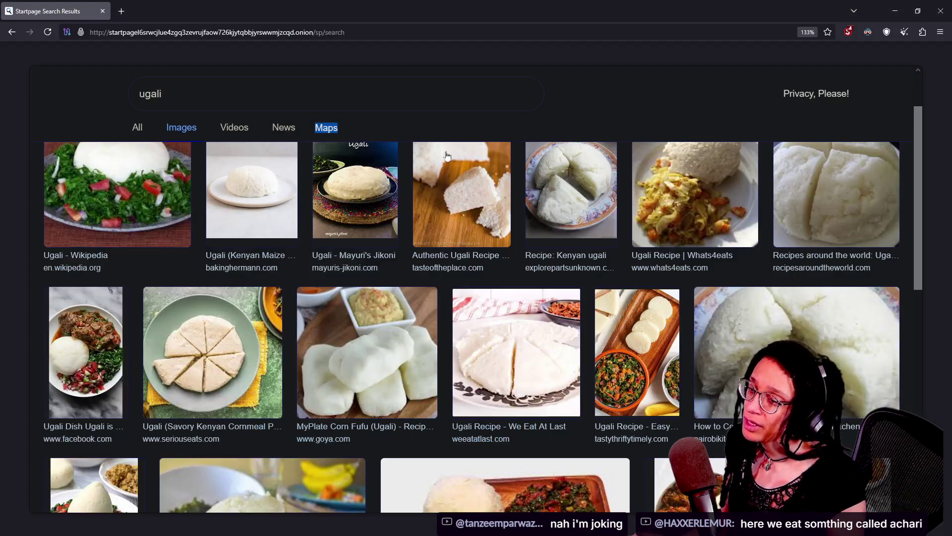
pyautogui.tripleClick(149, 93)
pyautogui.press('BackSpace')
pyautogui.write('ac')
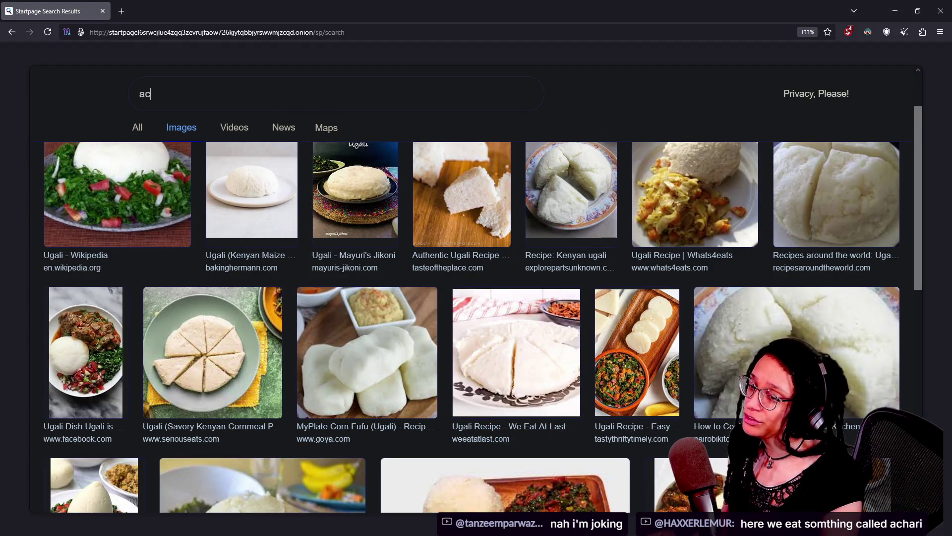
pyautogui.write('hari')
pyautogui.press('Return')
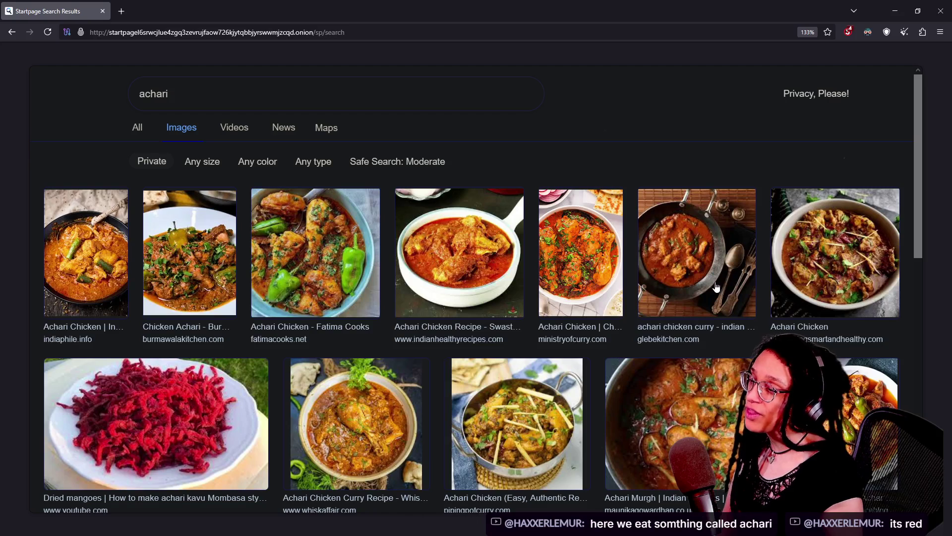
pyautogui.click(849, 32)
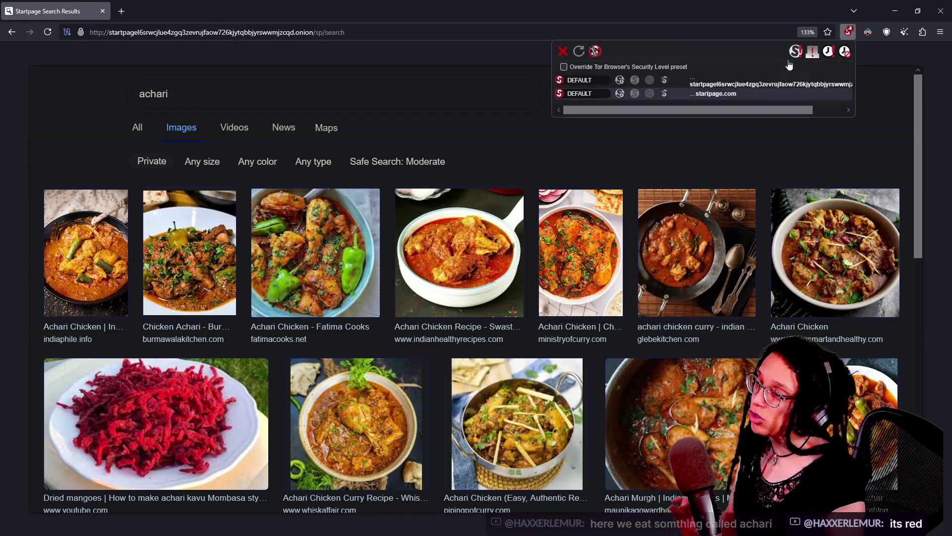
# Temporarily trust scripts for the onion site and startpage.com, then reload and resend the search.
pyautogui.click(620, 80)
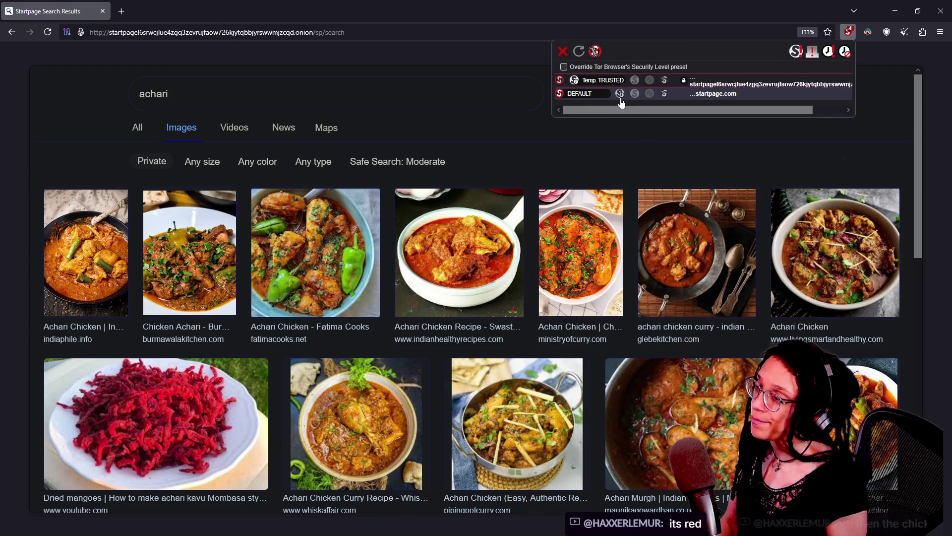
pyautogui.click(619, 93)
pyautogui.click(607, 125)
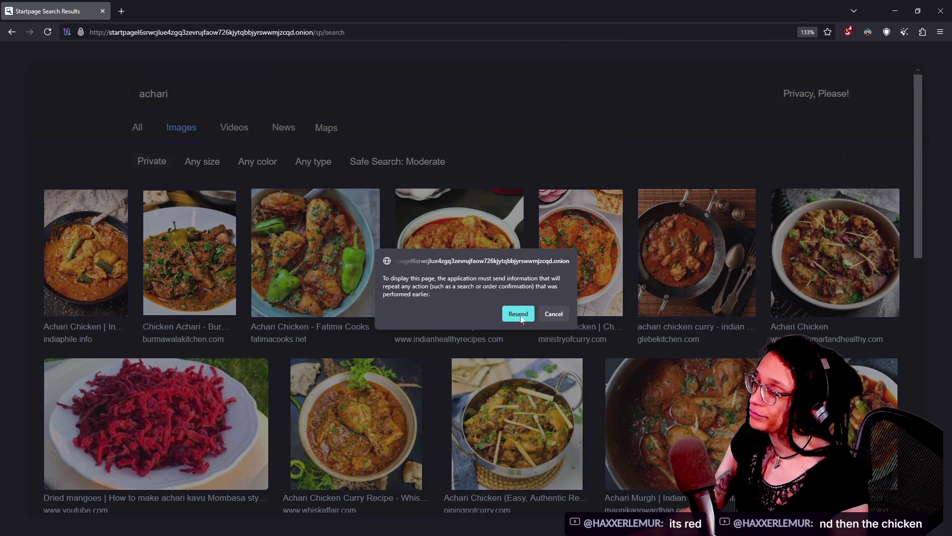
pyautogui.click(518, 315)
pyautogui.write('h')
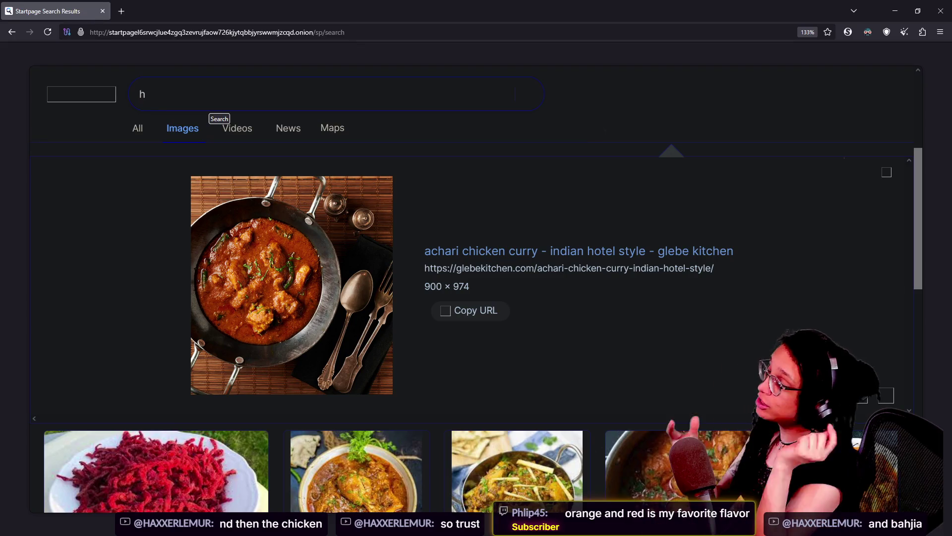
# Search Startpage images for 'bahjia', correcting the misspelled 'bahjila'.
pyautogui.press('BackSpace')
pyautogui.write('bah')
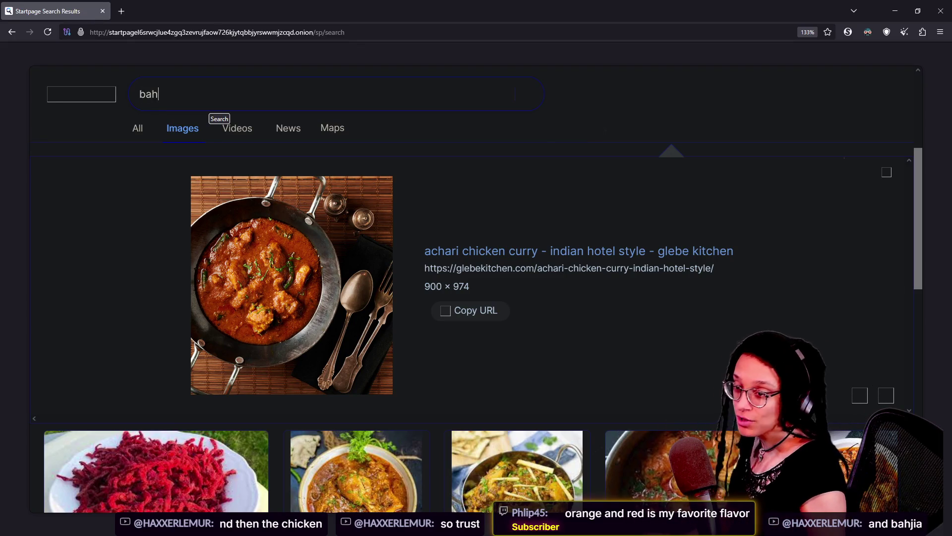
pyautogui.write('jila')
pyautogui.press('BackSpace')
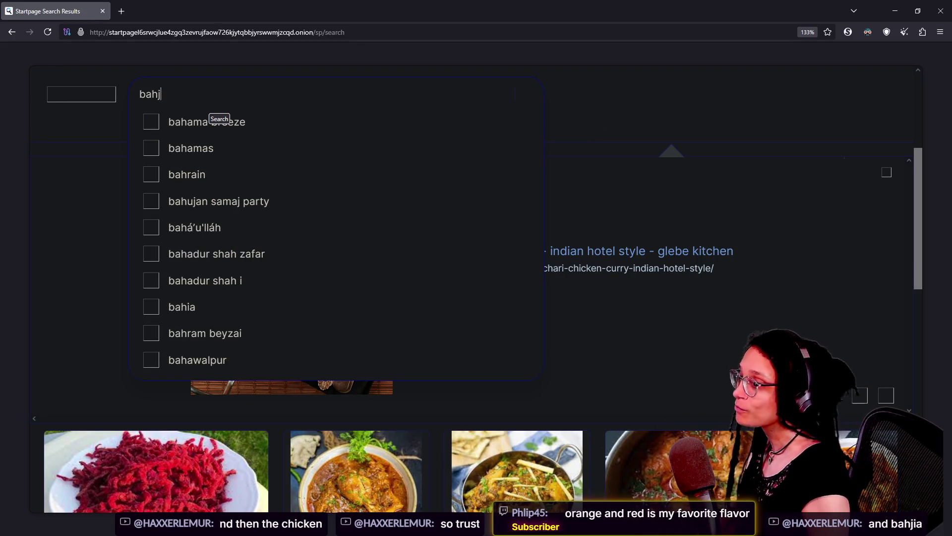
pyautogui.write('ila')
pyautogui.press('BackSpace')
pyautogui.press('BackSpace')
pyautogui.write('a')
pyautogui.press('Return')
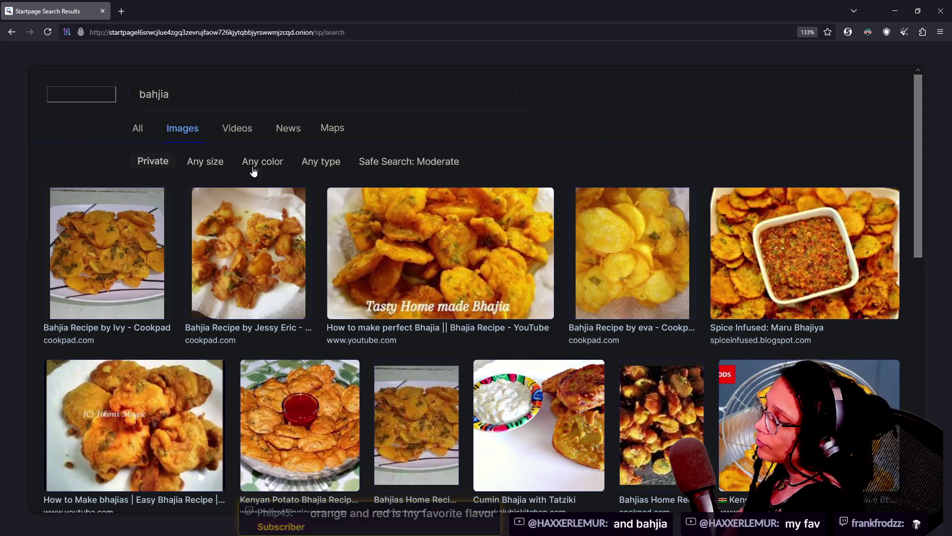
# Scroll through the bahjia image results and back toward the top.
pyautogui.scroll(-3, 490, 281)
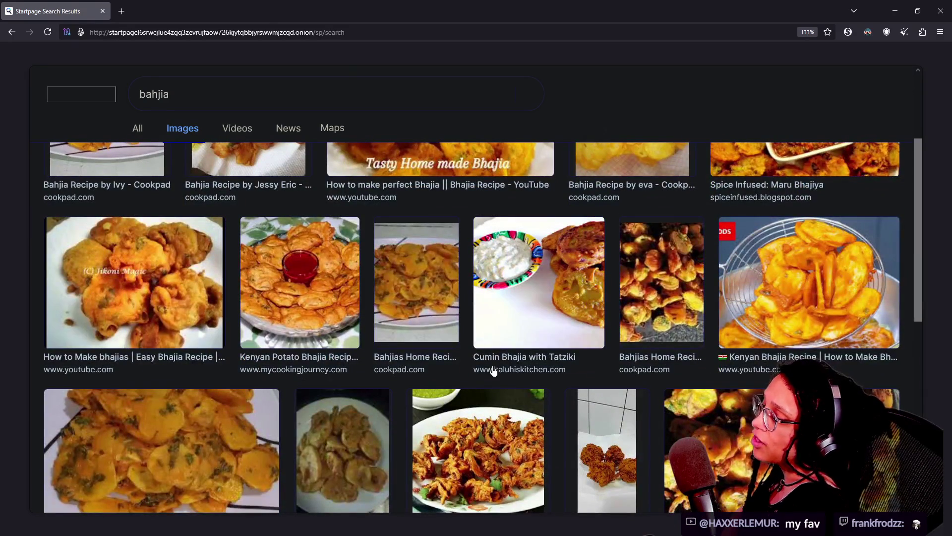
pyautogui.scroll(-2, 493, 371)
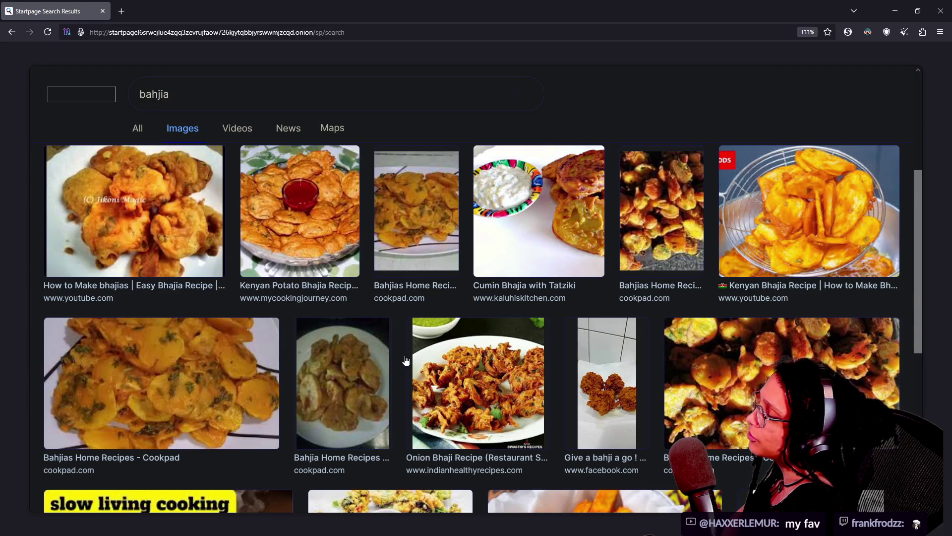
pyautogui.scroll(-3, 406, 360)
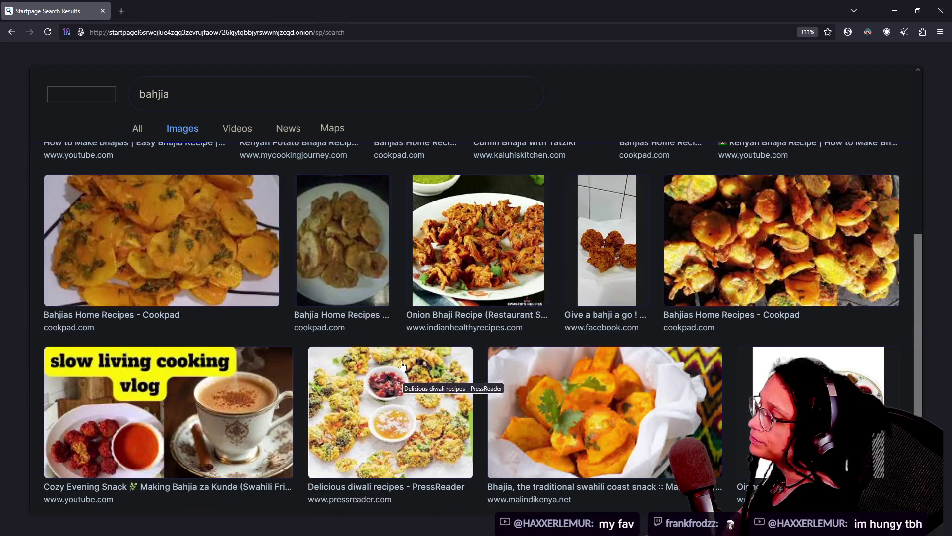
pyautogui.scroll(-2, 402, 366)
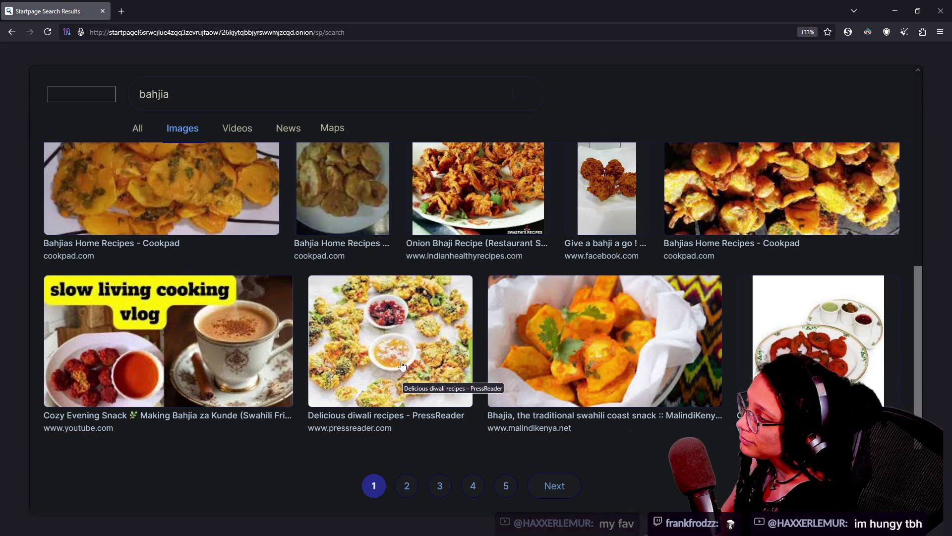
pyautogui.scroll(8, 575, 205)
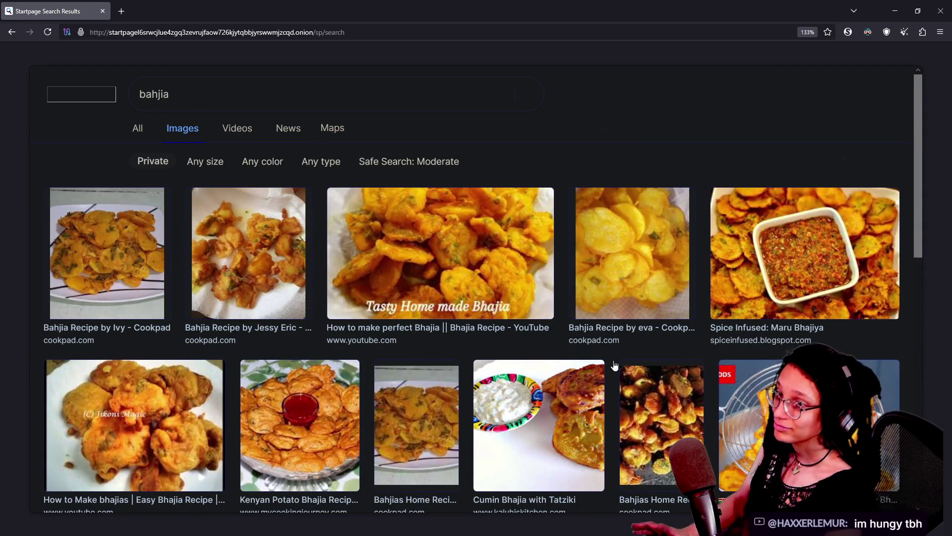
# Return to the Godot code editor with the caret on blank line 890.
pyautogui.hotkey('alt', 'Tab')
pyautogui.press('Up')
pyautogui.press('Up')
pyautogui.press('Down')
pyautogui.press('Down')
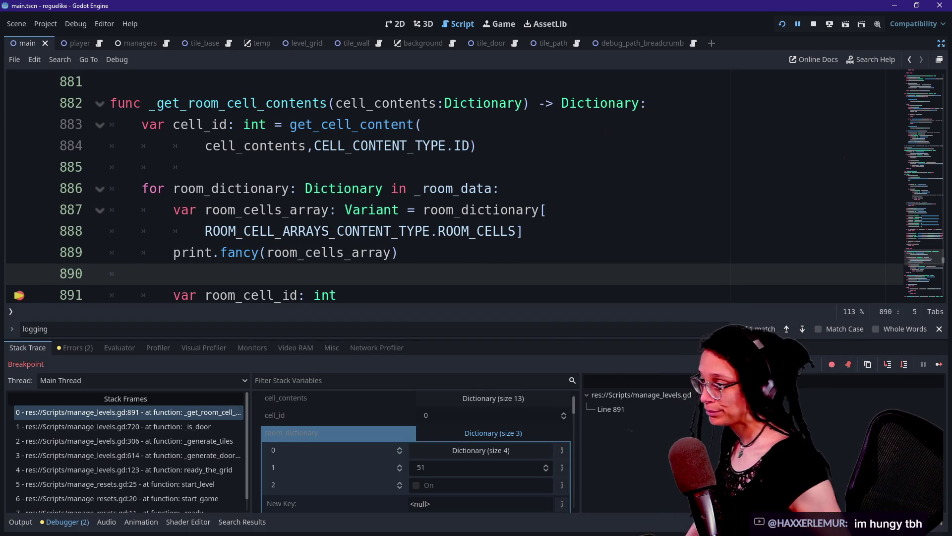
# Collapse the bottom debugger panel so more of the code is visible.
pyautogui.press('Up')
pyautogui.press('Up')
pyautogui.click(20, 522)
pyautogui.click(20, 522)
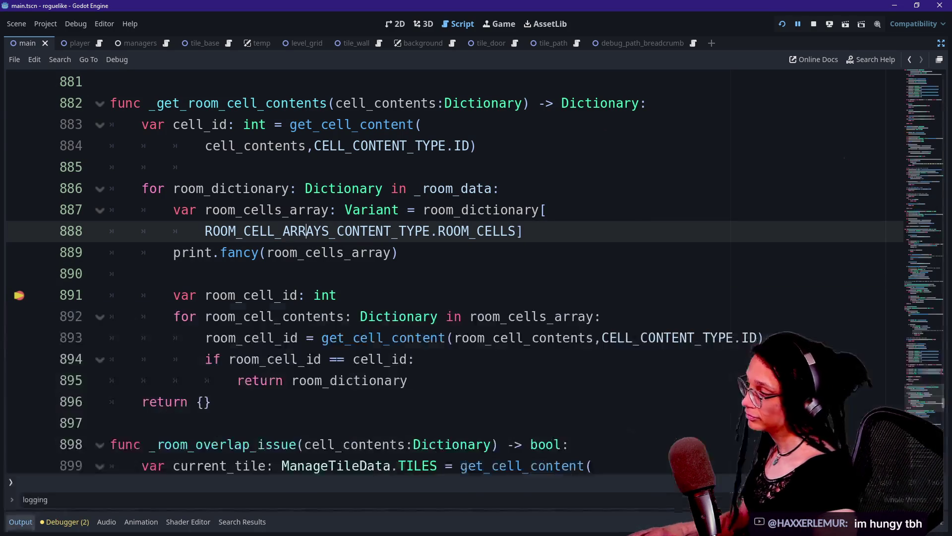
# Move the caret between lines 890 and 894, then select the whole of line 891.
pyautogui.click(337, 295)
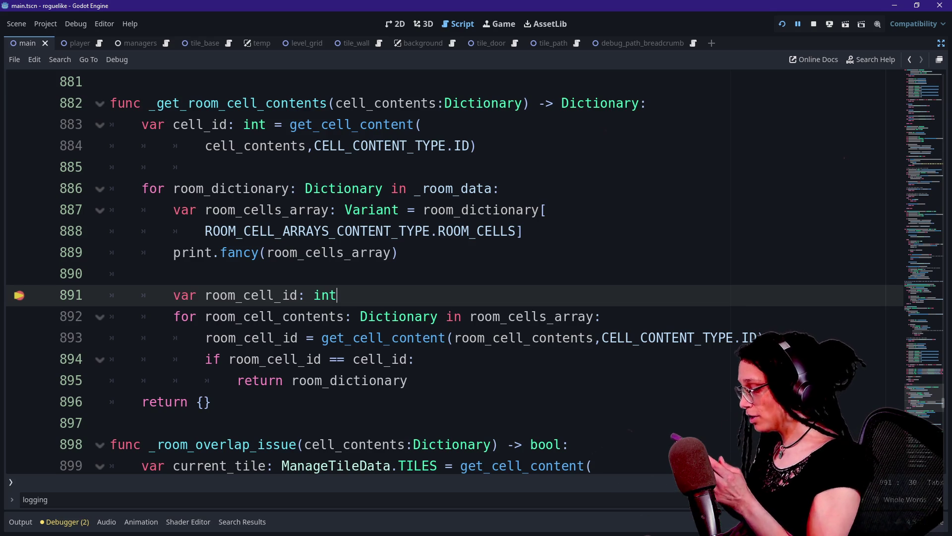
pyautogui.click(524, 231)
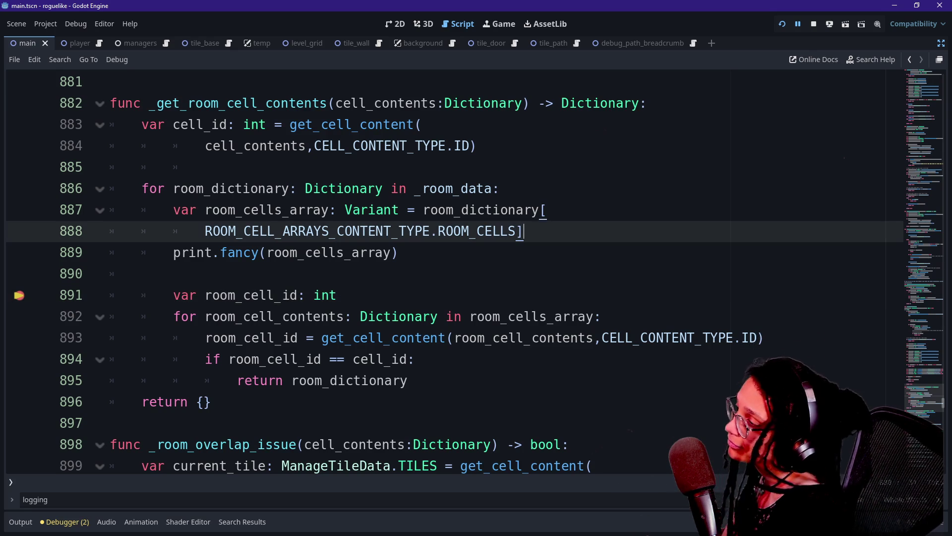
pyautogui.click(141, 274)
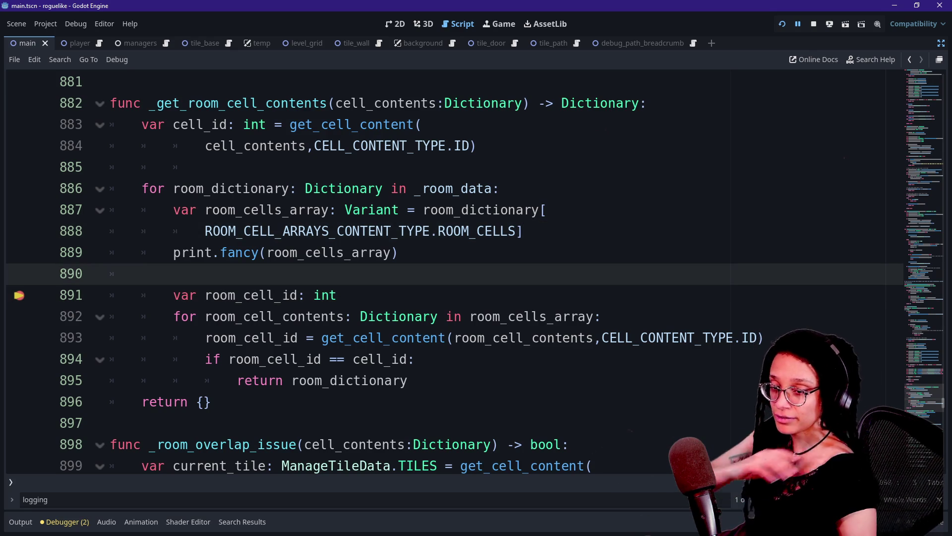
pyautogui.click(338, 295)
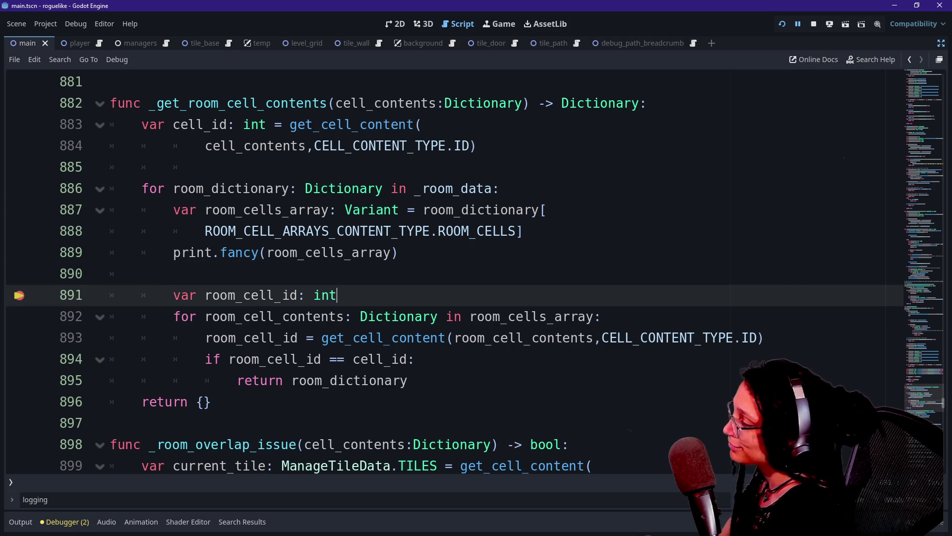
pyautogui.press('Down')
pyautogui.press('Down')
pyautogui.press('Down')
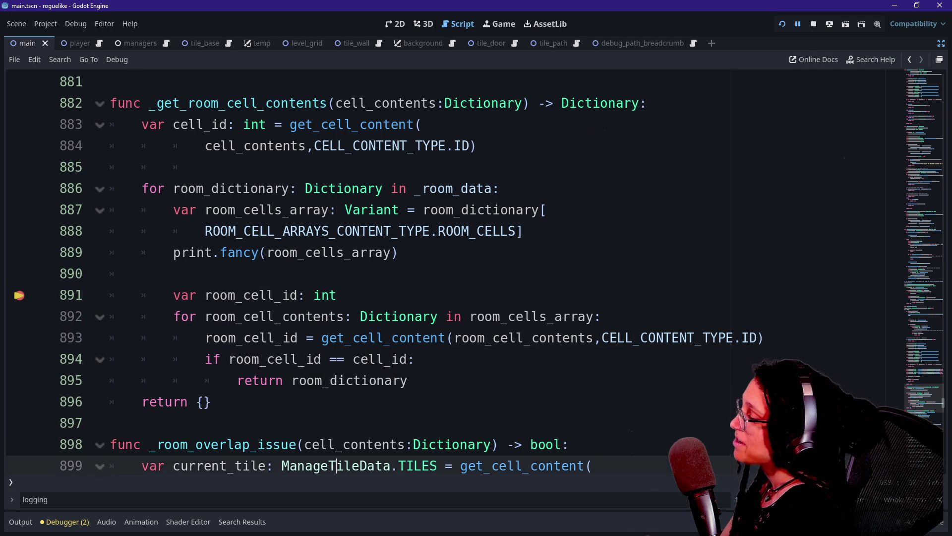
pyautogui.press('Down')
pyautogui.press('Down')
pyautogui.press('Up')
pyautogui.press('Up')
pyautogui.press('Up')
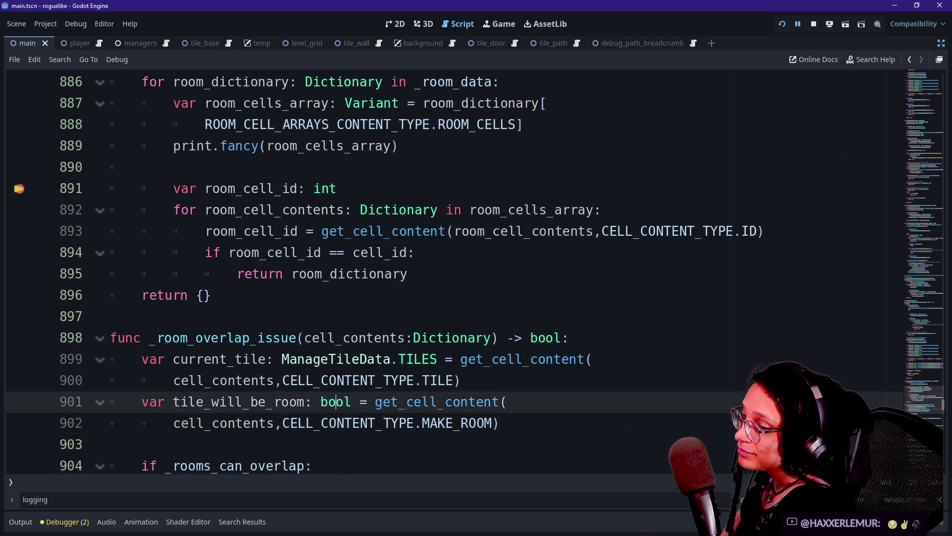
pyautogui.press('Up')
pyautogui.press('Up')
pyautogui.press('Up')
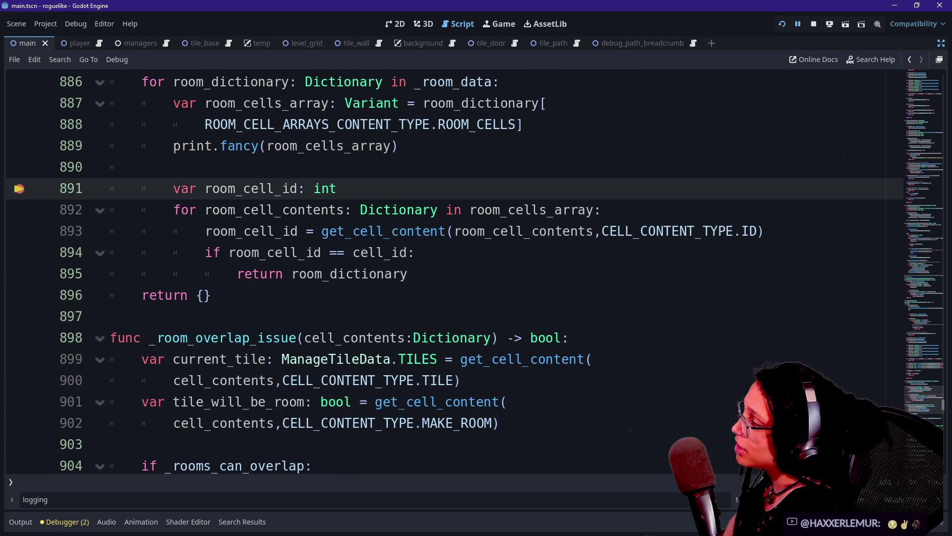
pyautogui.hotkey('shift', 'Home')
pyautogui.hotkey('shift', 'Home')
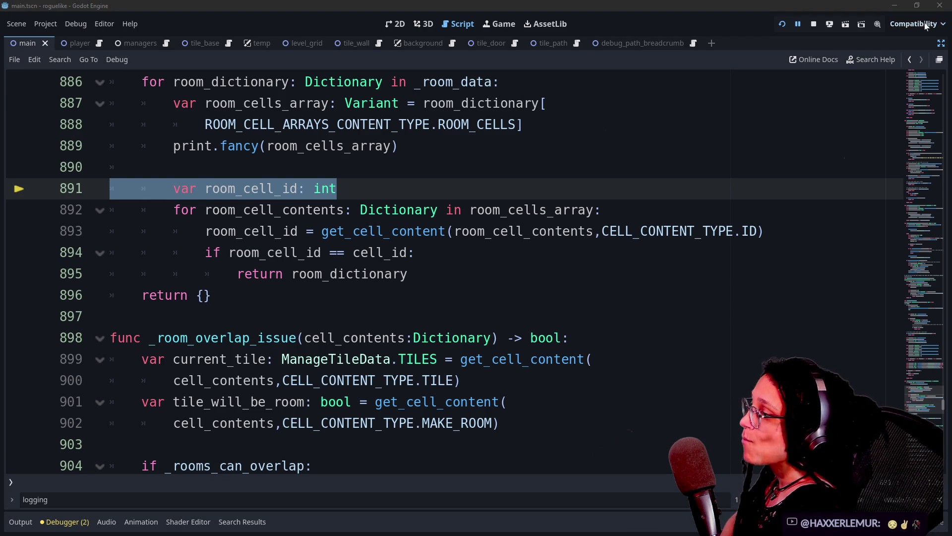
# Reopen the debugger's stack trace, check the caller frame, and return to the line 891 frame.
pyautogui.click(60, 520)
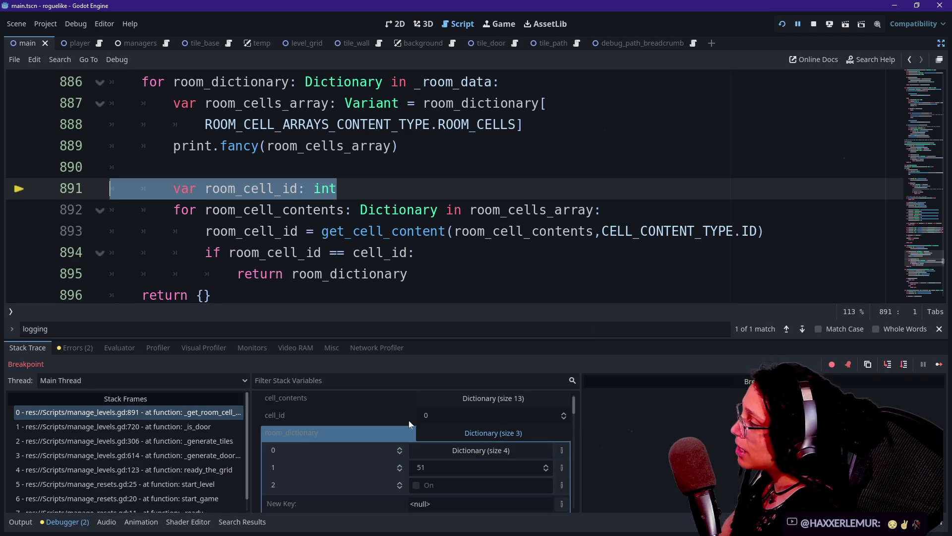
pyautogui.click(205, 426)
pyautogui.click(205, 411)
# Step the caret through the loop lines around 'return room_dictionary' on line 895.
pyautogui.click(377, 274)
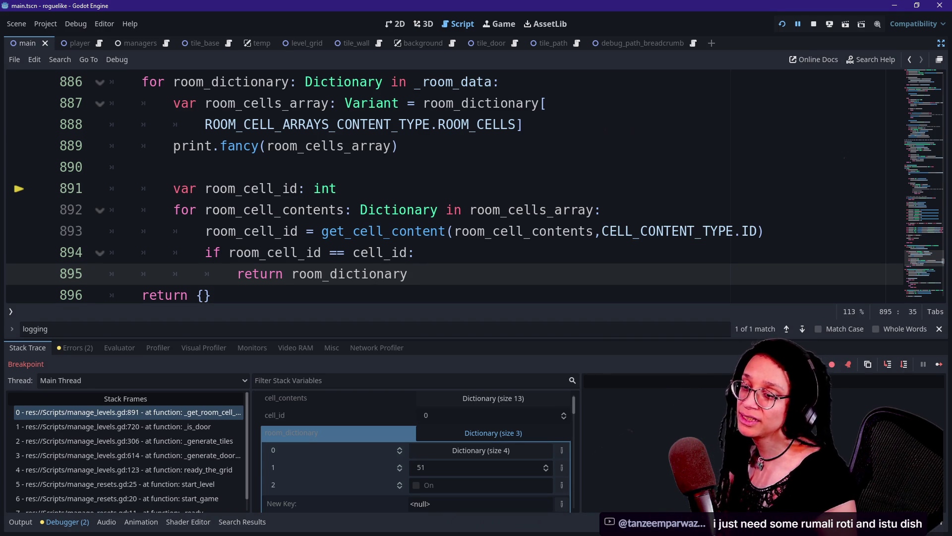
pyautogui.press('Up')
pyautogui.press('Up')
pyautogui.press('Up')
pyautogui.press('Down')
pyautogui.press('Down')
pyautogui.press('Down')
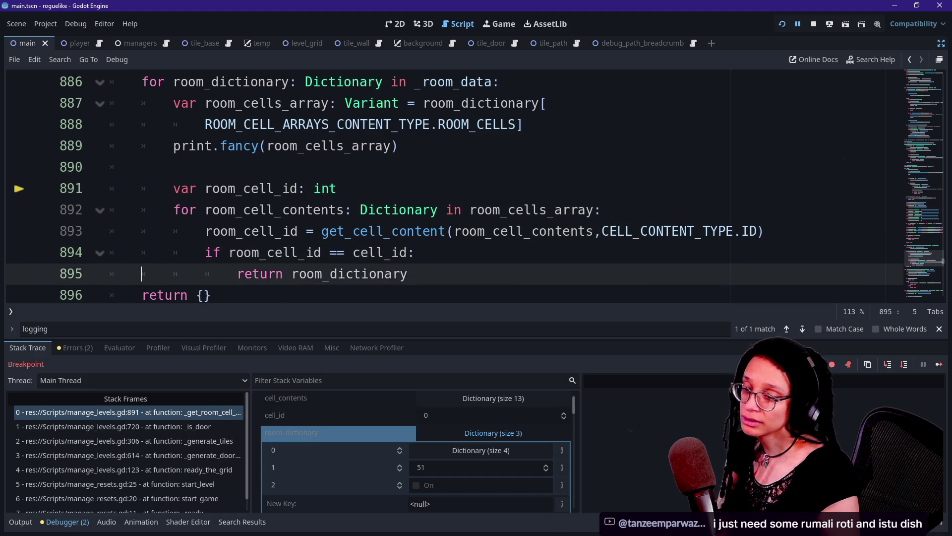
pyautogui.press('Down')
pyautogui.press('Up')
pyautogui.press('Up')
pyautogui.press('Up')
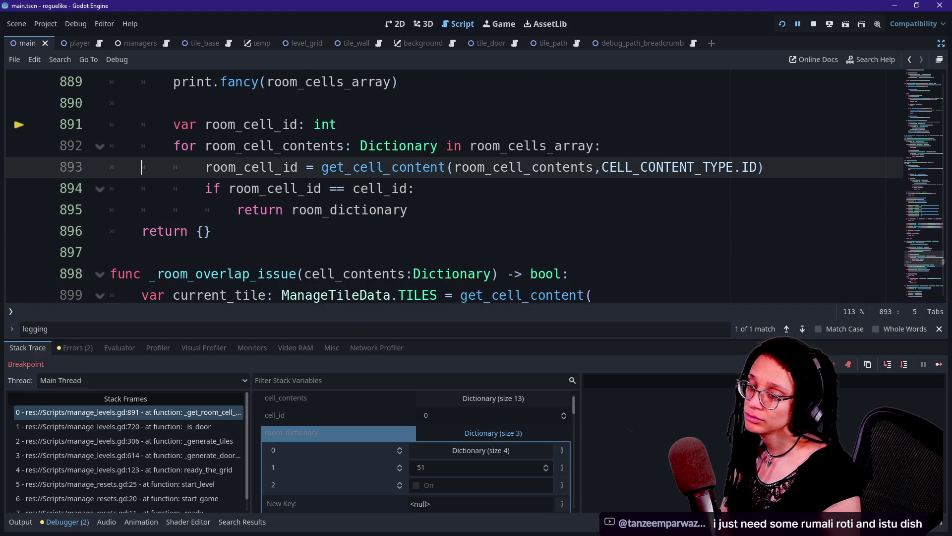
pyautogui.press('Down')
pyautogui.press('Up')
pyautogui.press('Up')
pyautogui.scroll(1, 476, 186)
# Place the caret on the Dictionary type on line 892, then step back to line 891.
pyautogui.click(436, 167)
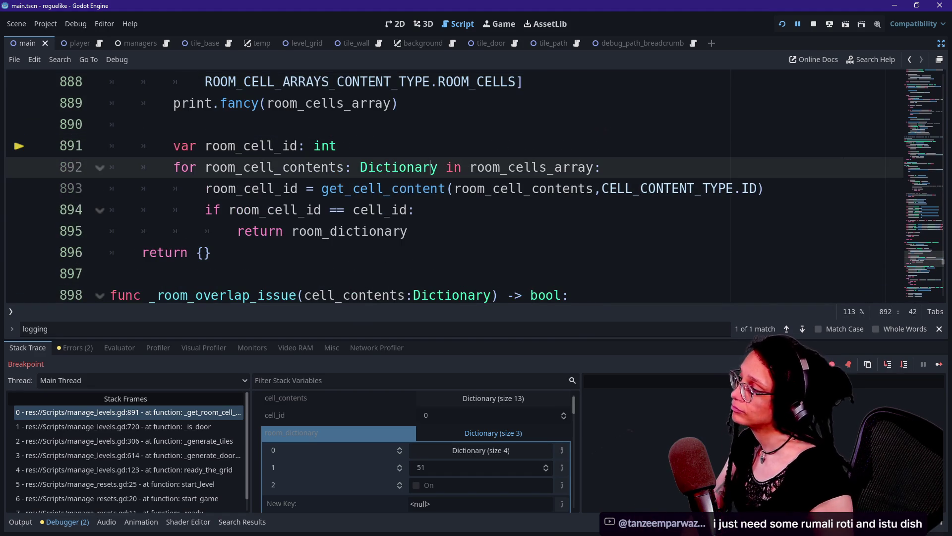
pyautogui.press('Up')
pyautogui.press('Up')
pyautogui.press('Up')
pyautogui.press('Down')
pyautogui.press('Down')
pyautogui.press('Down')
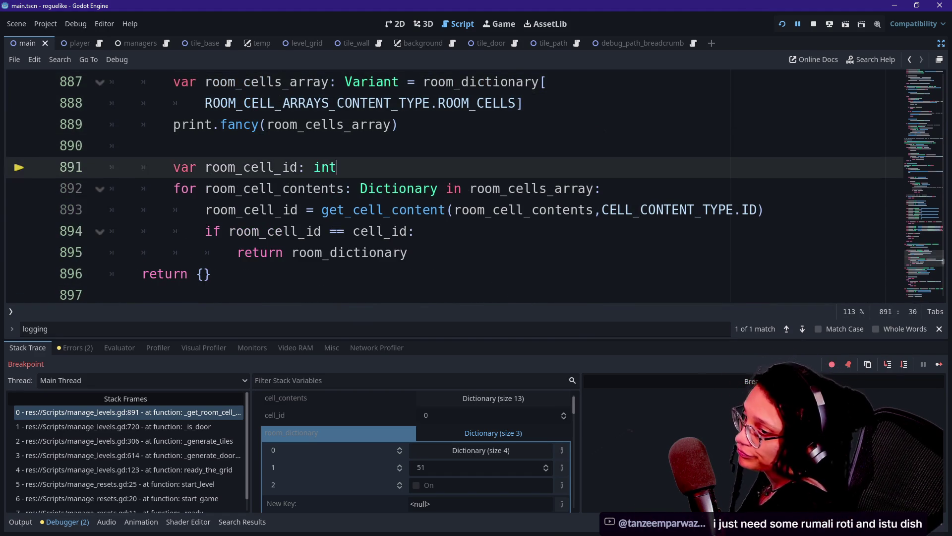
pyautogui.press('Down')
pyautogui.press('Up')
pyautogui.press('Up')
pyautogui.press('Up')
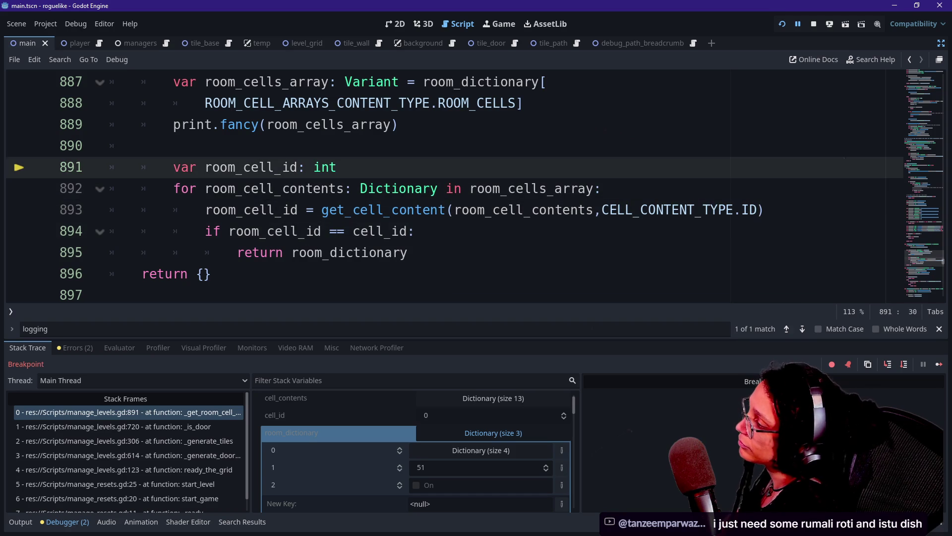
# Revisit Dictionary on line 892 and step through lines 889–898, settling on return line 895.
pyautogui.click(437, 189)
pyautogui.press('Down')
pyautogui.press('Down')
pyautogui.press('Down')
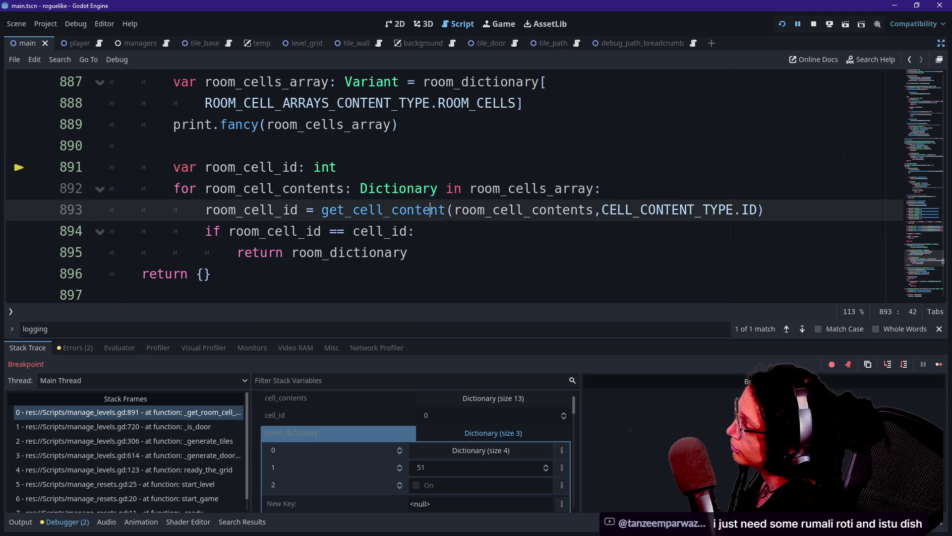
pyautogui.press('Up')
pyautogui.press('Up')
pyautogui.press('Up')
pyautogui.press('Up')
pyautogui.press('Up')
pyautogui.press('Down')
pyautogui.press('Down')
pyautogui.press('Down')
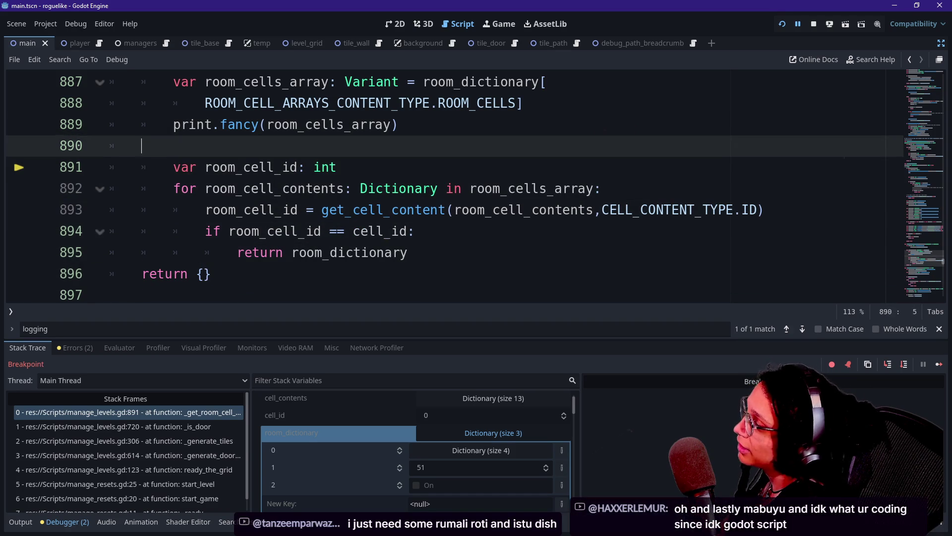
pyautogui.press('Up')
pyautogui.press('Up')
pyautogui.press('Up')
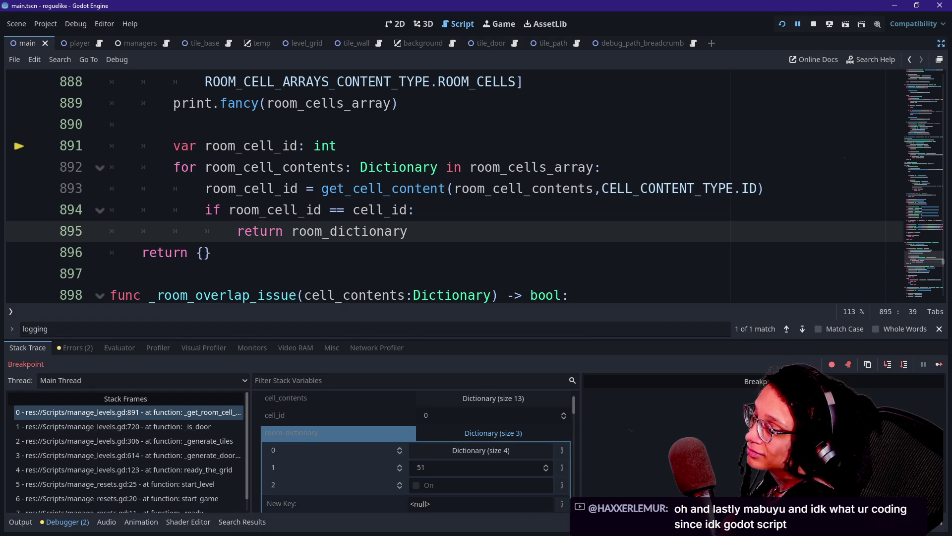
pyautogui.press('Down')
pyautogui.press('Up')
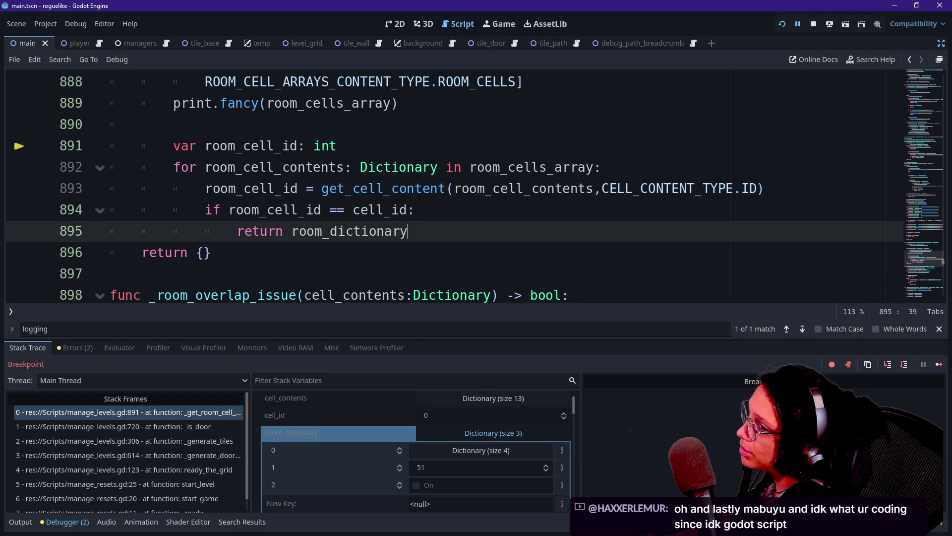
pyautogui.moveTo(439, 166)
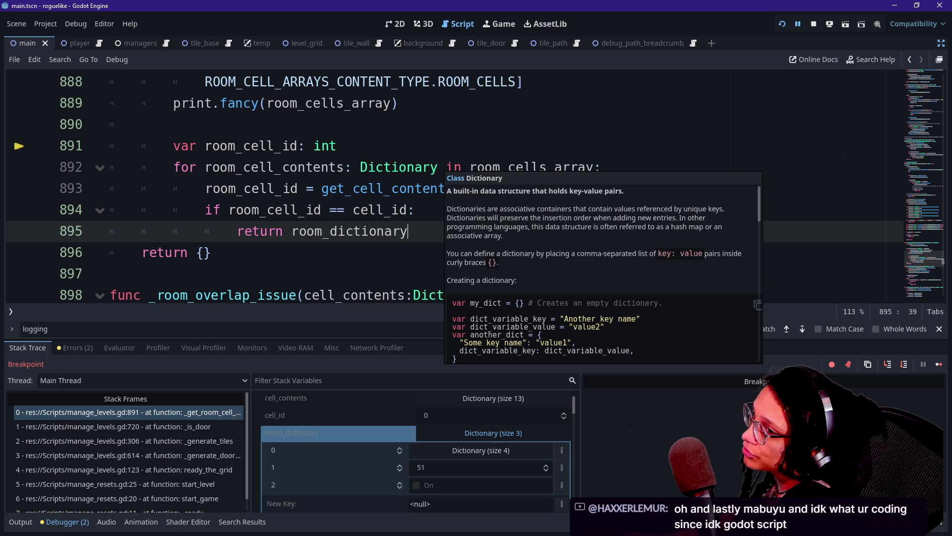
pyautogui.hotkey('alt', 'Tab')
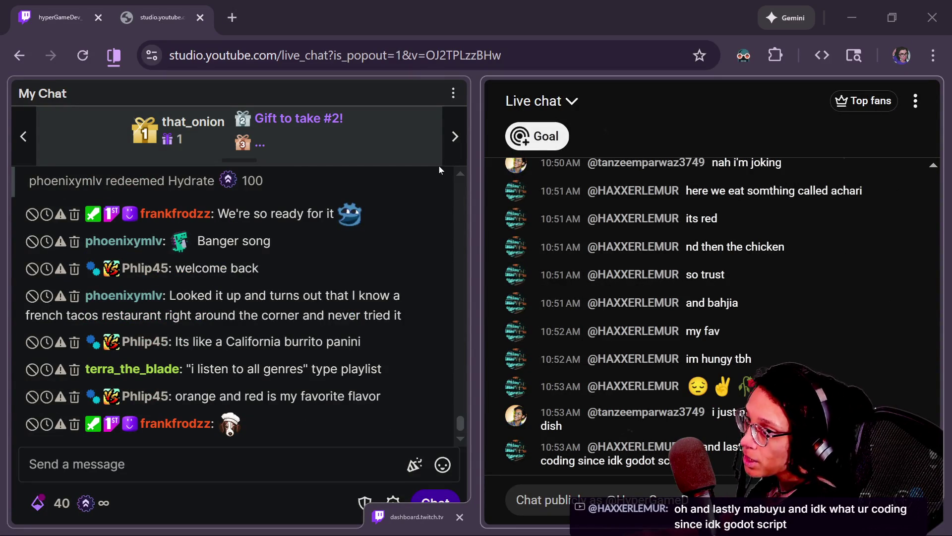
# Move from the Jam 7 Rogue and SkiFree pages back to the first Game-like Jam, Frogger-likes.
pyautogui.hotkey('alt', 'Tab')
pyautogui.click(539, 4)
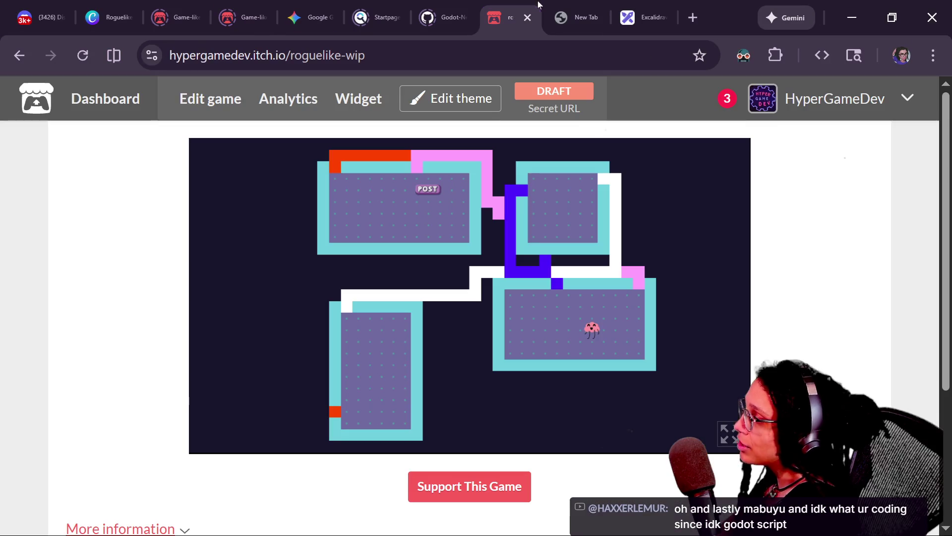
pyautogui.click(230, 6)
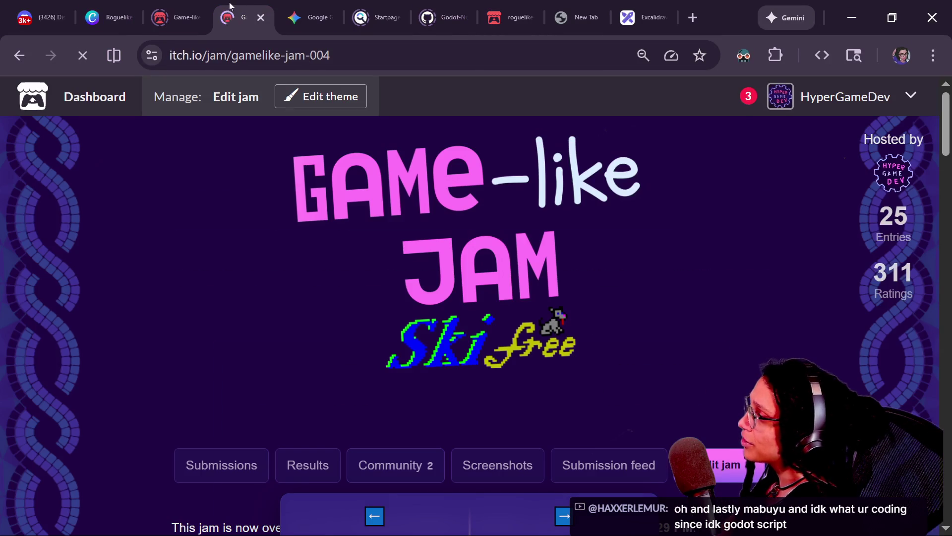
pyautogui.click(169, 15)
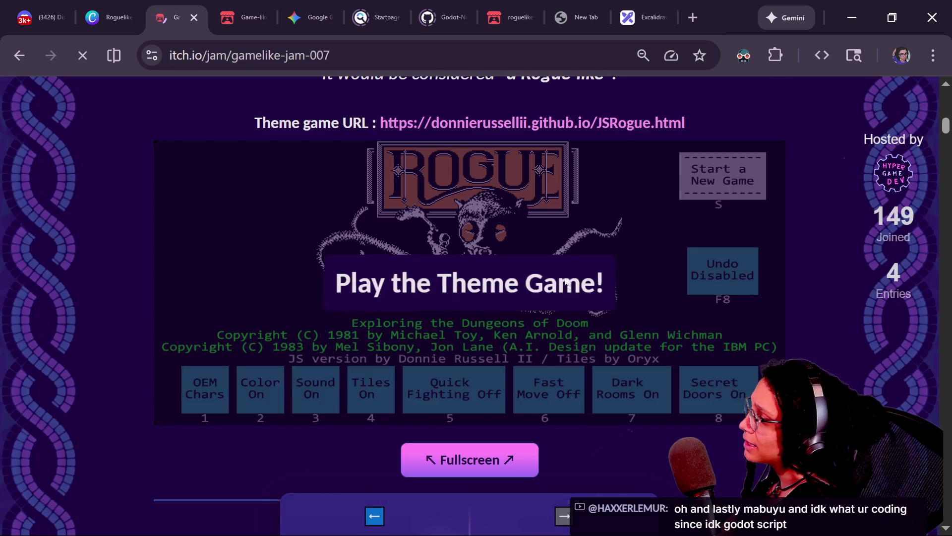
pyautogui.scroll(15, 565, 277)
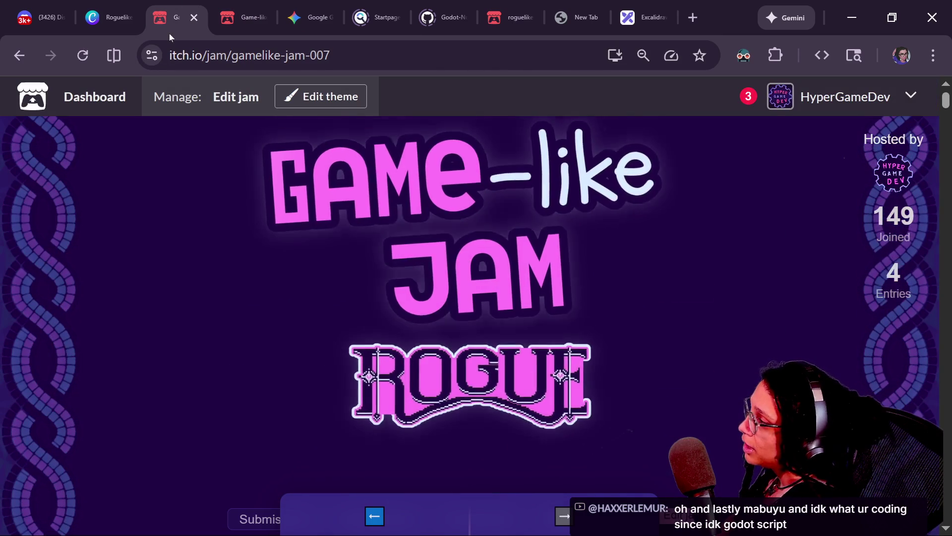
pyautogui.click(233, 17)
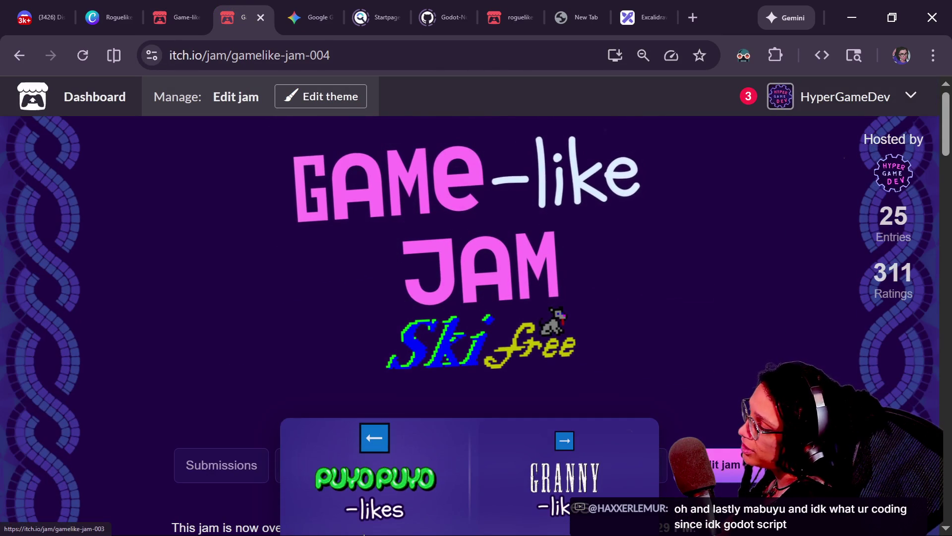
pyautogui.click(369, 496)
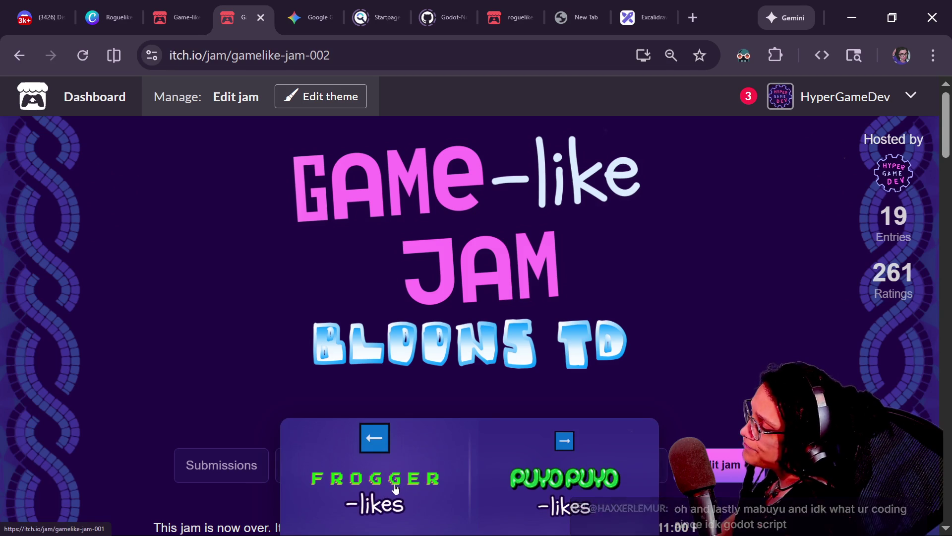
pyautogui.click(401, 487)
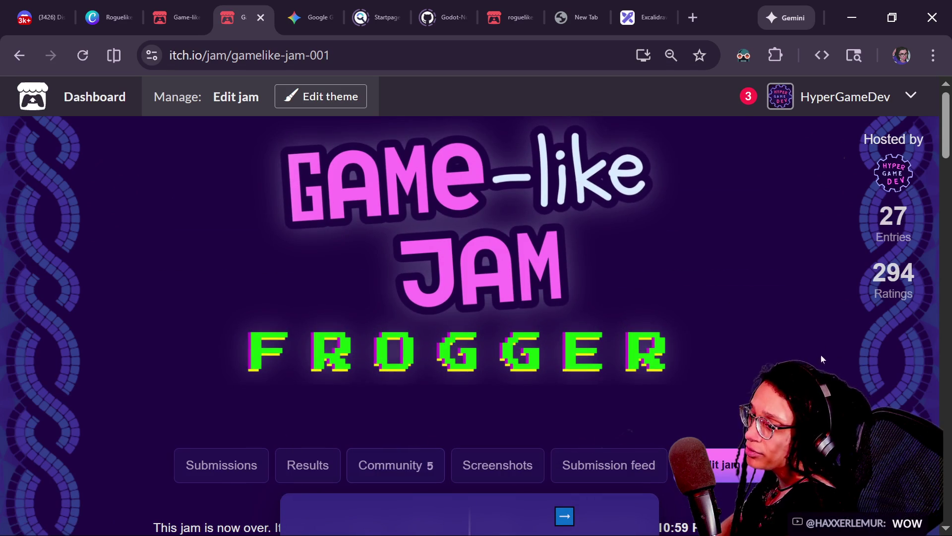
pyautogui.click(228, 49)
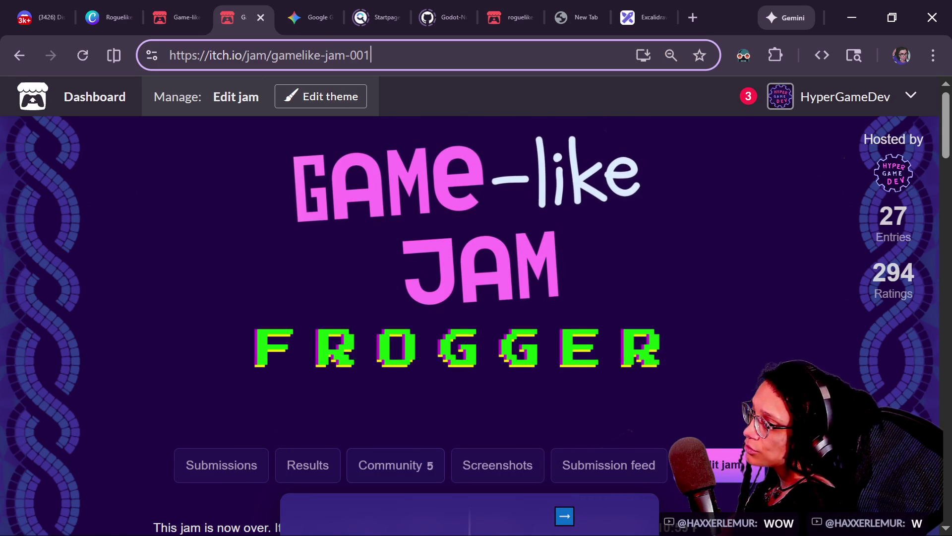
# Load the jam-006 page, close the stray new tab, and go back to the Game-like Jam 7 Rogue page.
pyautogui.press('BackSpace')
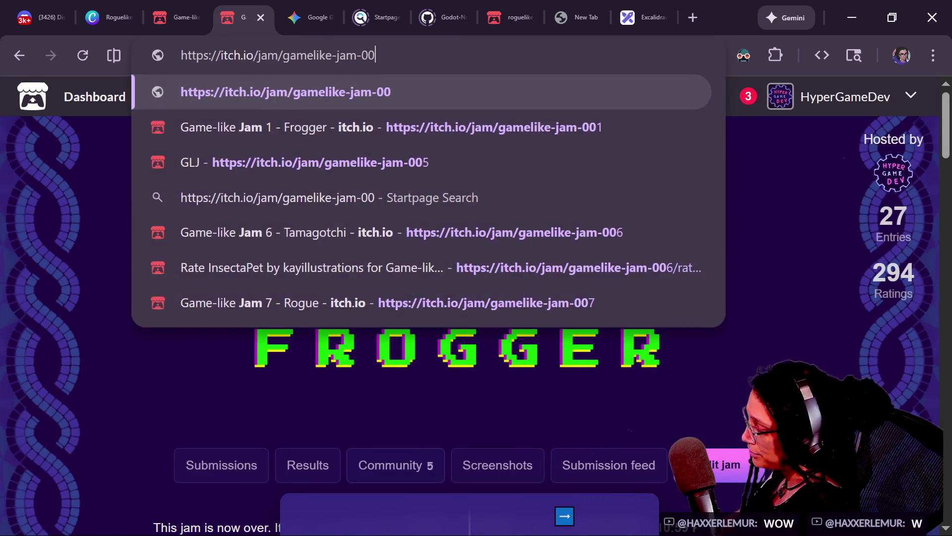
pyautogui.write('6')
pyautogui.press('Return')
pyautogui.click(578, 18)
pyautogui.moveTo(578, 17); pyautogui.dragTo(119, 66)
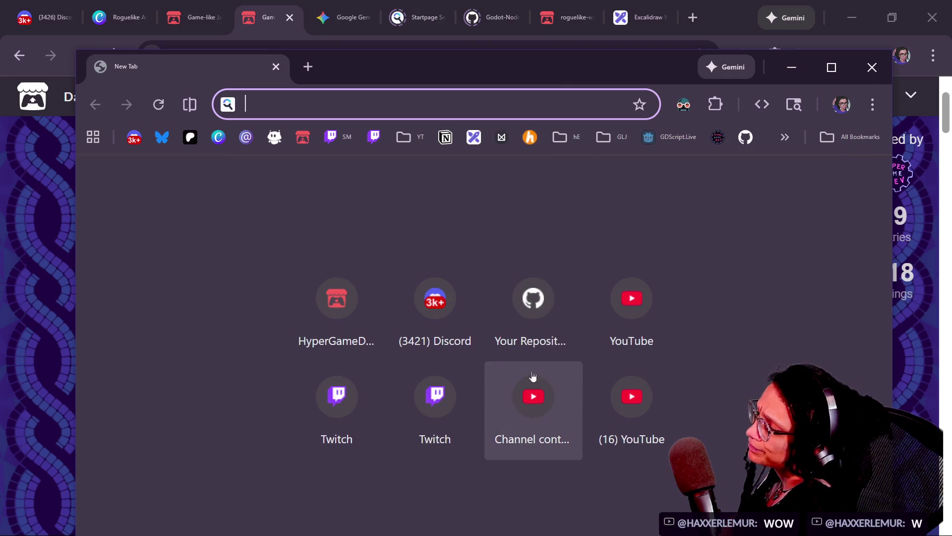
pyautogui.click(276, 67)
pyautogui.click(204, 15)
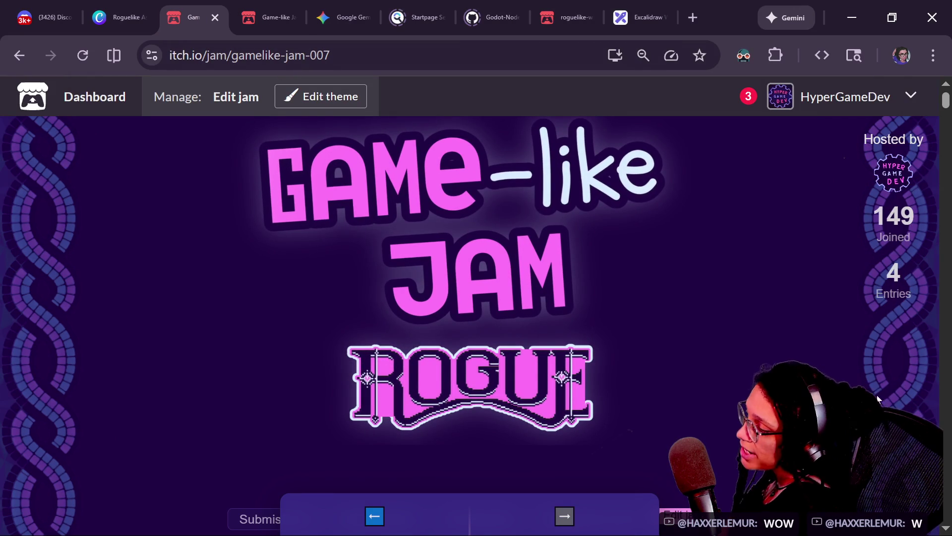
# Look over the Game-like Jam 7 Rogue page and post its link in Twitch chat.
pyautogui.scroll(-2, 877, 399)
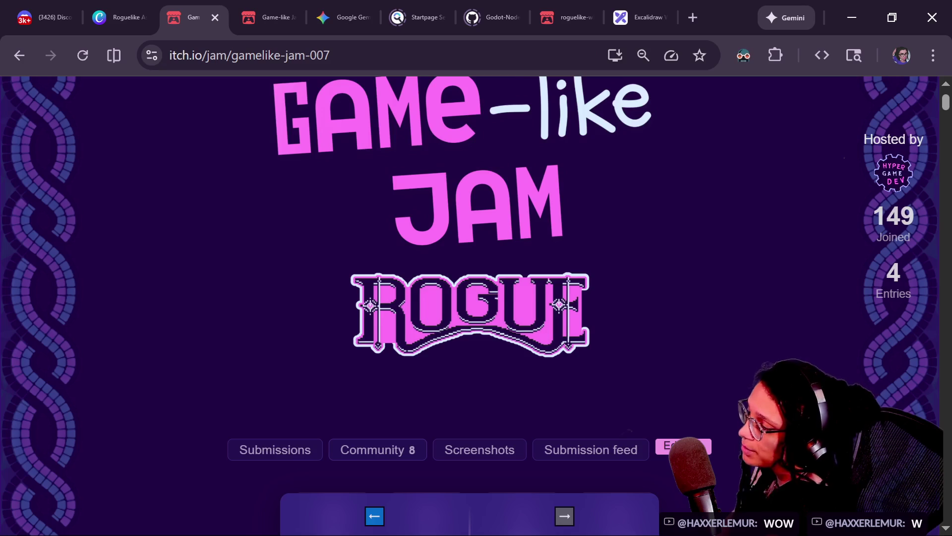
pyautogui.scroll(2, 872, 401)
pyautogui.scroll(-4, 872, 401)
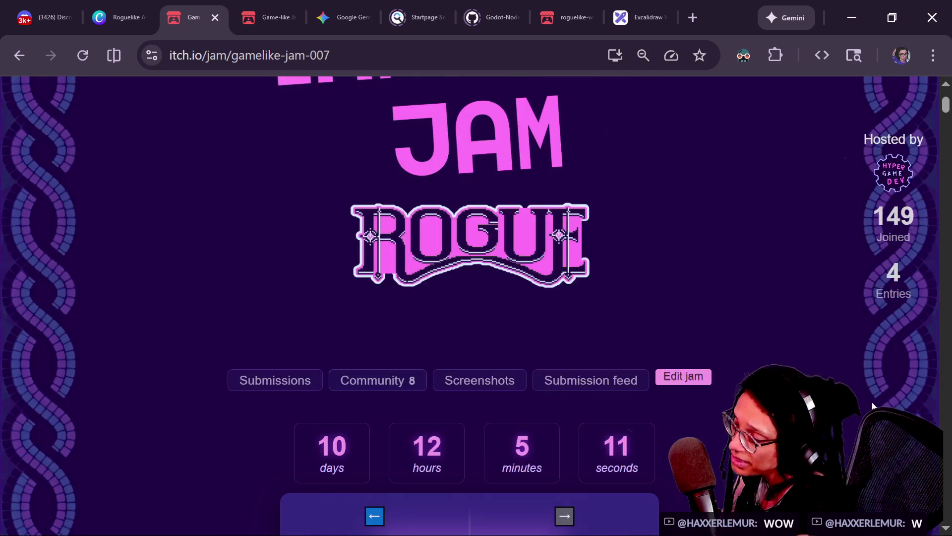
pyautogui.scroll(-5, 872, 402)
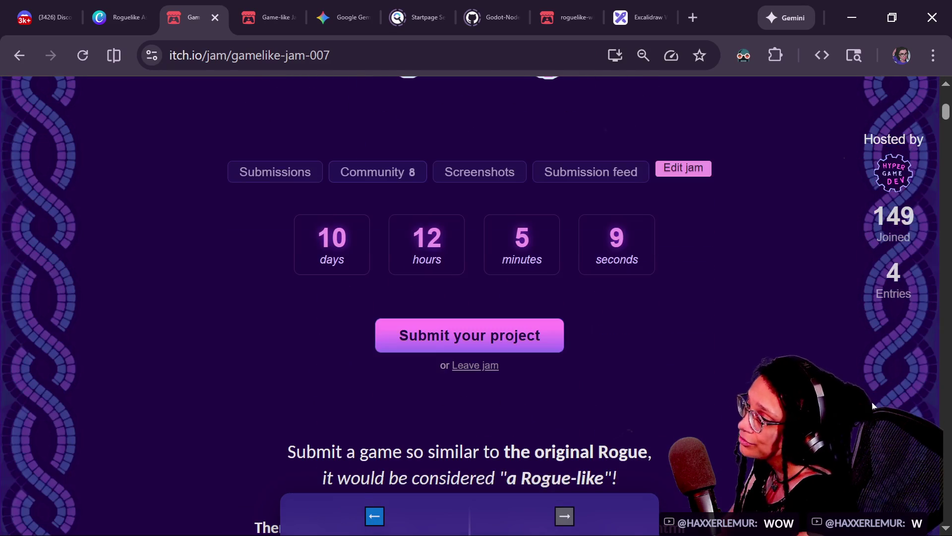
pyautogui.scroll(-1, 873, 406)
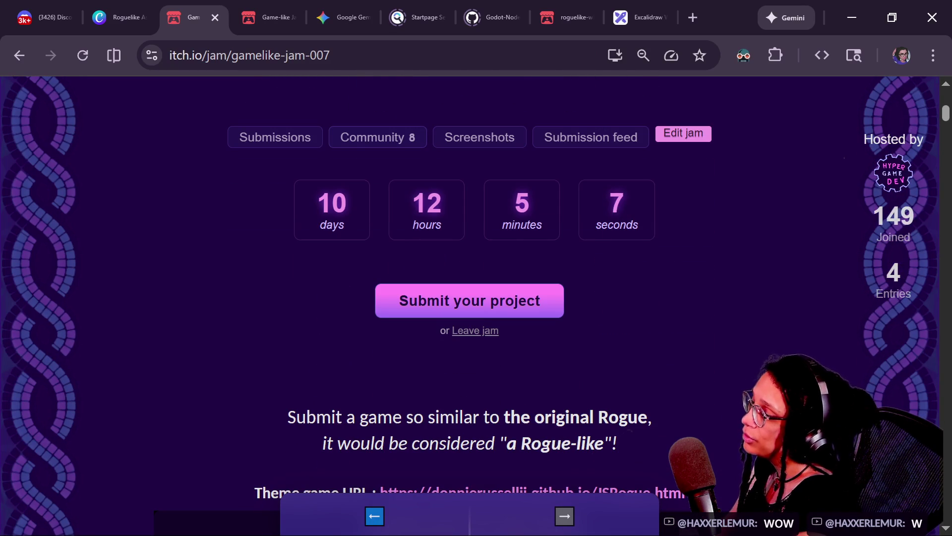
pyautogui.scroll(-3, 873, 405)
pyautogui.scroll(1, 873, 406)
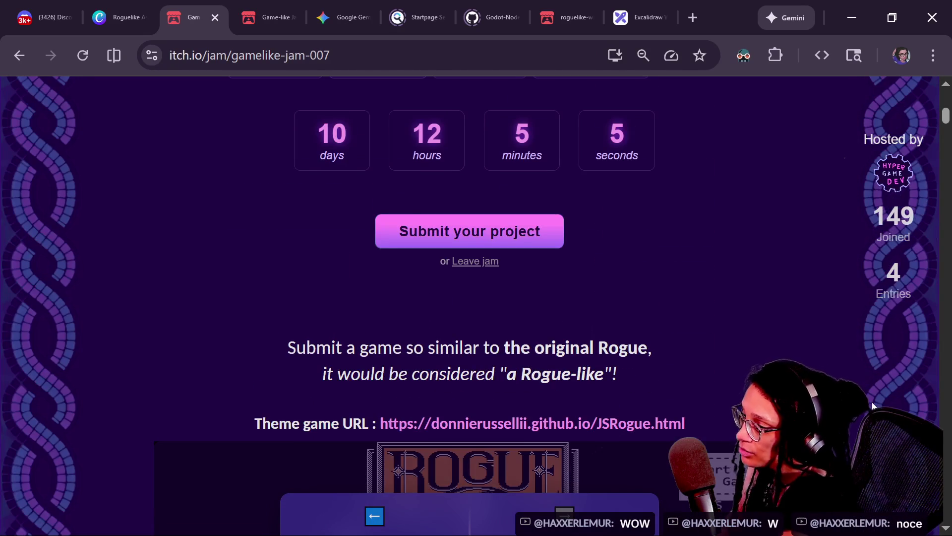
pyautogui.scroll(-5, 873, 405)
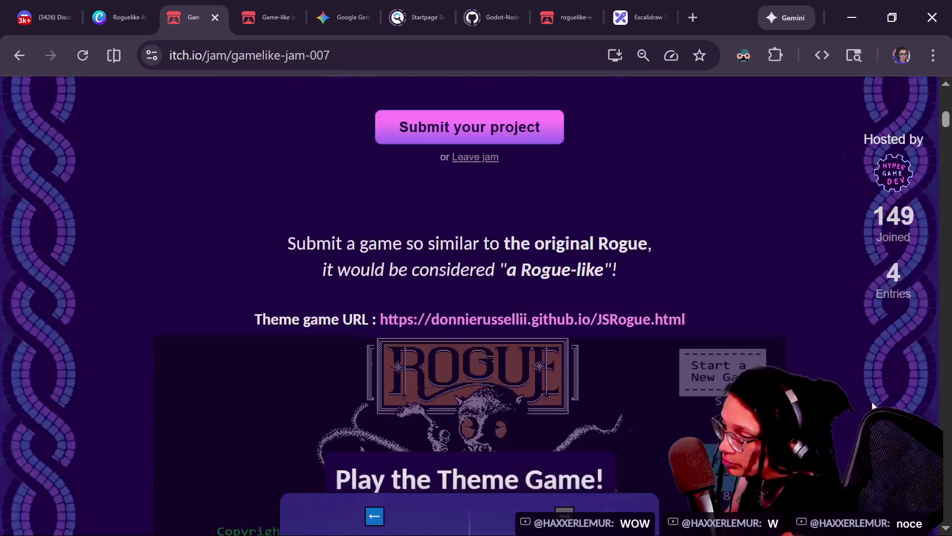
pyautogui.scroll(-8, 873, 405)
pyautogui.scroll(3, 873, 406)
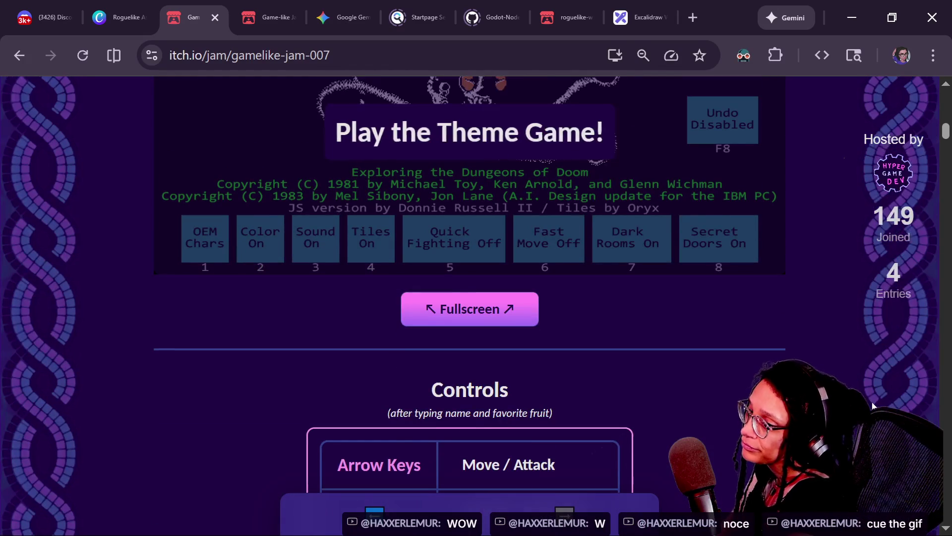
pyautogui.scroll(3, 873, 406)
pyautogui.scroll(3, 873, 406)
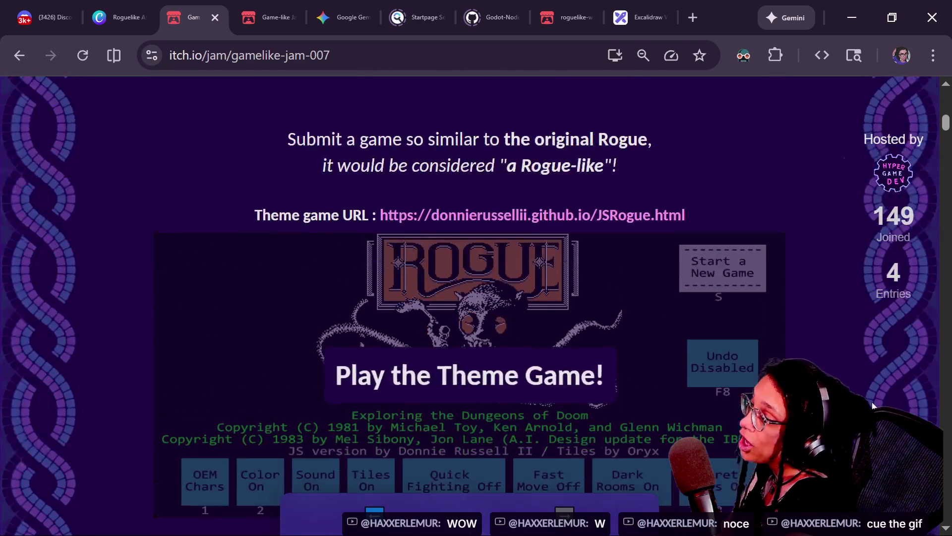
pyautogui.scroll(-3, 873, 405)
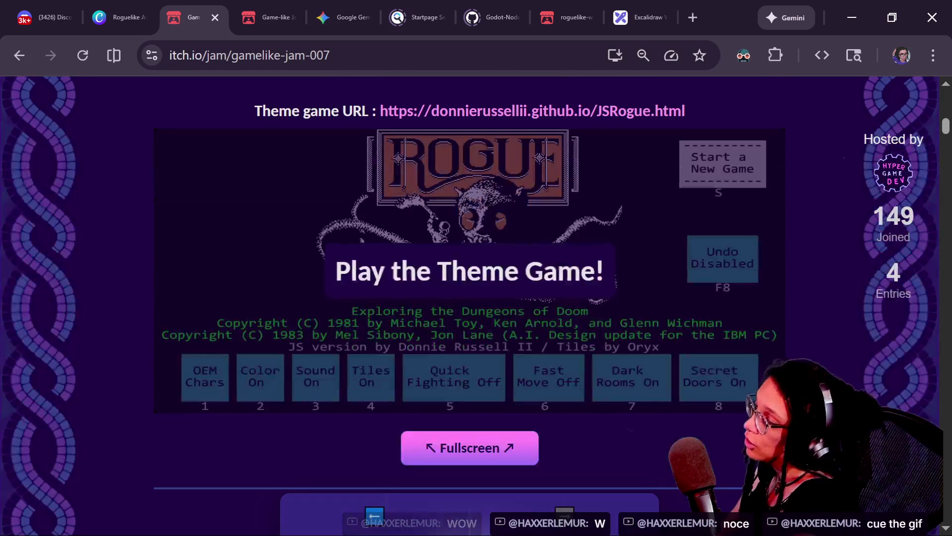
pyautogui.scroll(-2, 873, 406)
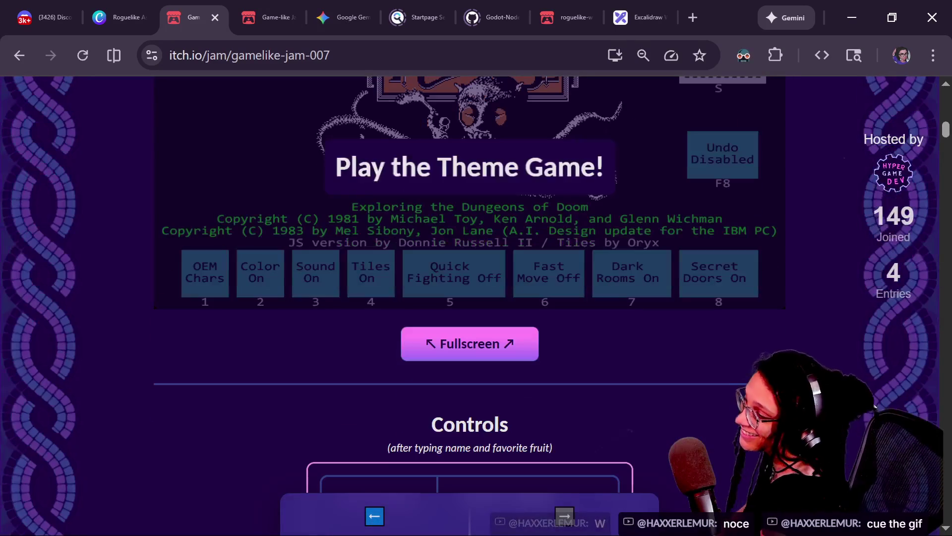
pyautogui.scroll(-2, 873, 406)
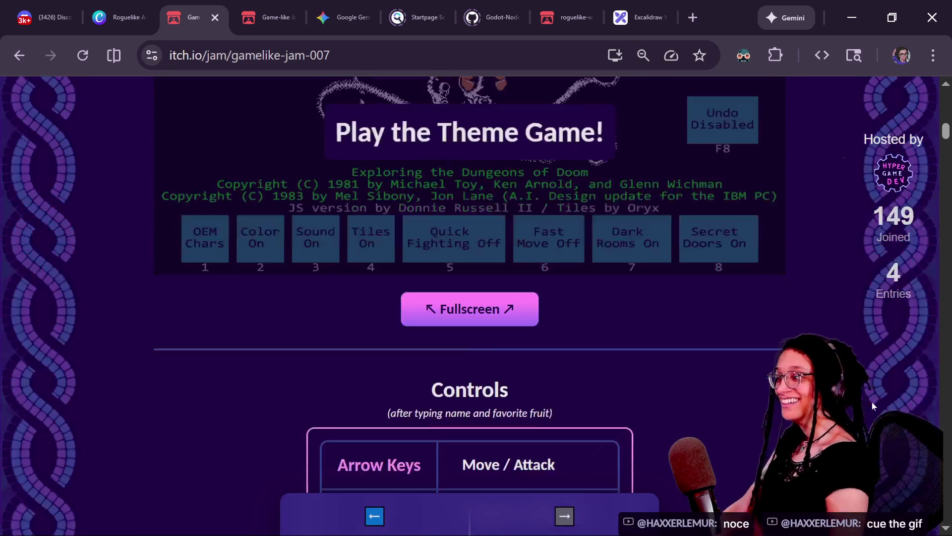
pyautogui.scroll(8, 847, 281)
pyautogui.scroll(-10, 846, 282)
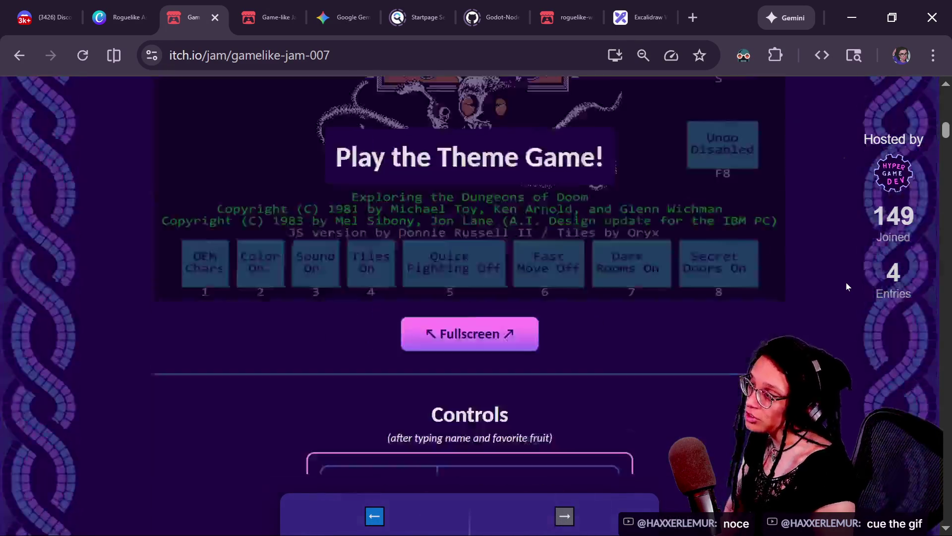
pyautogui.hotkey('alt', 'Tab')
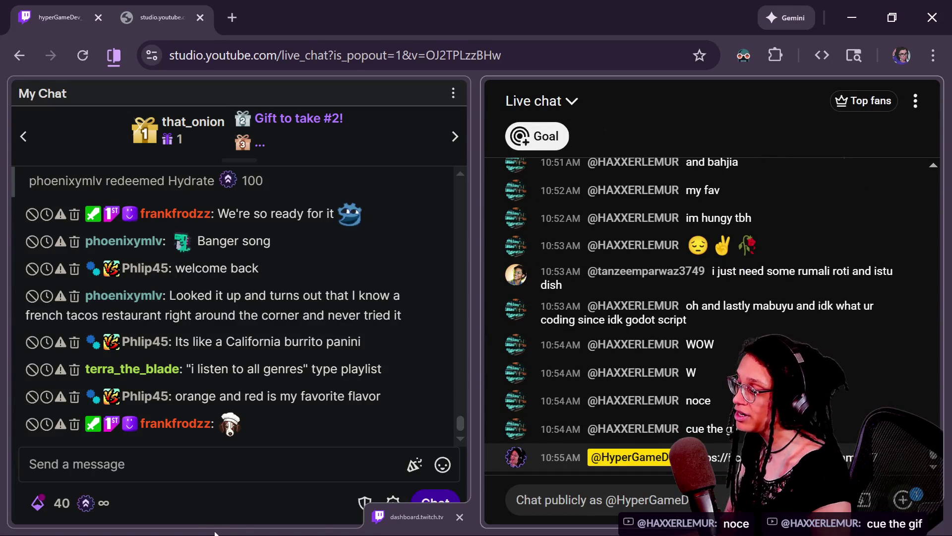
pyautogui.click(214, 463)
pyautogui.write('https://itch.io/jam/gamelike-jam-007')
pyautogui.press('Return')
pyautogui.hotkey('alt', 'Tab')
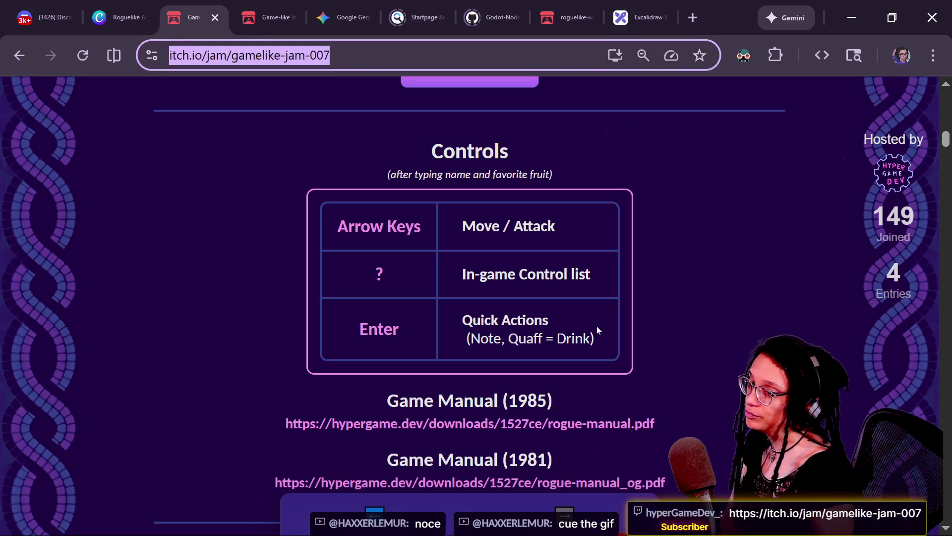
# Return to the roguelike-wip game page tab.
pyautogui.scroll(5, 597, 329)
pyautogui.scroll(3, 596, 326)
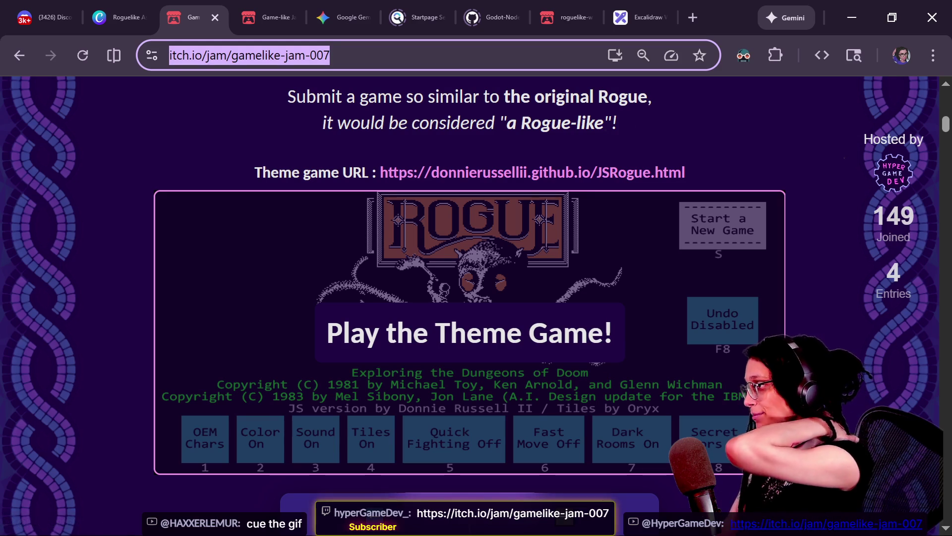
pyautogui.click(563, 17)
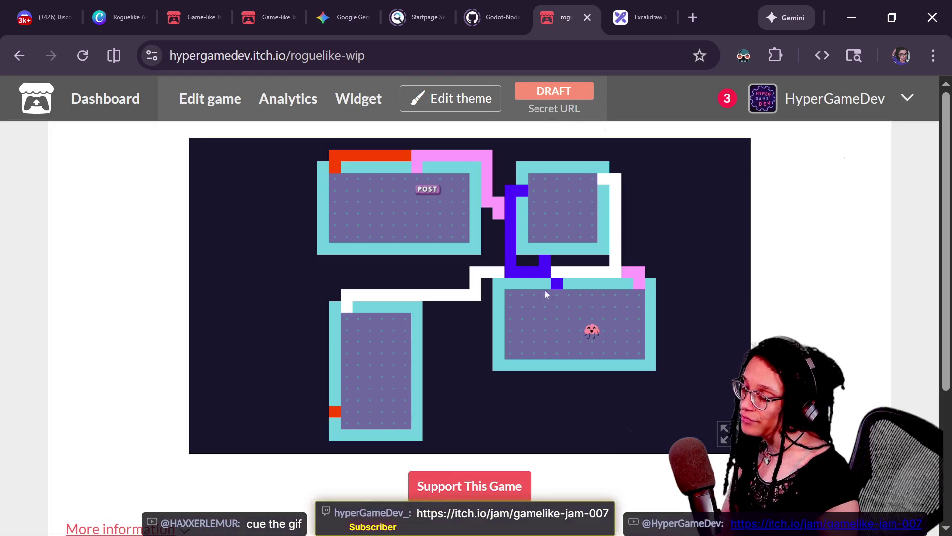
# Run the roguelike-wip game fullscreen, regenerate the level three times with R, then exit fullscreen.
pyautogui.click(725, 433)
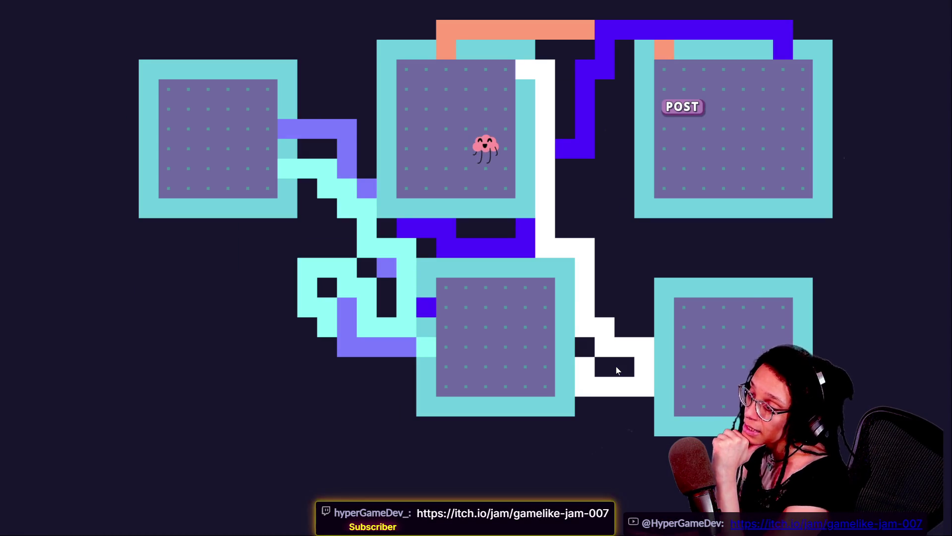
pyautogui.press('r')
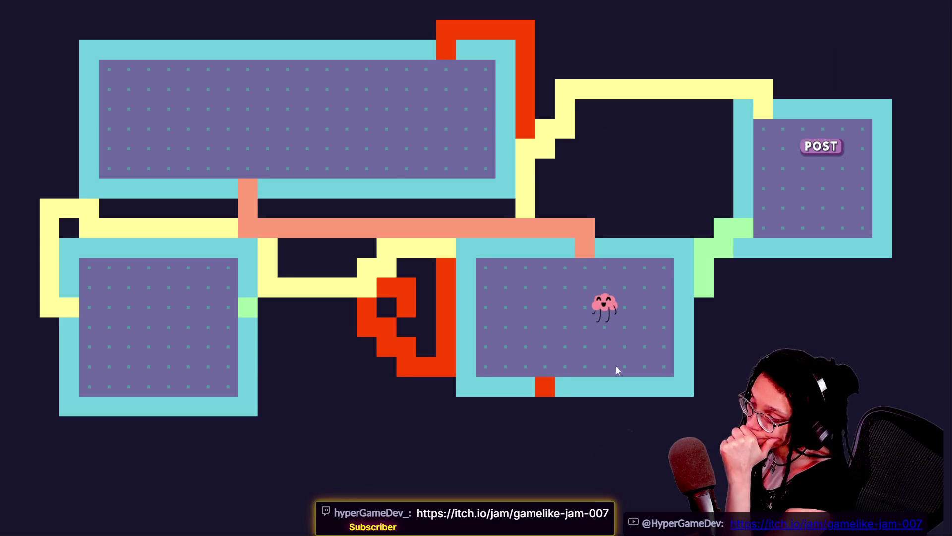
pyautogui.press('r')
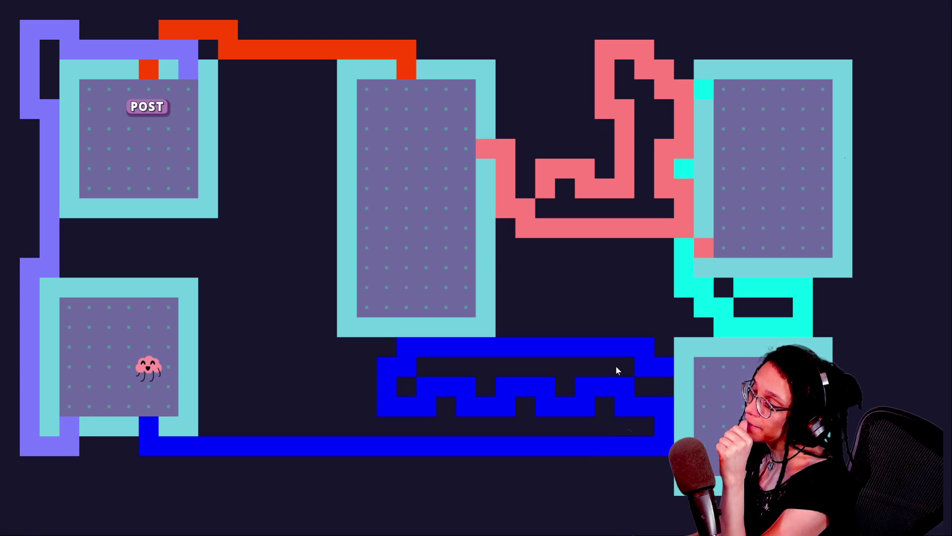
pyautogui.press('r')
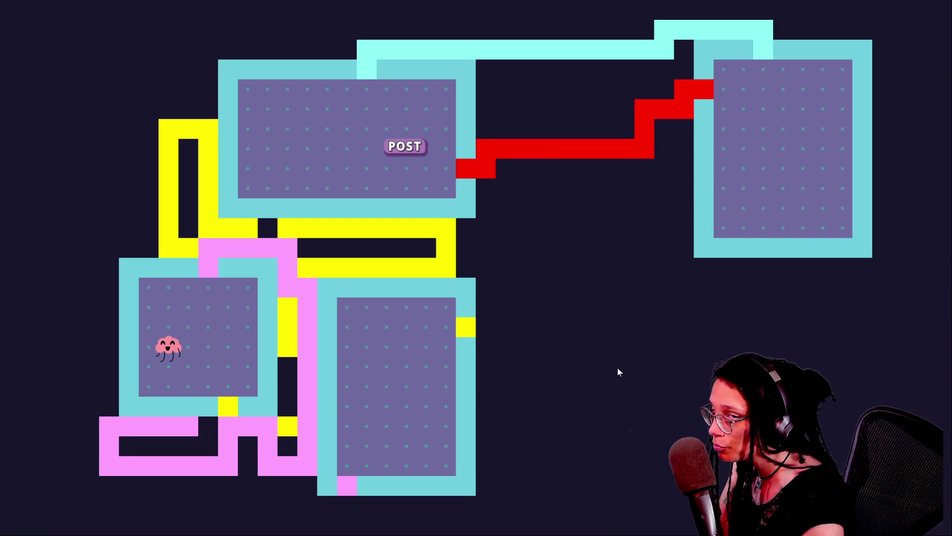
pyautogui.moveTo(421, 4)
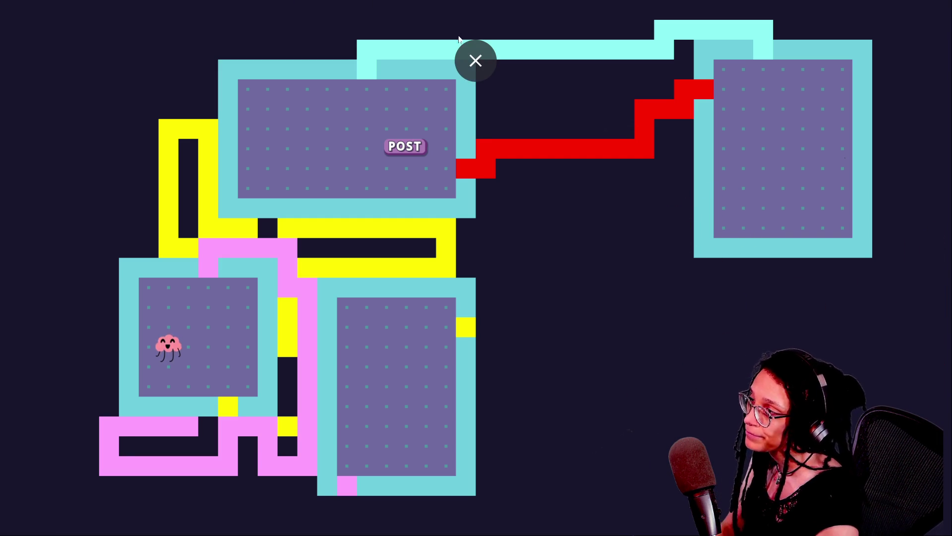
pyautogui.click(475, 60)
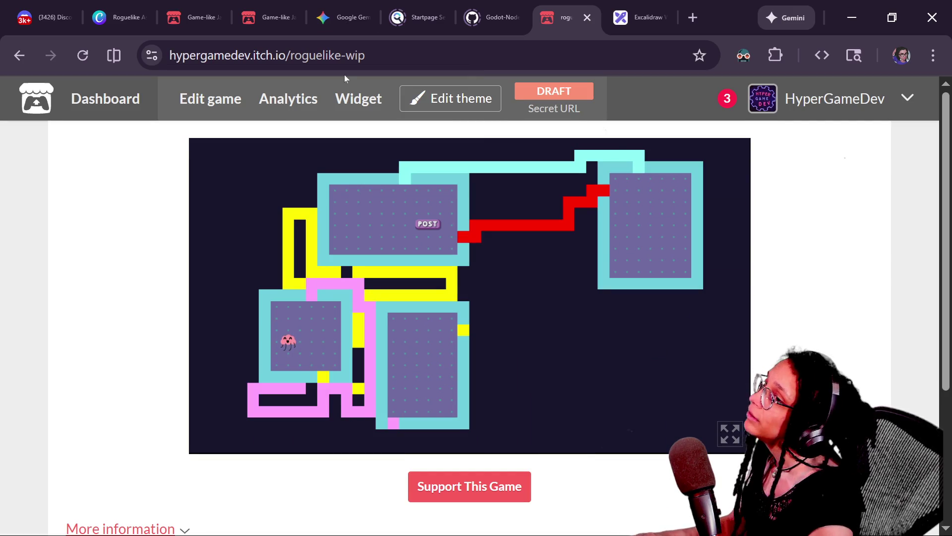
pyautogui.hotkey('alt', 'Tab')
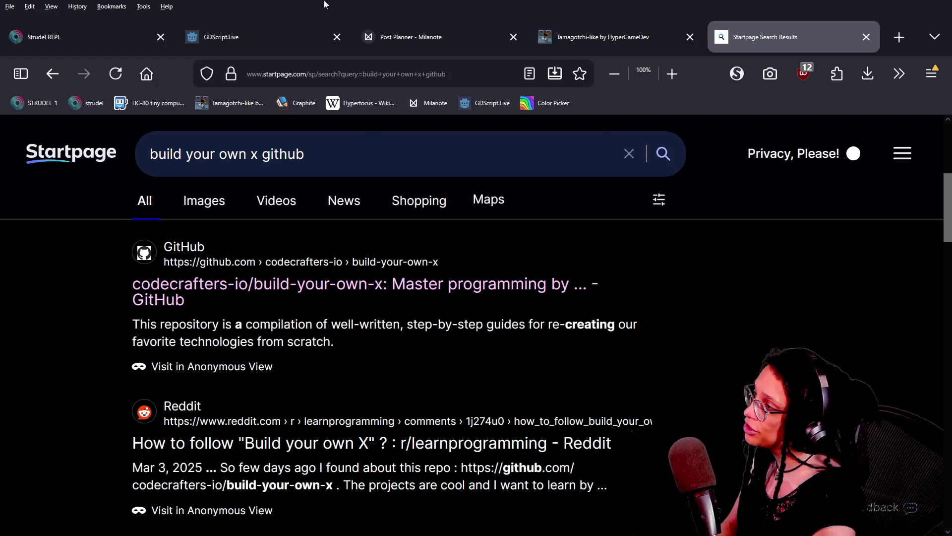
pyautogui.click(550, 36)
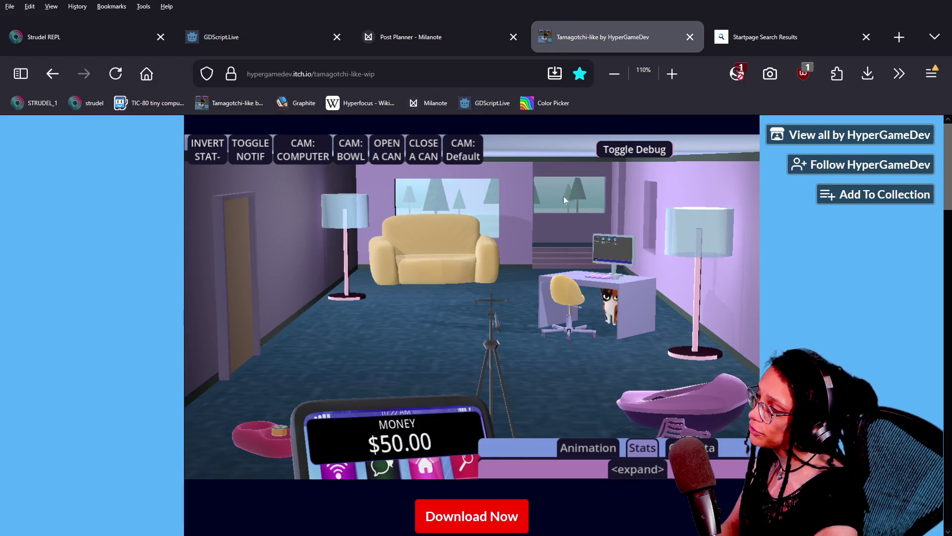
pyautogui.click(613, 154)
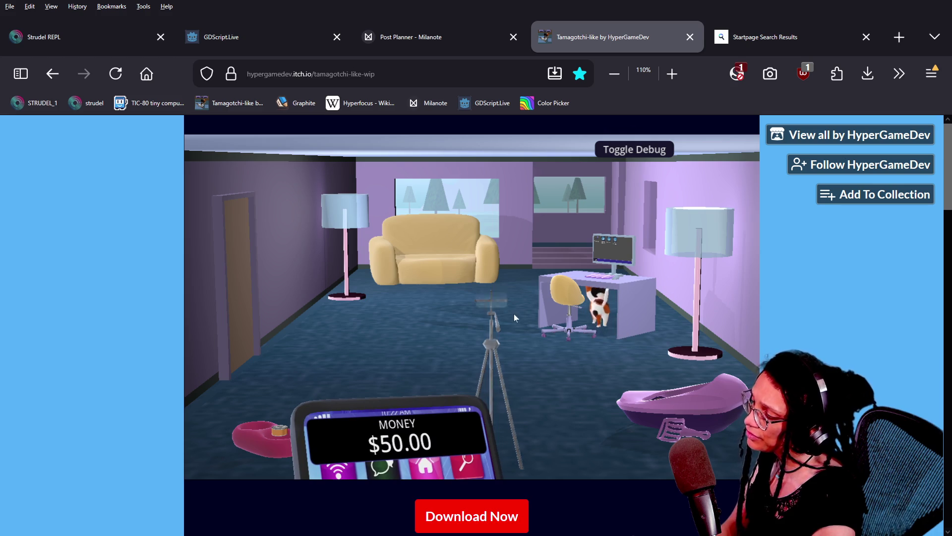
pyautogui.click(493, 331)
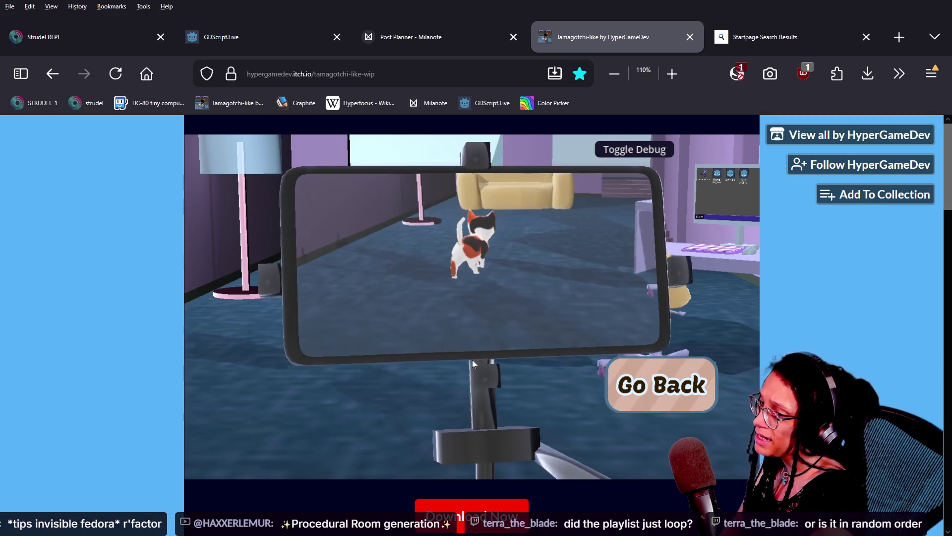
pyautogui.click(662, 385)
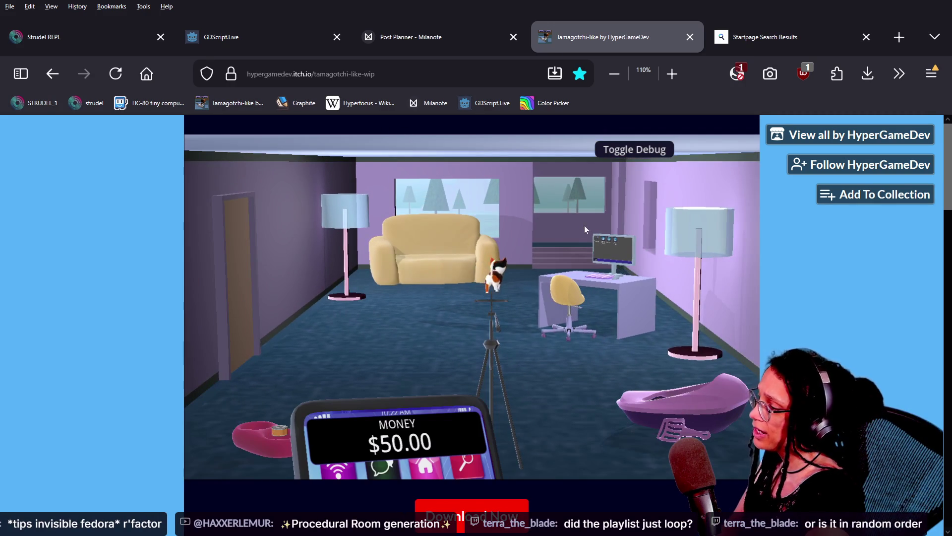
pyautogui.click(638, 150)
pyautogui.click(340, 152)
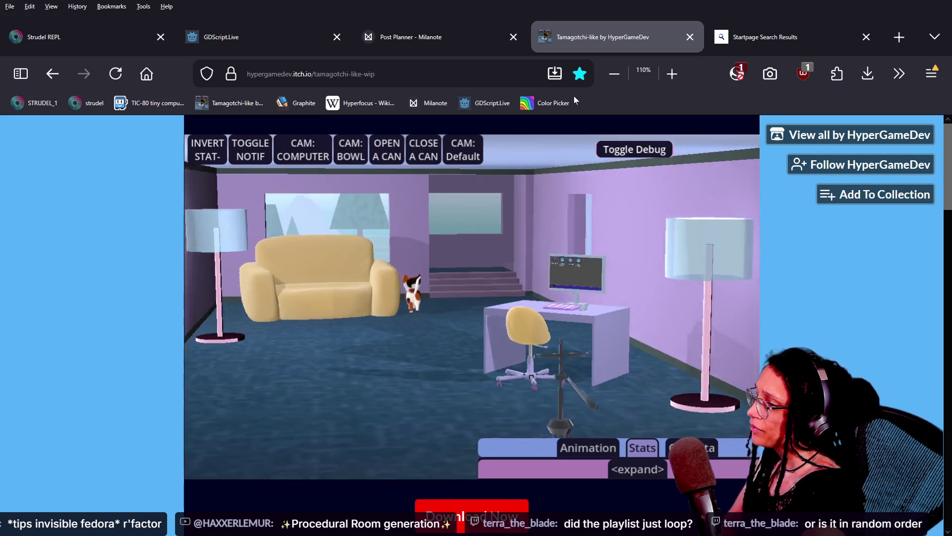
pyautogui.click(627, 154)
pyautogui.click(312, 204)
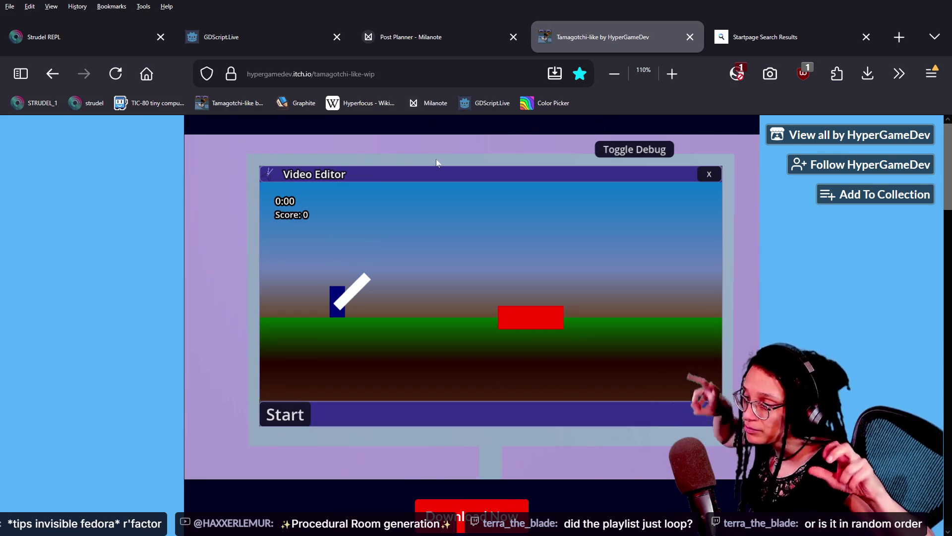
pyautogui.press('Right')
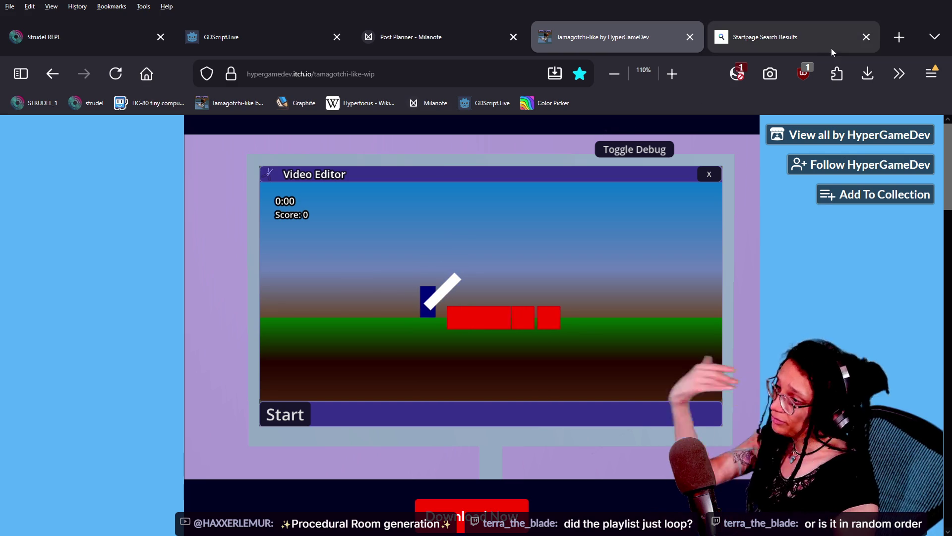
pyautogui.click(714, 176)
pyautogui.click(611, 155)
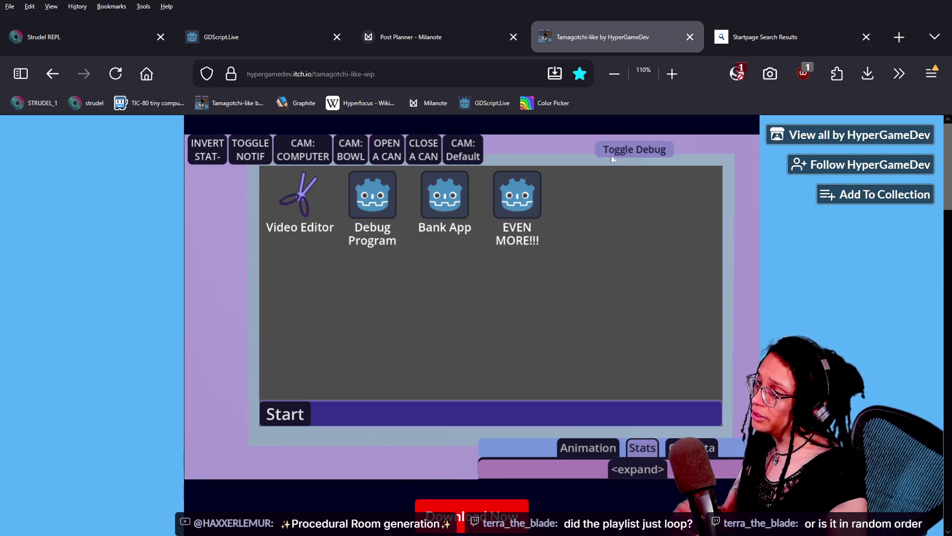
pyautogui.click(473, 143)
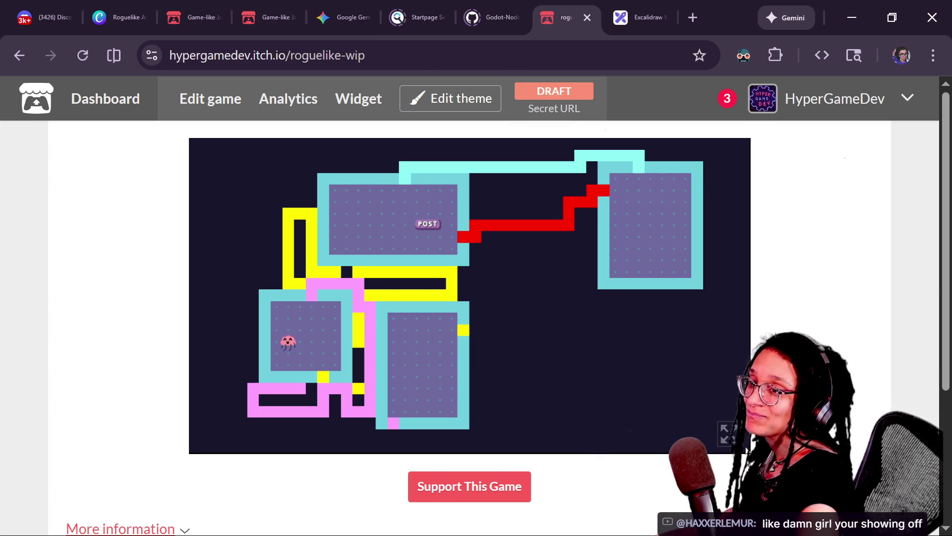
# Bring up the stream chat and drag the VLC playlist window over its upper left.
pyautogui.hotkey('alt', 'Tab')
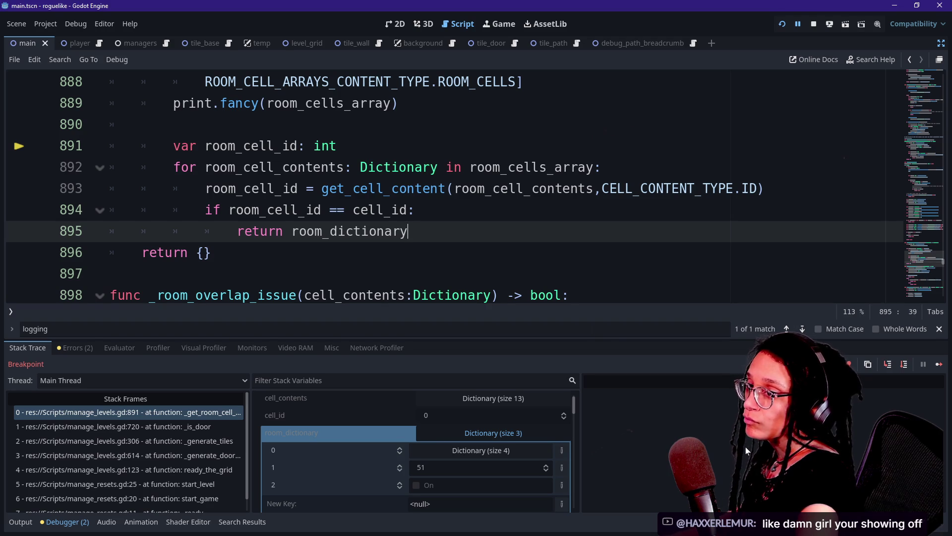
pyautogui.hotkey('alt', 'Tab')
pyautogui.hotkey('alt', 'Tab')
pyautogui.hotkey('alt', 'Tab')
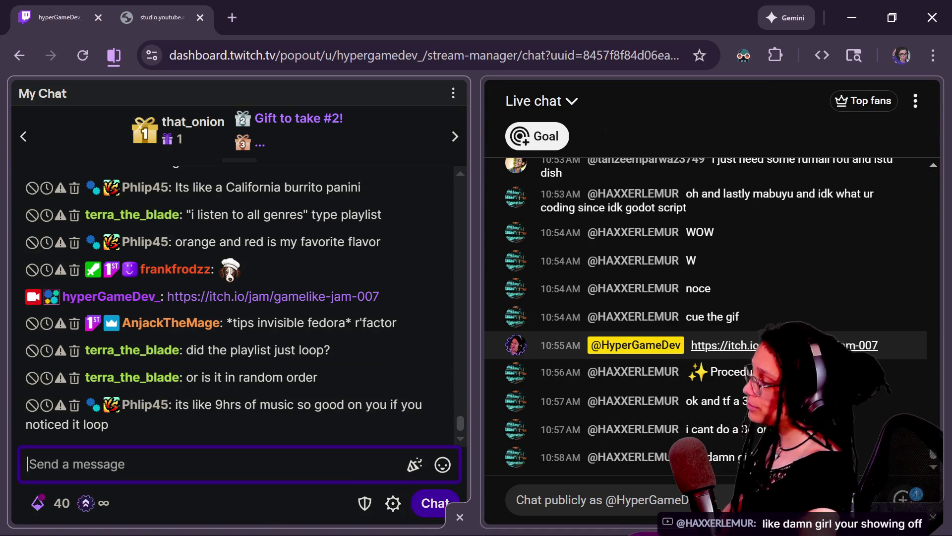
pyautogui.moveTo(529, 346)
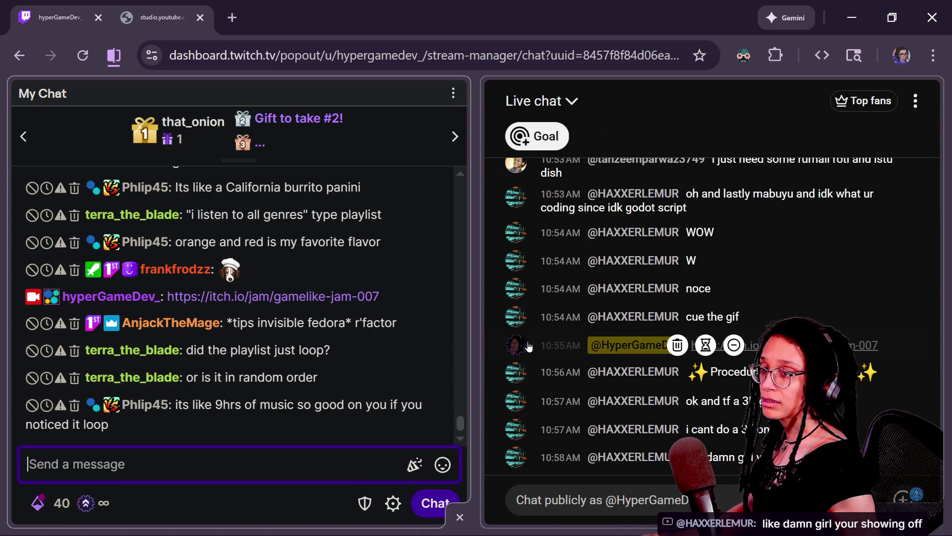
pyautogui.hotkey('alt', 'Tab')
pyautogui.moveTo(696, 268)
pyautogui.mouseDown()
pyautogui.moveTo(491, 285)
pyautogui.moveTo(348, 254)
pyautogui.moveTo(299, 183)
pyautogui.mouseUp()
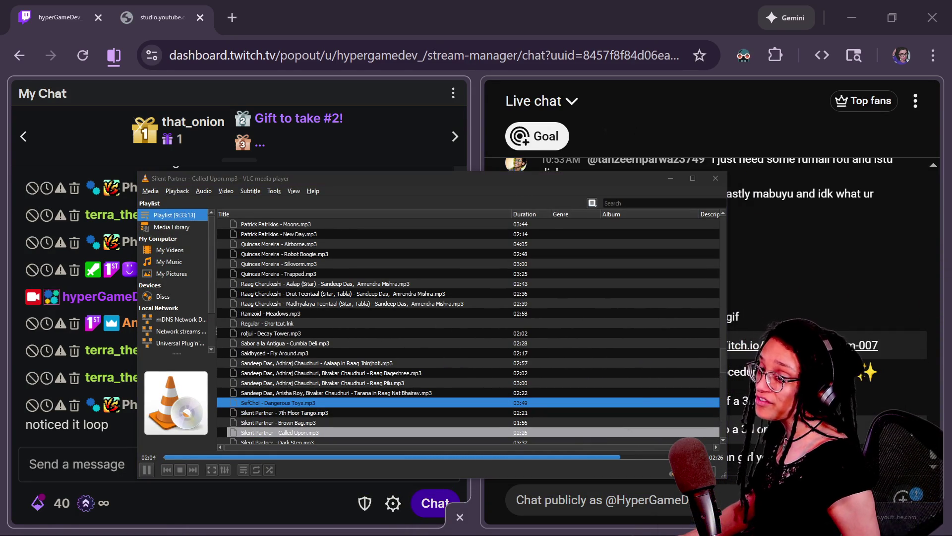
# Shorten the VLC playlist window and move it toward the upper left.
pyautogui.moveTo(447, 172)
pyautogui.mouseDown()
pyautogui.moveTo(680, 130)
pyautogui.moveTo(641, 113)
pyautogui.mouseUp()
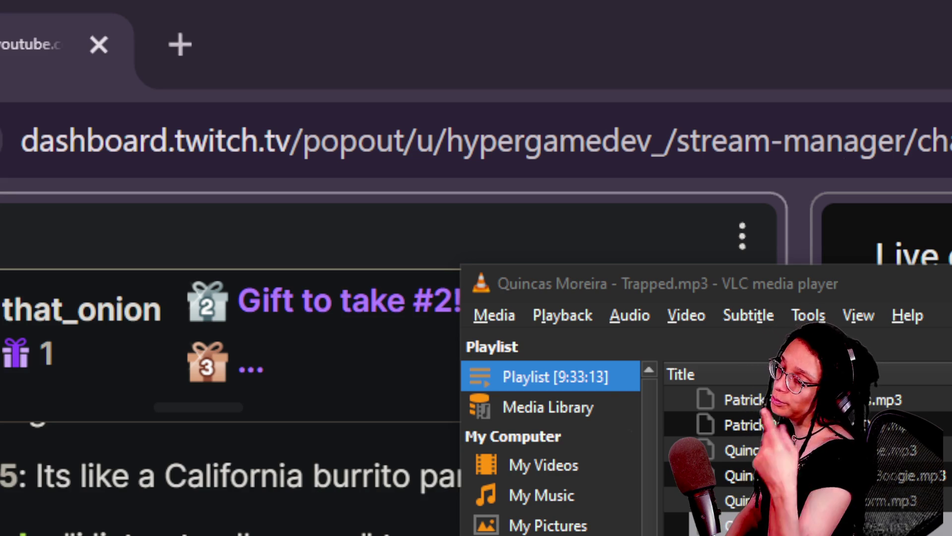
pyautogui.moveTo(943, 285)
pyautogui.mouseDown()
pyautogui.moveTo(545, 97)
pyautogui.moveTo(950, 94)
pyautogui.mouseUp()
pyautogui.moveTo(645, 66)
pyautogui.mouseDown()
pyautogui.moveTo(782, 74)
pyautogui.moveTo(834, 60)
pyautogui.moveTo(721, 46)
pyautogui.mouseUp()
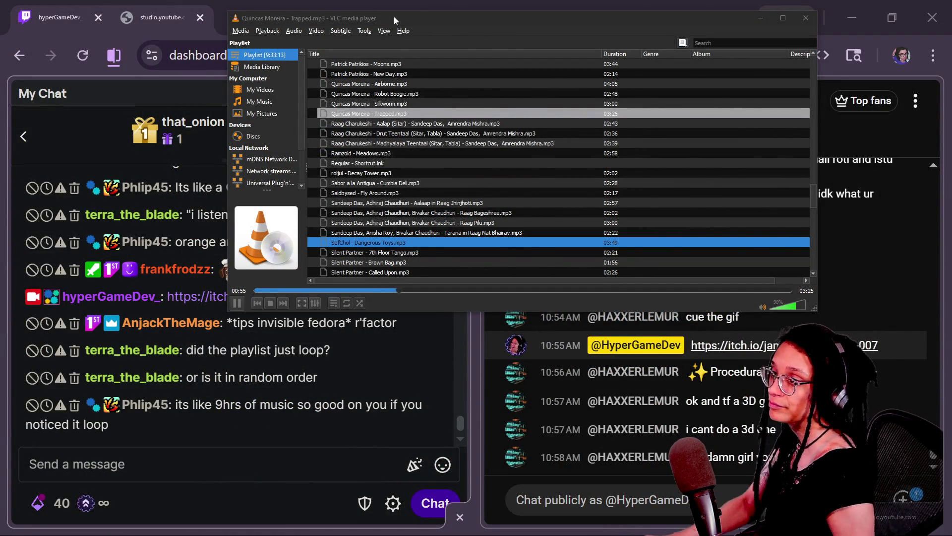
# Minimize VLC and reload the Tamagotchi-like game page in Firefox.
pyautogui.moveTo(394, 16); pyautogui.dragTo(394, 0)
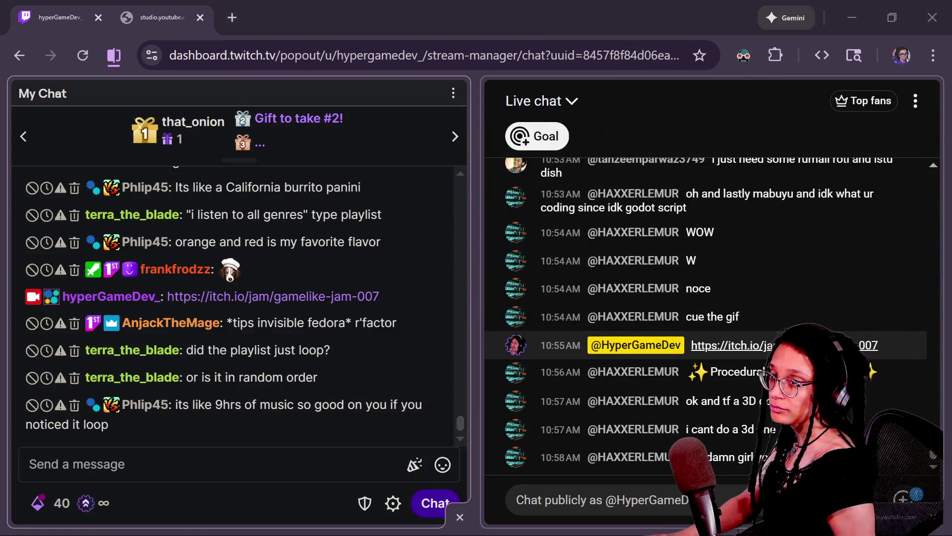
pyautogui.hotkey('alt', 'Tab')
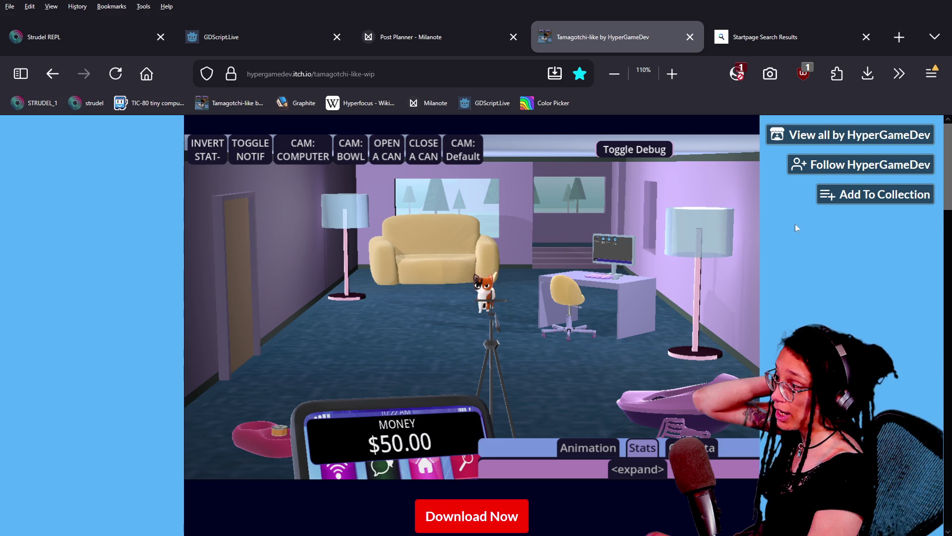
pyautogui.click(115, 74)
pyautogui.hotkey('alt', 'Tab')
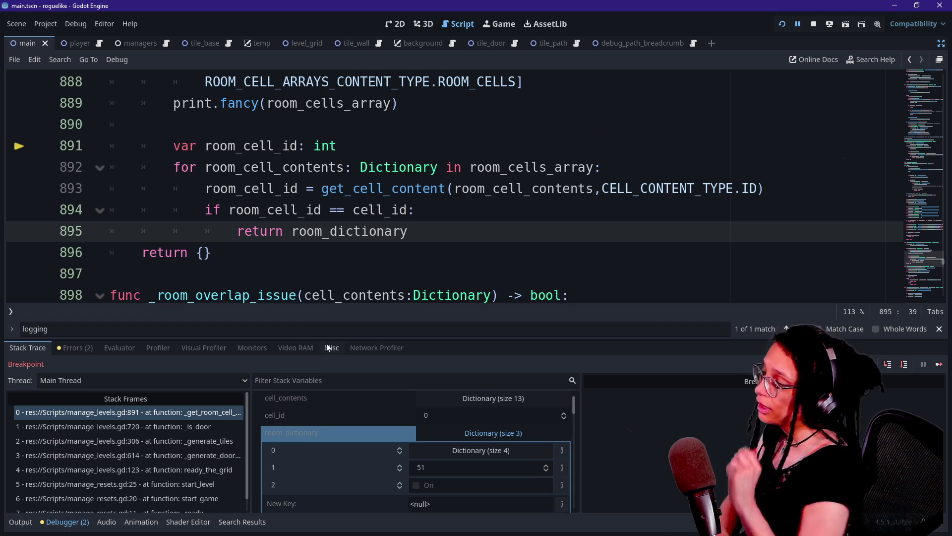
pyautogui.click(110, 273)
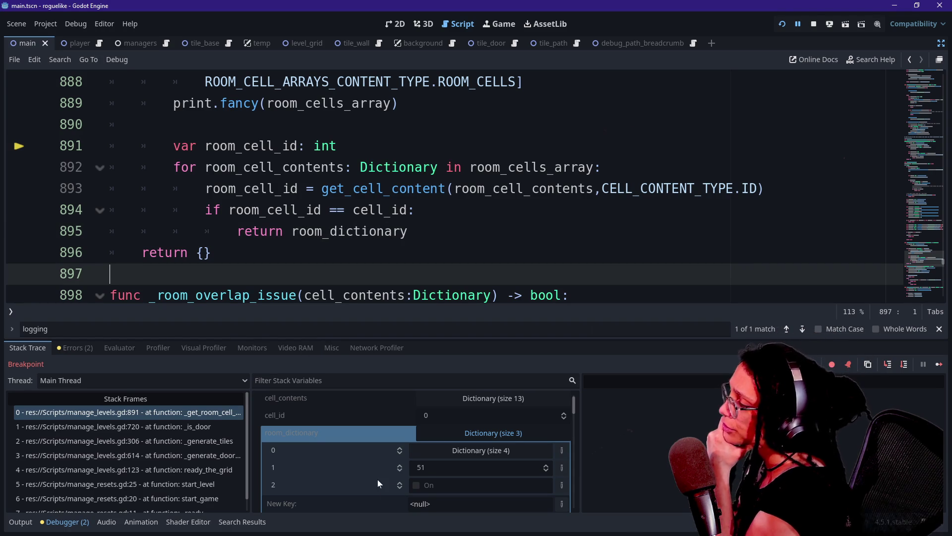
pyautogui.click(212, 252)
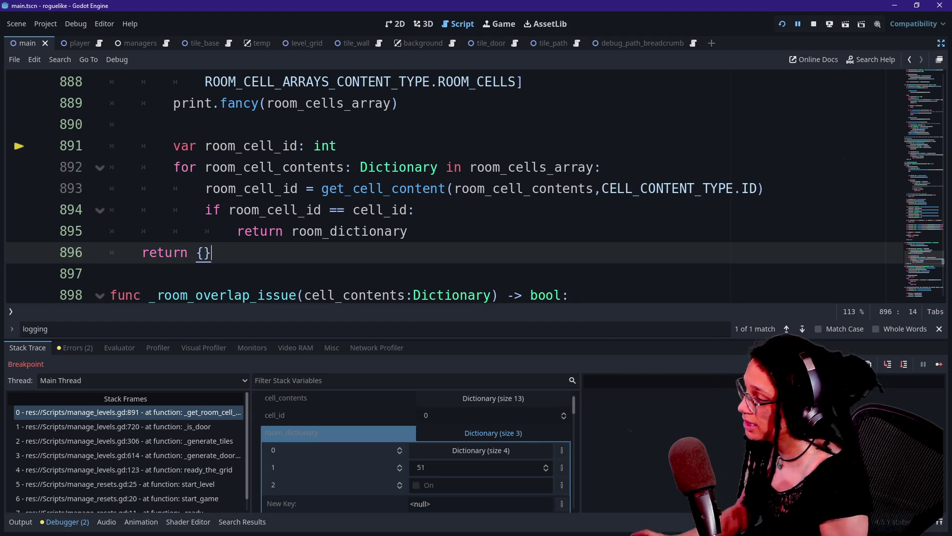
pyautogui.click(414, 189)
pyautogui.keyDown('ctrl'); pyautogui.click(414, 189); pyautogui.keyUp('ctrl')
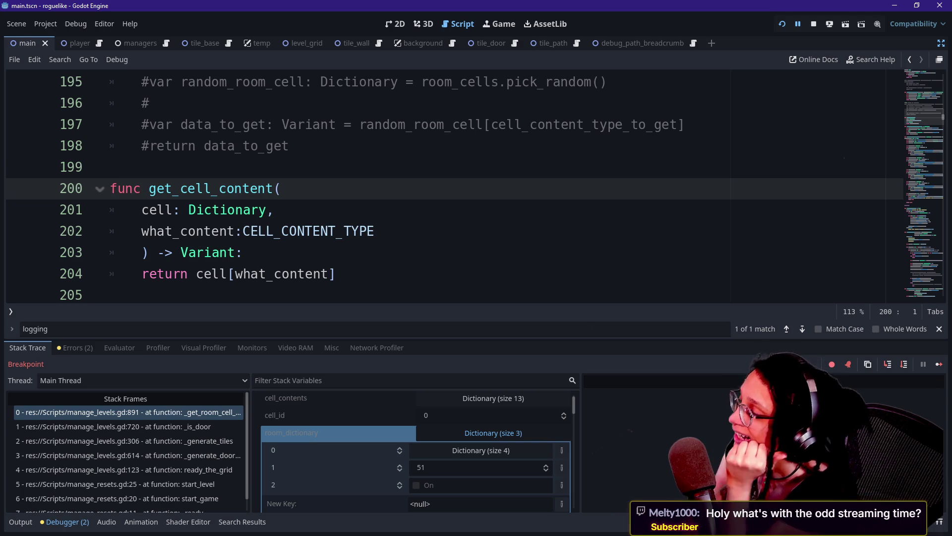
pyautogui.click(376, 231)
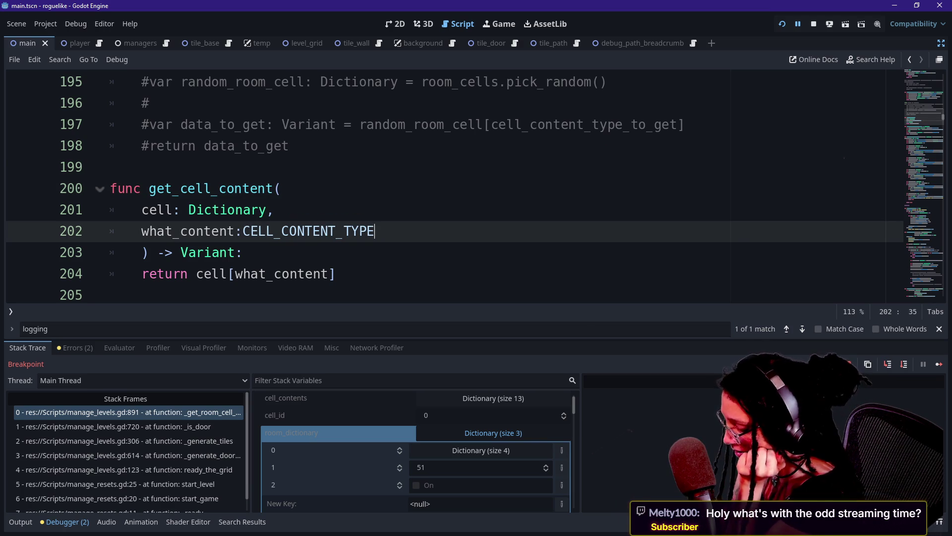
pyautogui.click(20, 522)
pyautogui.click(20, 522)
pyautogui.moveTo(335, 82); pyautogui.dragTo(243, 252)
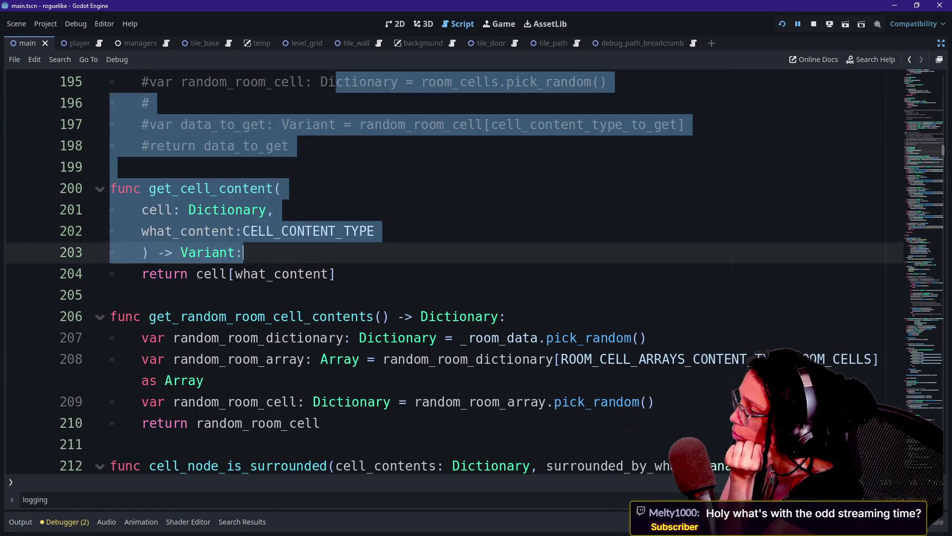
pyautogui.click(110, 295)
pyautogui.press('Down')
pyautogui.press('Up')
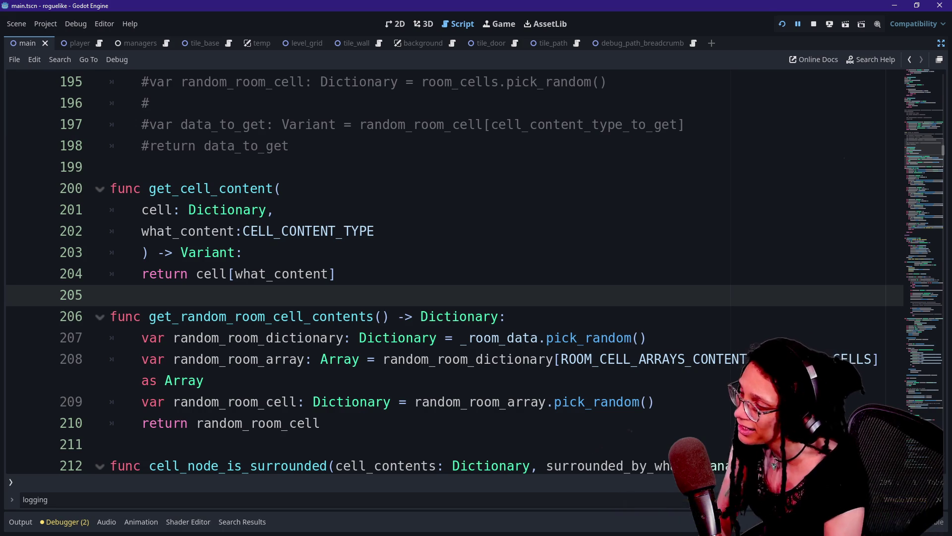
pyautogui.click(486, 465)
pyautogui.click(485, 403)
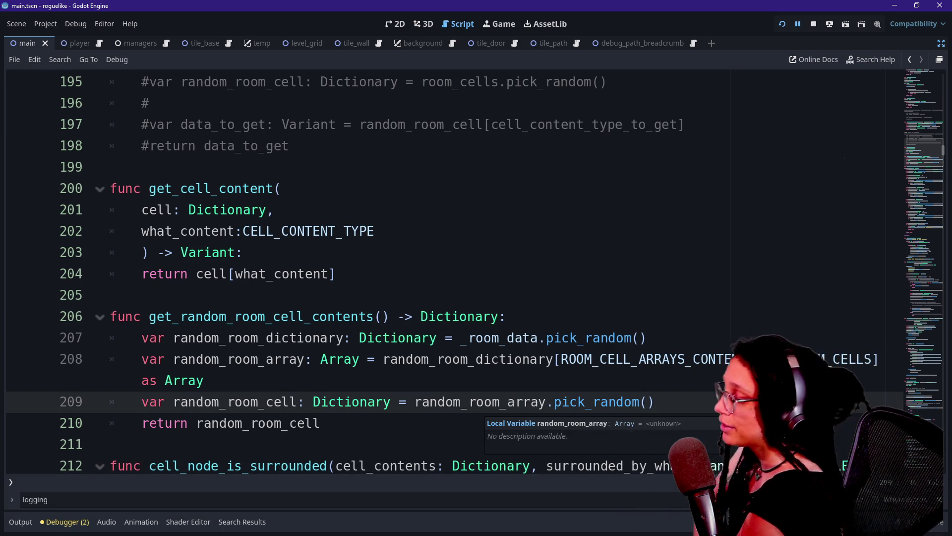
pyautogui.press('Up')
pyautogui.press('Up')
pyautogui.press('Up')
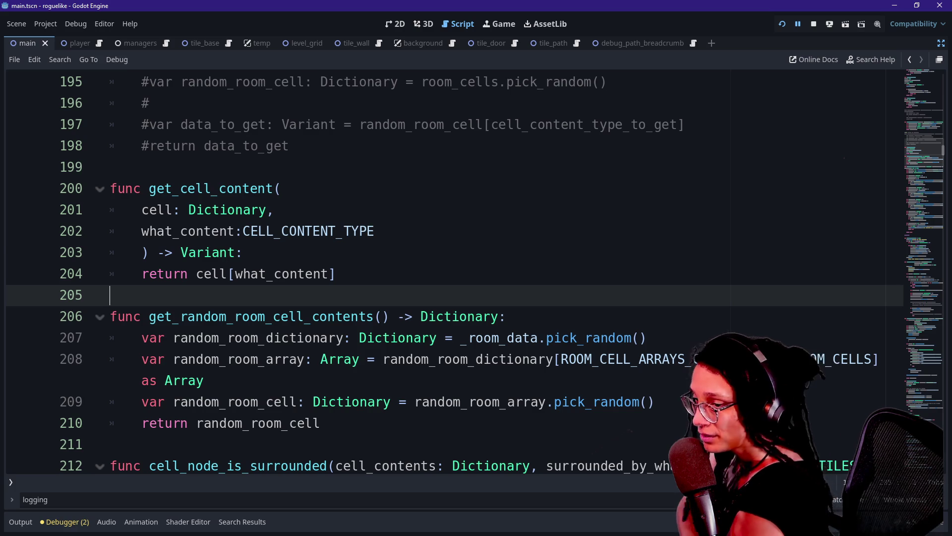
pyautogui.press('Down')
pyautogui.press('Down')
pyautogui.press('Down')
pyautogui.press('Up')
pyautogui.press('Up')
pyautogui.press('Up')
pyautogui.press('Down')
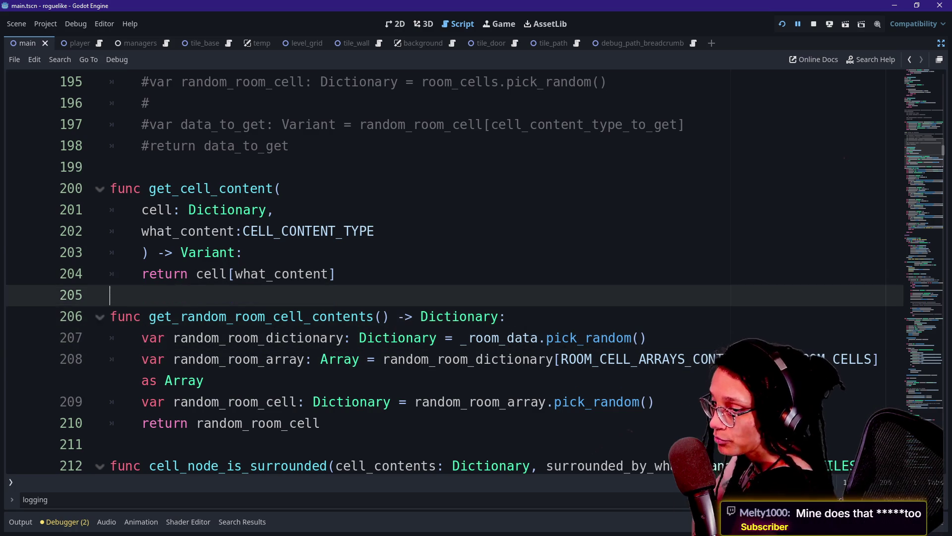
pyautogui.press('Up')
pyautogui.press('Down')
pyautogui.press('Down')
pyautogui.press('Up')
pyautogui.press('Up')
pyautogui.press('Up')
pyautogui.press('Down')
pyautogui.press('Down')
pyautogui.press('Down')
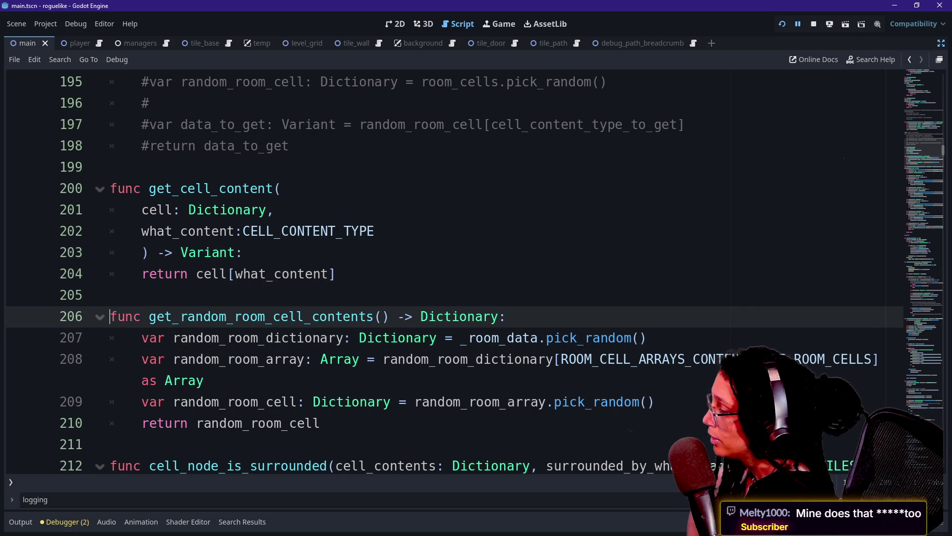
pyautogui.press('Down')
pyautogui.press('Down')
pyautogui.press('Down')
pyautogui.press('Down')
pyautogui.press('Down')
pyautogui.press('Down')
pyautogui.press('Down')
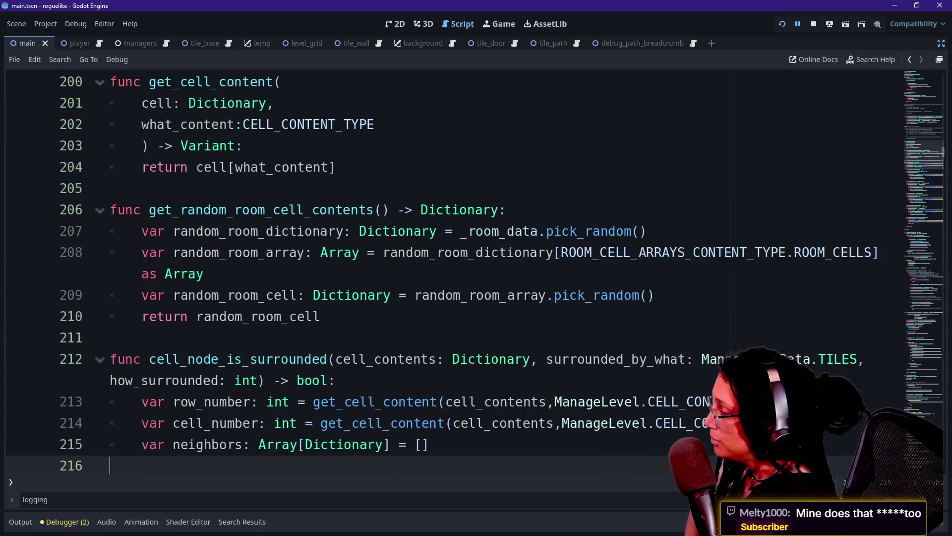
pyautogui.press('Up')
pyautogui.press('Up')
pyautogui.press('Up')
pyautogui.press('Up')
pyautogui.press('Up')
pyautogui.press('Up')
pyautogui.press('Up')
pyautogui.press('Up')
pyautogui.press('Down')
pyautogui.press('Down')
pyautogui.press('Down')
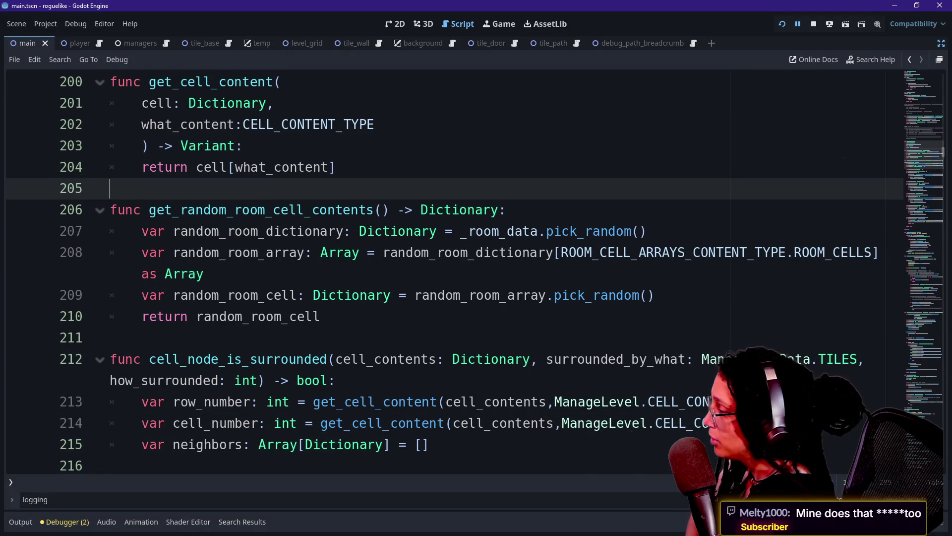
pyautogui.press('Down')
pyautogui.press('Up')
pyautogui.press('Up')
pyautogui.press('Down')
pyautogui.press('Down')
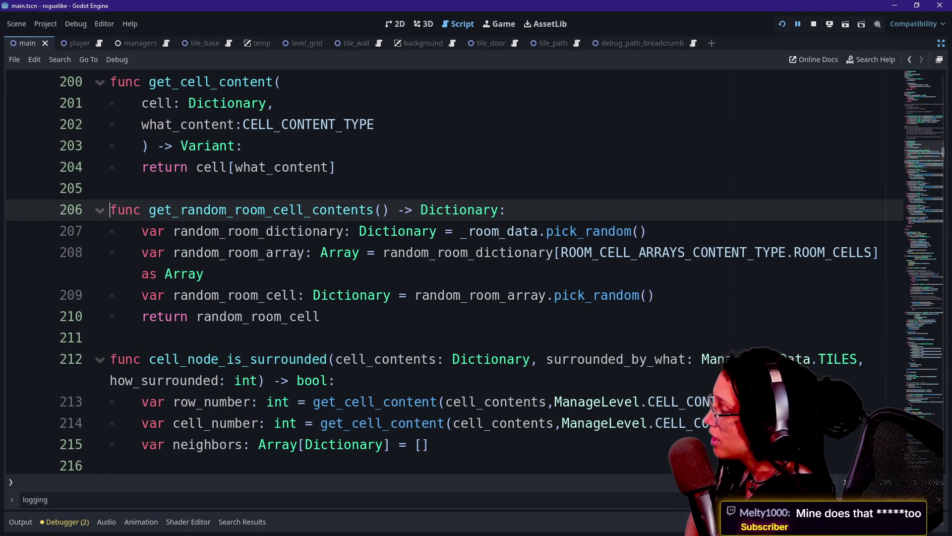
pyautogui.press('Down')
pyautogui.press('Up')
pyautogui.press('Up')
pyautogui.press('Down')
pyautogui.press('Down')
pyautogui.press('Down')
pyautogui.press('Down')
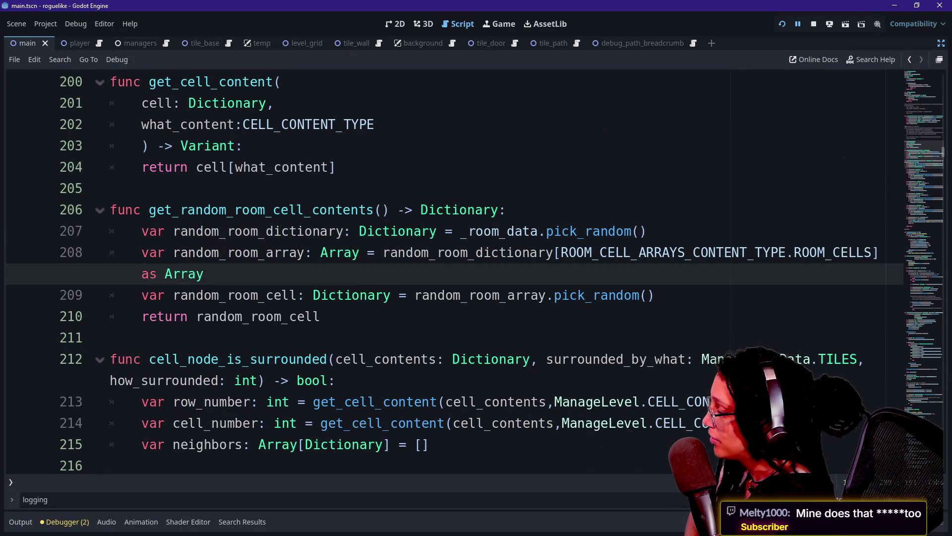
pyautogui.press('Down')
pyautogui.press('Down')
pyautogui.press('Down')
pyautogui.press('Up')
pyautogui.press('Down')
pyautogui.press('Down')
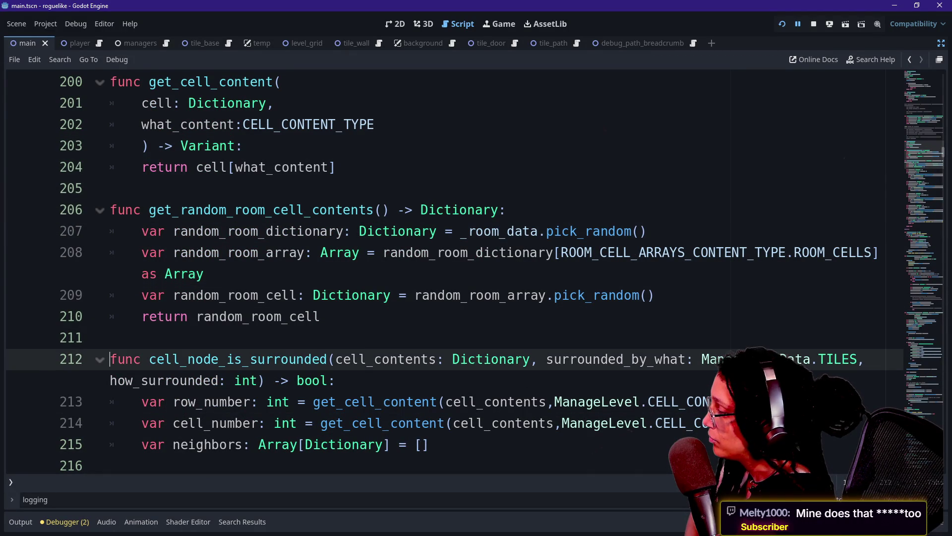
pyautogui.press('Up')
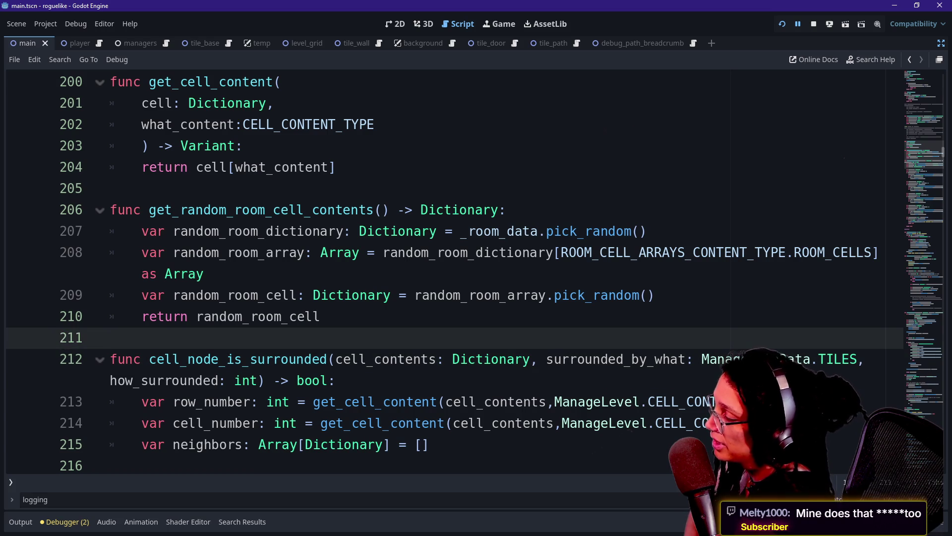
pyautogui.press('Up')
pyautogui.press('Down')
pyautogui.press('Down')
pyautogui.press('Down')
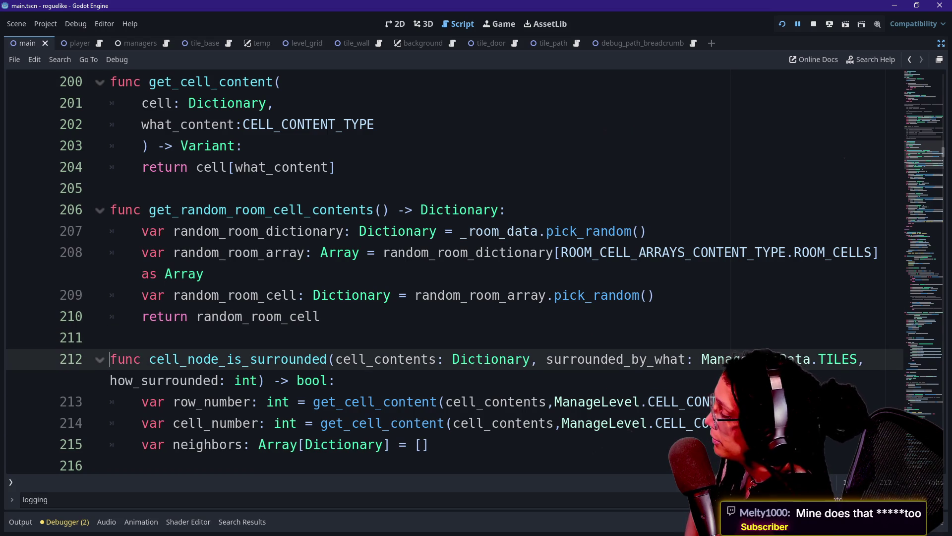
pyautogui.press('Up')
pyautogui.press('Up')
pyautogui.press('Up')
pyautogui.press('Down')
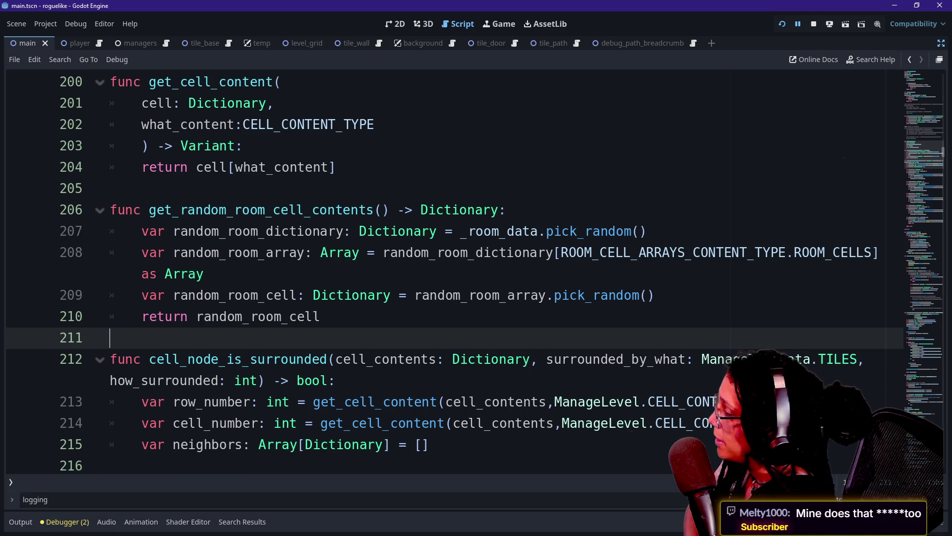
pyautogui.scroll(-1, 446, 273)
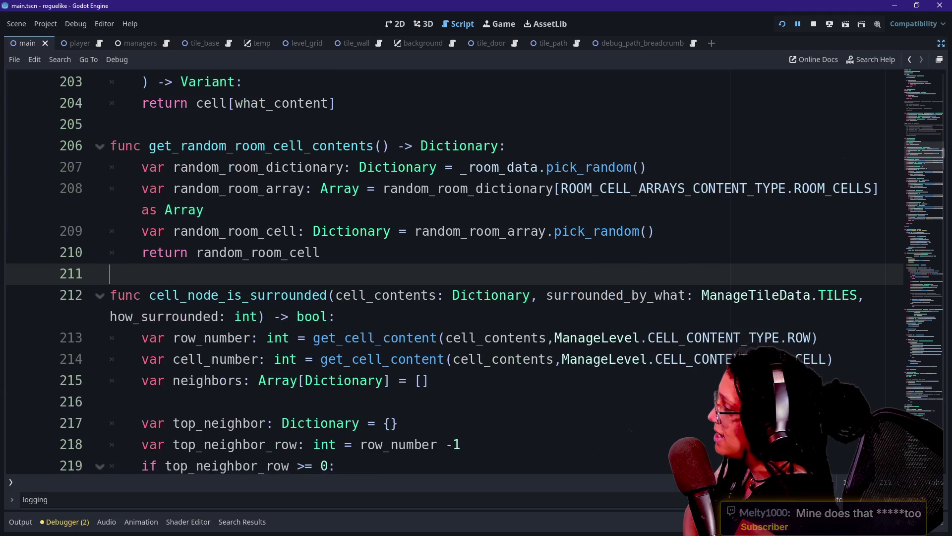
pyautogui.scroll(-2, 446, 272)
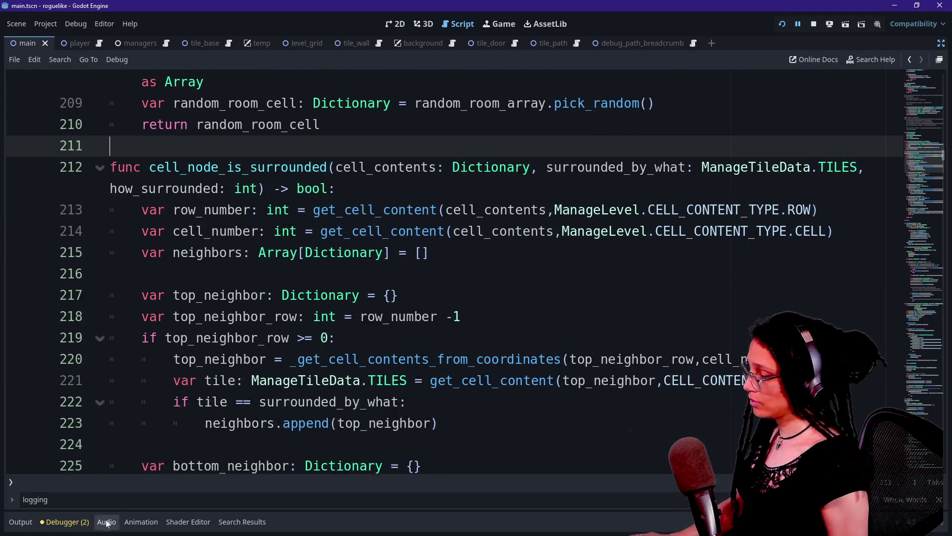
# Show the stack trace and step through frames 0–2, ending on the _is_door frame.
pyautogui.click(65, 521)
pyautogui.click(158, 427)
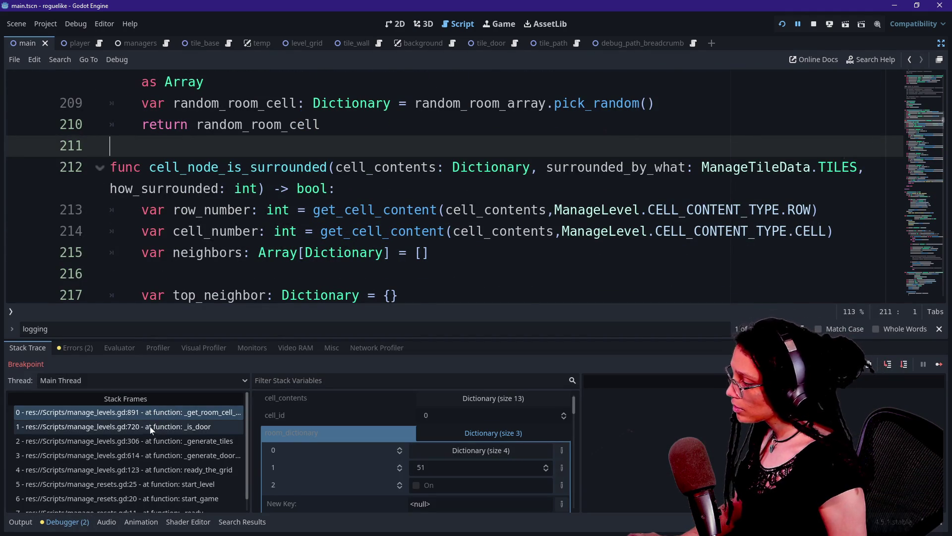
pyautogui.click(152, 415)
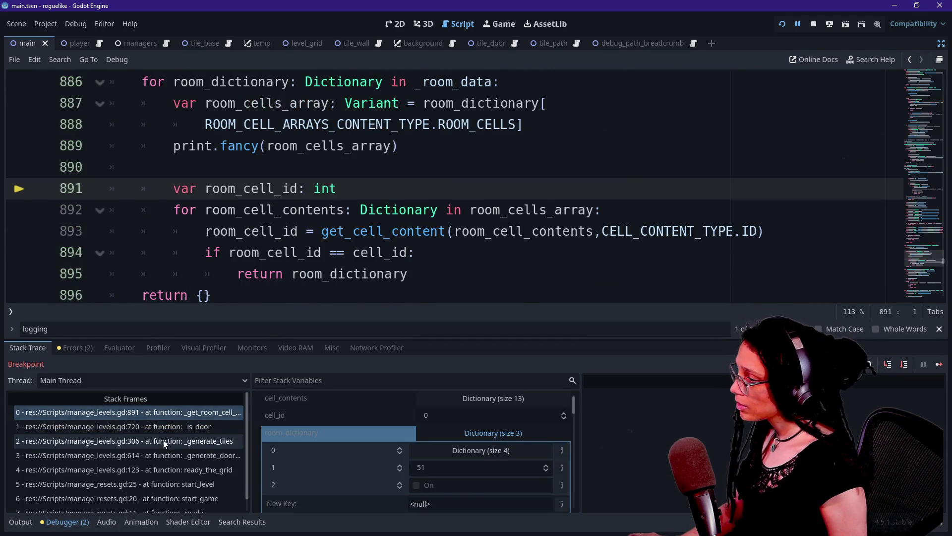
pyautogui.click(154, 441)
pyautogui.click(195, 426)
# Go to _get_room_cell_contents and select the ROOM_CELLS lookup through print line 889.
pyautogui.keyDown('ctrl'); pyautogui.click(531, 189); pyautogui.keyUp('ctrl')
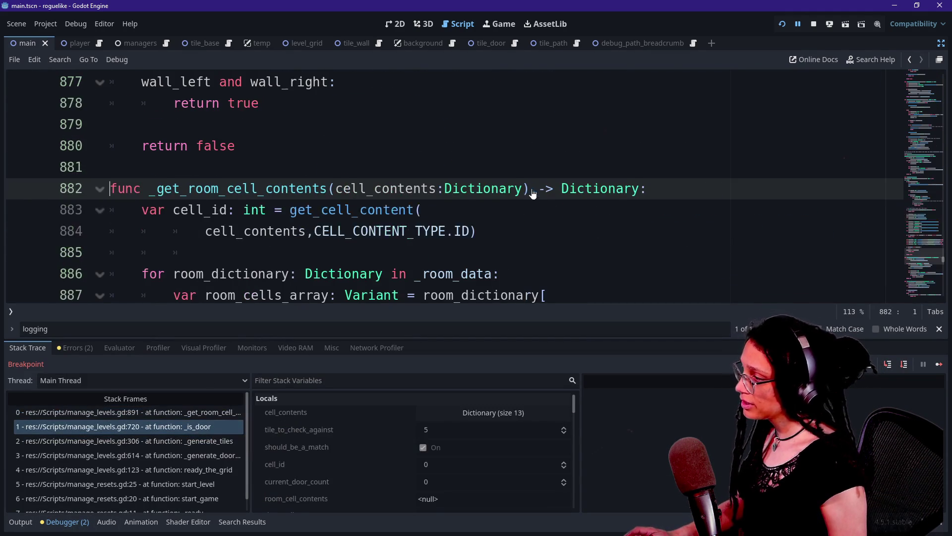
pyautogui.scroll(-1, 404, 208)
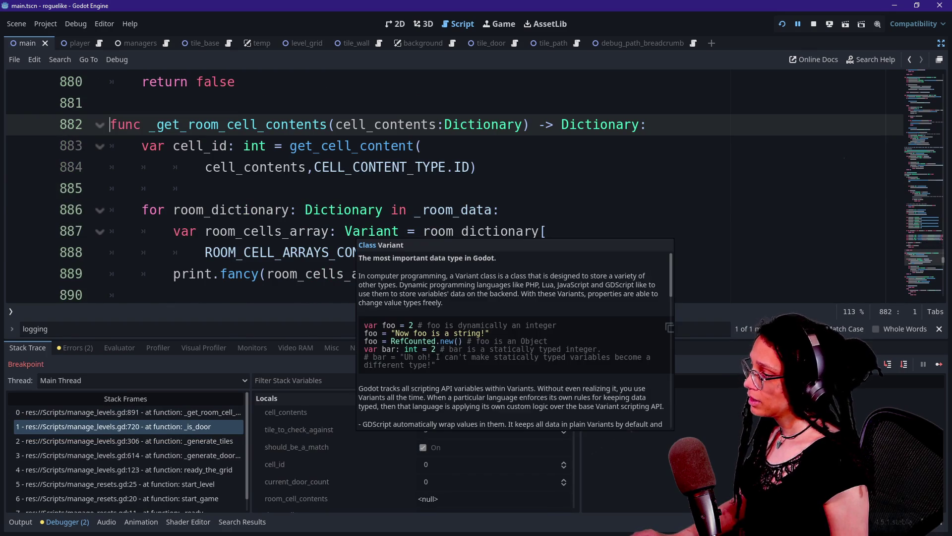
pyautogui.click(499, 254)
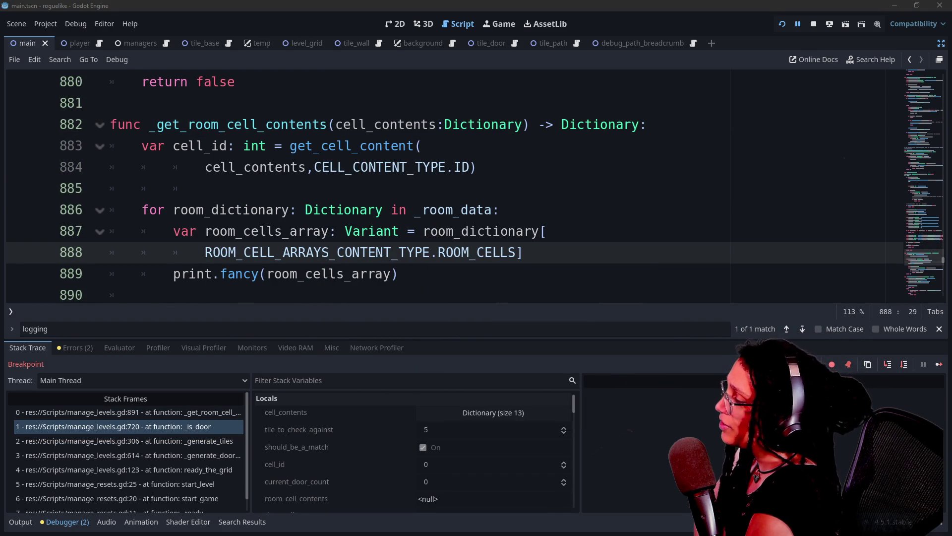
pyautogui.hotkey('shift', 'Down')
pyautogui.hotkey('shift', 'End')
pyautogui.press('Right')
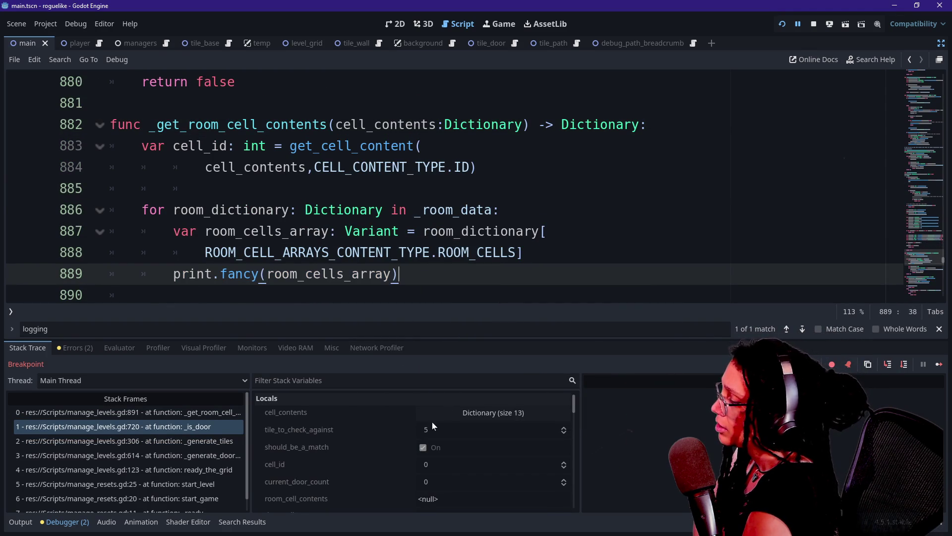
# Highlight the ROOM_CELL_ARRAYS constant and room_dictionary lookup across lines 887–889.
pyautogui.moveTo(205, 252); pyautogui.dragTo(344, 252)
pyautogui.click(353, 253)
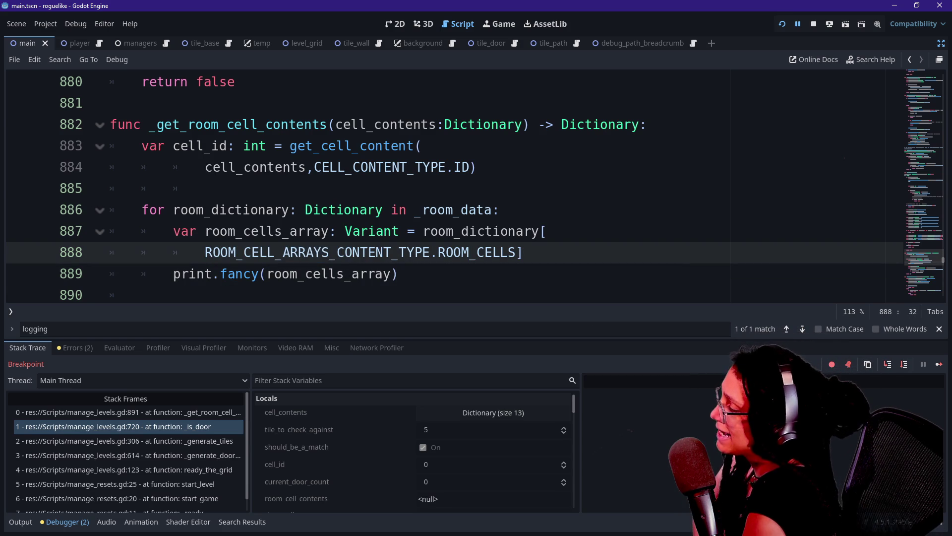
pyautogui.moveTo(205, 252)
pyautogui.mouseDown()
pyautogui.moveTo(399, 274)
pyautogui.moveTo(522, 252)
pyautogui.moveTo(423, 231)
pyautogui.mouseUp()
pyautogui.click(439, 253)
pyautogui.click(522, 252)
pyautogui.moveTo(522, 252)
pyautogui.mouseDown()
pyautogui.moveTo(408, 232)
pyautogui.moveTo(522, 252)
pyautogui.moveTo(476, 252)
pyautogui.moveTo(397, 274)
pyautogui.moveTo(516, 252)
pyautogui.mouseUp()
pyautogui.click(516, 252)
pyautogui.click(431, 231)
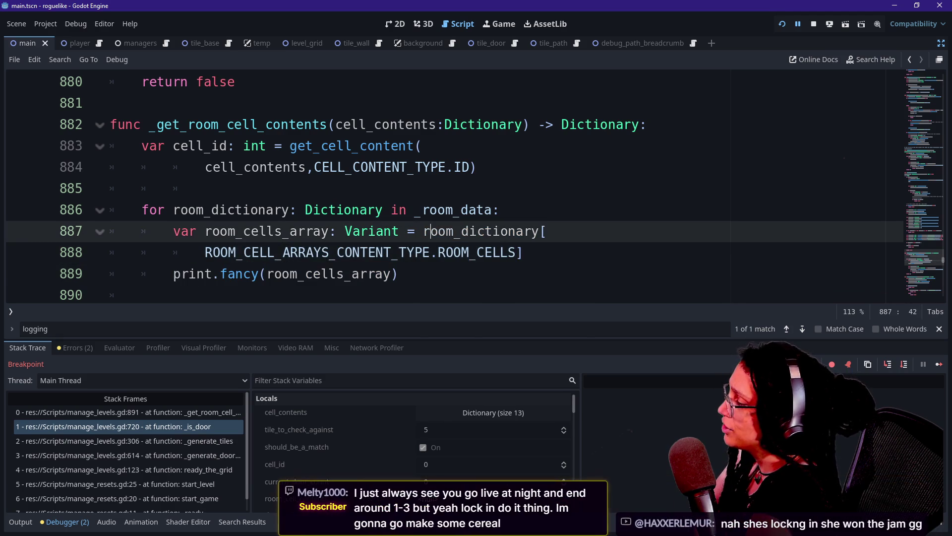
pyautogui.moveTo(205, 251); pyautogui.dragTo(369, 274)
pyautogui.click(368, 273)
pyautogui.moveTo(449, 232)
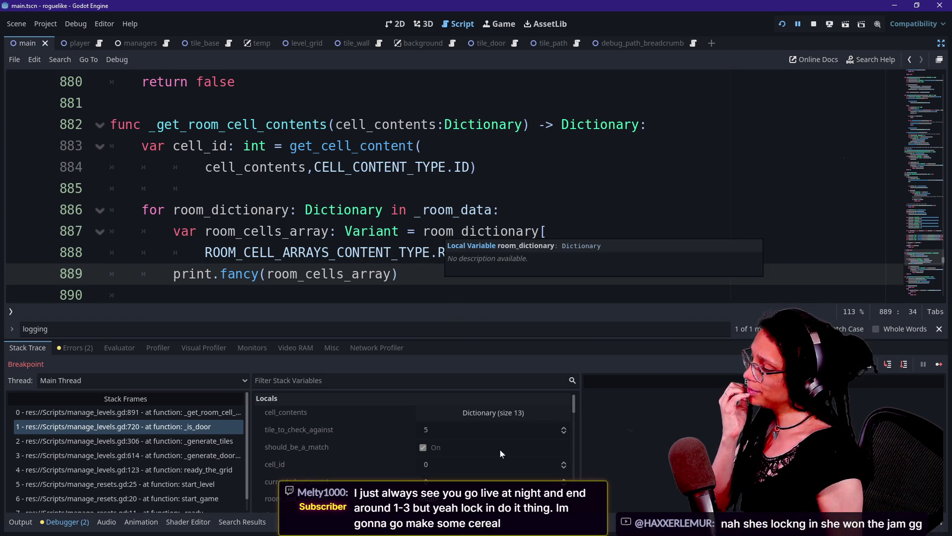
# Select stack frame 0 to show the paused _get_room_cell_contents variables.
pyautogui.scroll(-3, 383, 438)
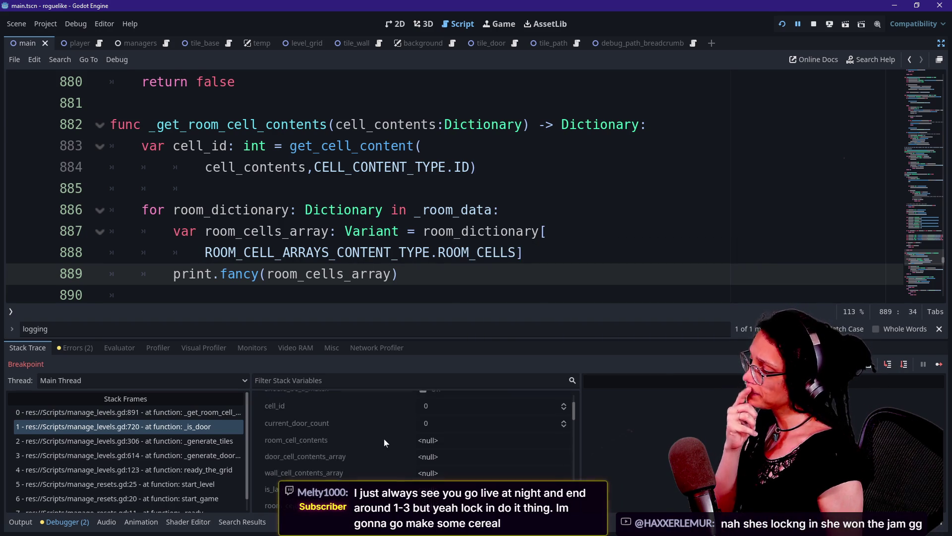
pyautogui.scroll(-3, 389, 441)
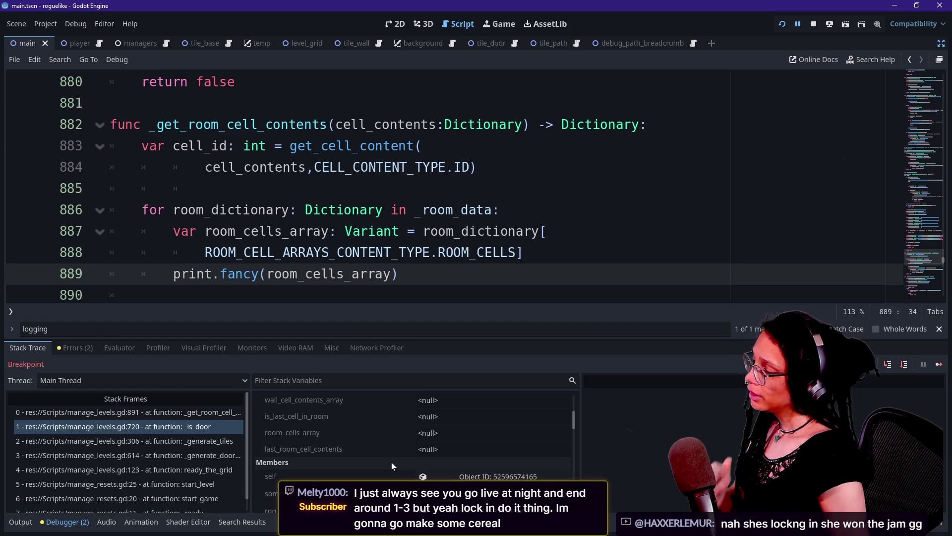
pyautogui.scroll(3, 359, 430)
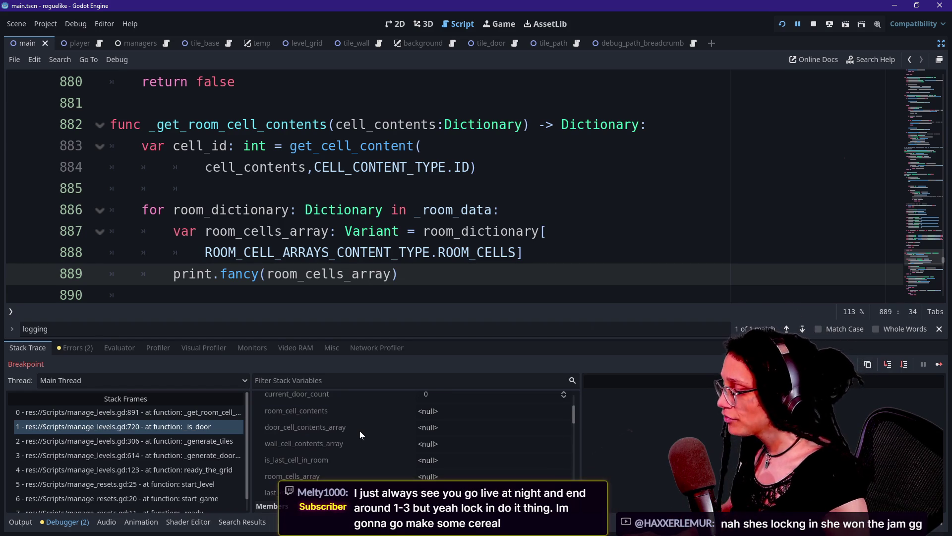
pyautogui.scroll(-5, 360, 434)
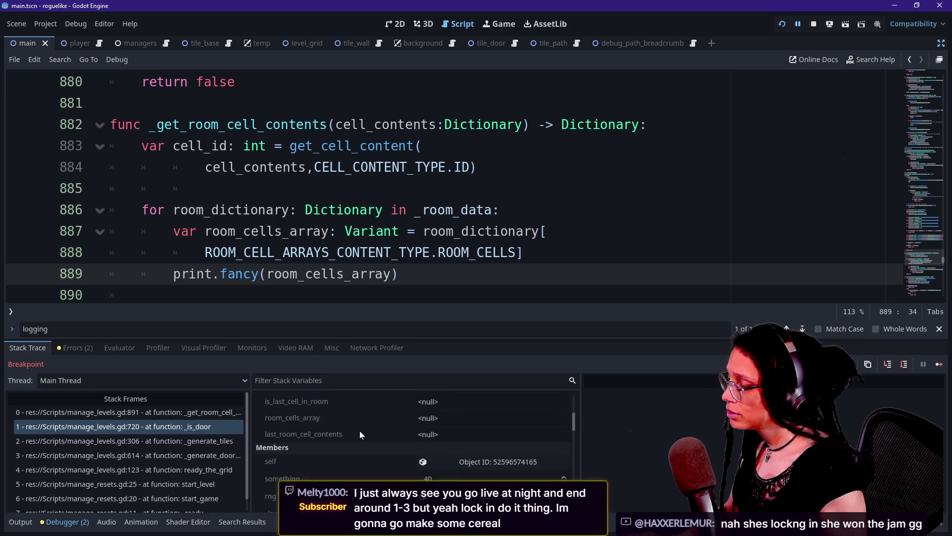
pyautogui.scroll(5, 360, 434)
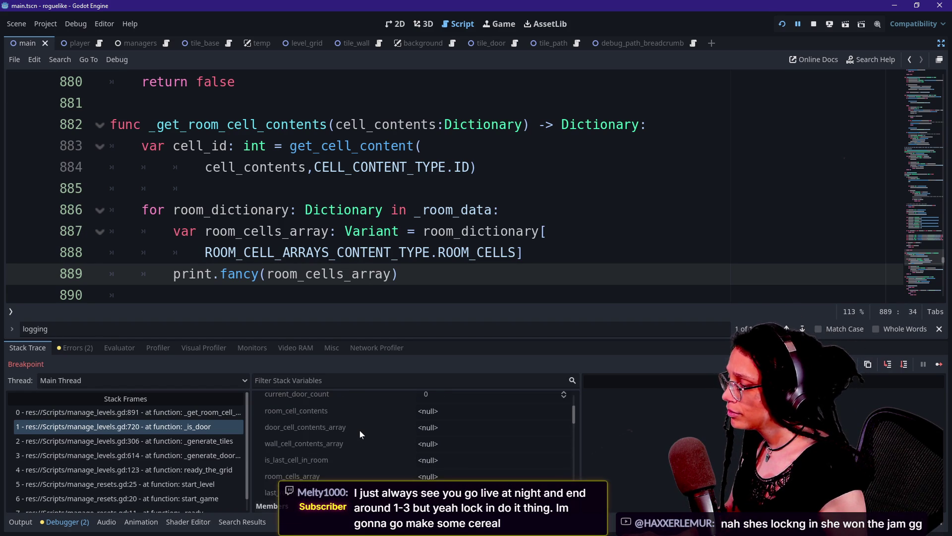
pyautogui.scroll(1, 360, 434)
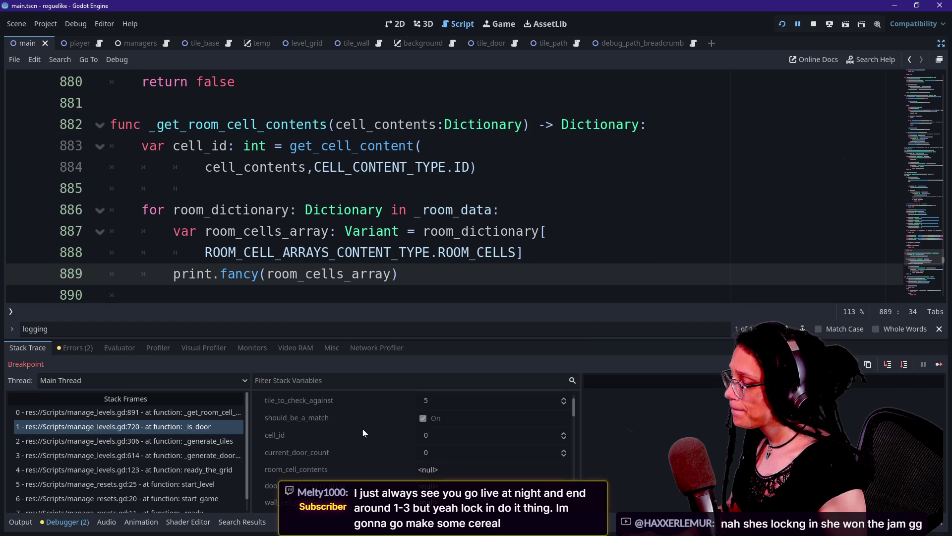
pyautogui.scroll(-1, 362, 429)
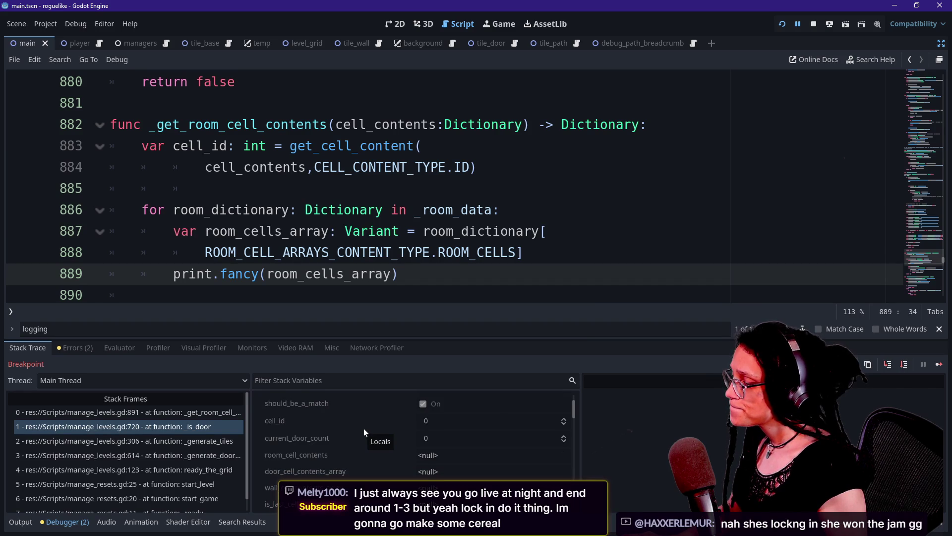
pyautogui.scroll(2, 386, 470)
pyautogui.scroll(-3, 386, 469)
pyautogui.scroll(2, 386, 470)
pyautogui.scroll(-6, 386, 469)
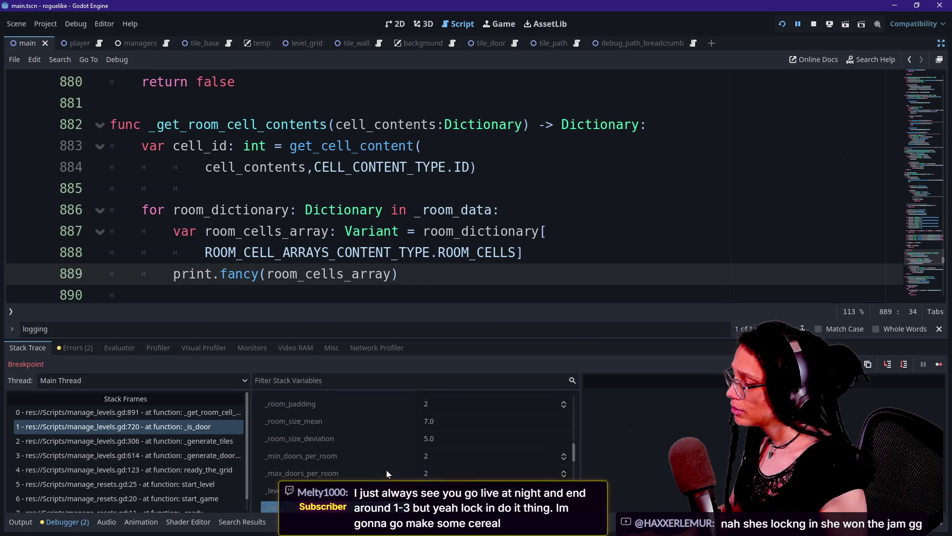
pyautogui.click(124, 412)
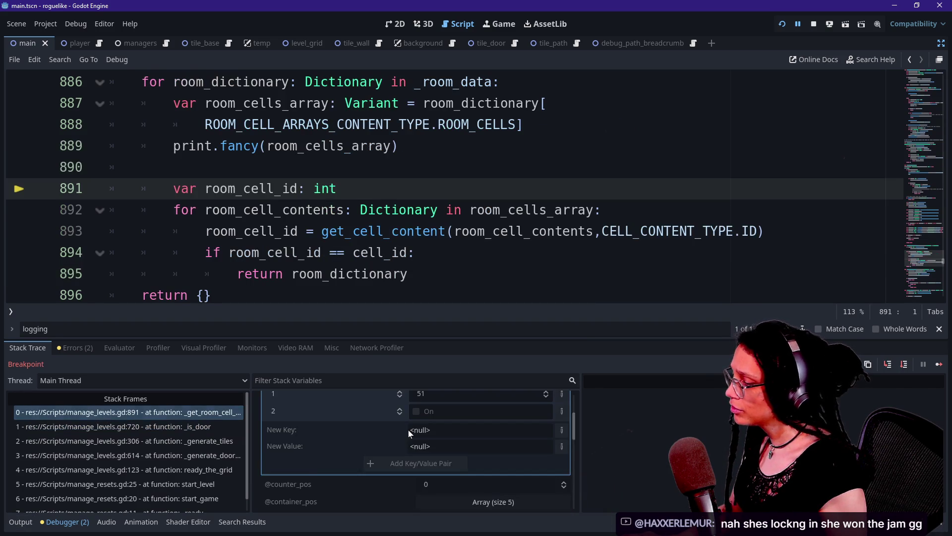
# Expand room_dictionary in Stack Variables and inspect its first entry.
pyautogui.scroll(-1, 409, 433)
pyautogui.scroll(5, 408, 433)
pyautogui.click(409, 433)
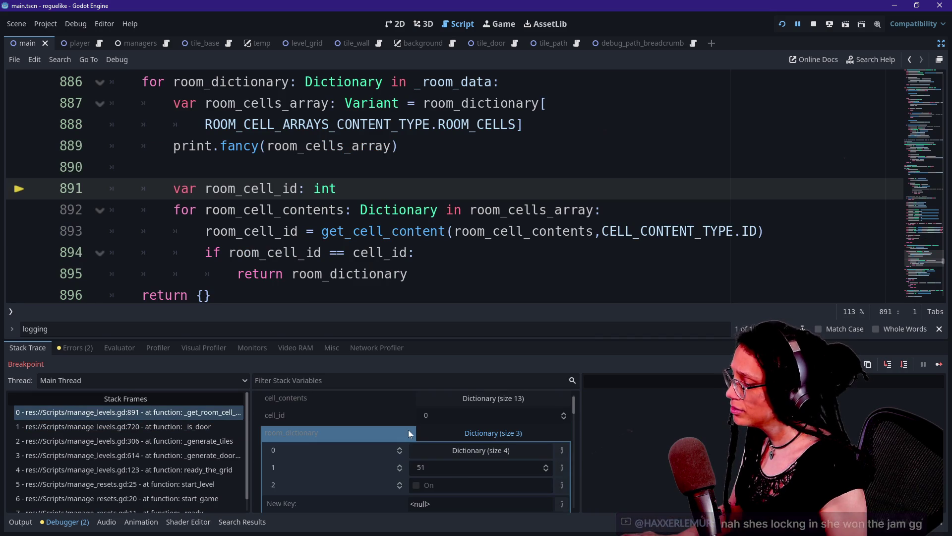
pyautogui.click(361, 453)
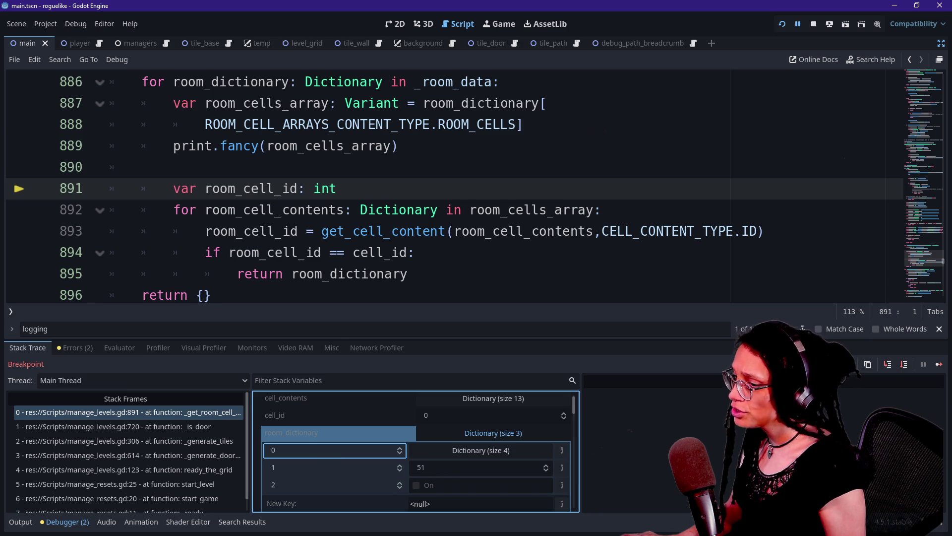
pyautogui.click(927, 261)
# Search the script for 'darkens' to reach the ROOM_CONTENT_TYPE enum.
pyautogui.moveTo(927, 262); pyautogui.dragTo(895, 70)
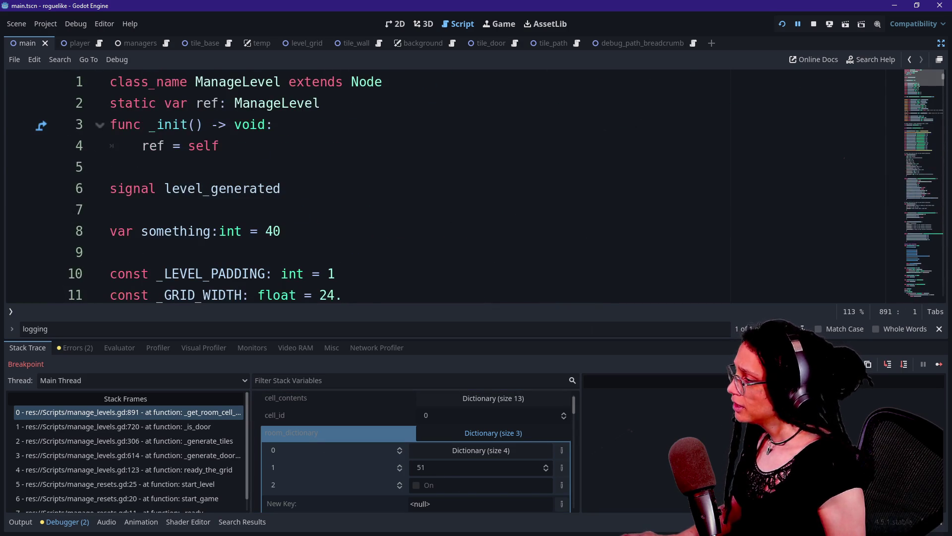
pyautogui.hotkey('ctrl', 'f')
pyautogui.write('darkens')
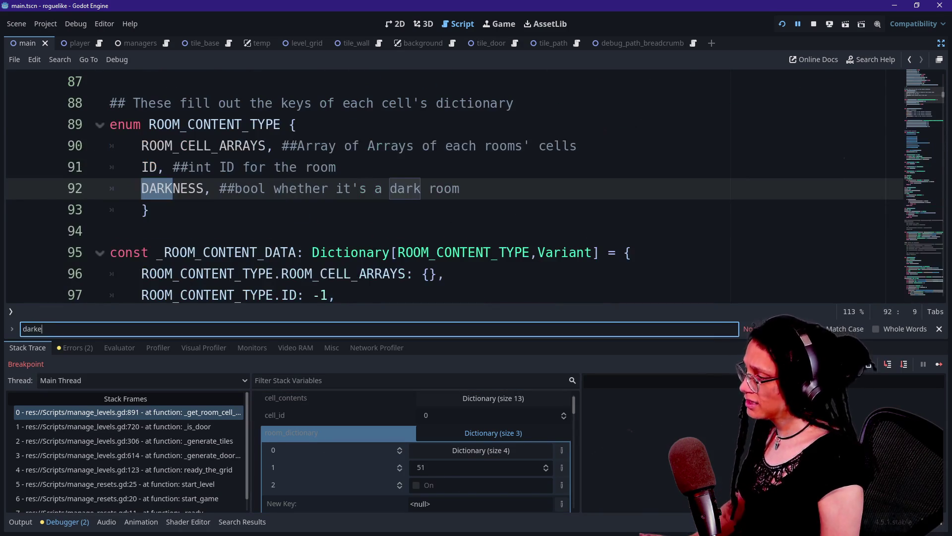
pyautogui.moveTo(133, 125); pyautogui.dragTo(251, 125)
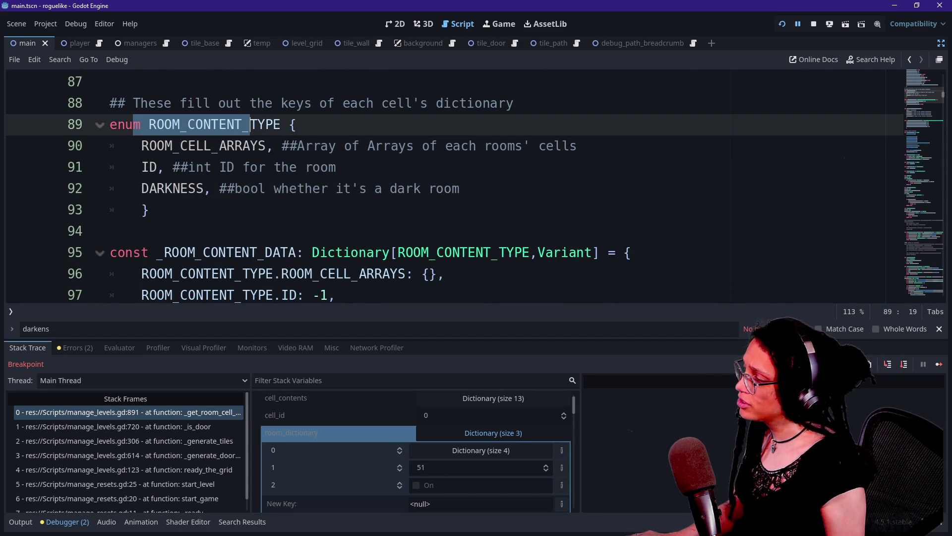
# Replace 'Array' with 'Dictionary' in the ROOM_CELL_ARRAYS comment on line 90.
pyautogui.moveTo(141, 145); pyautogui.dragTo(351, 145)
pyautogui.click(352, 146)
pyautogui.press('BackSpace')
pyautogui.press('BackSpace')
pyautogui.press('BackSpace')
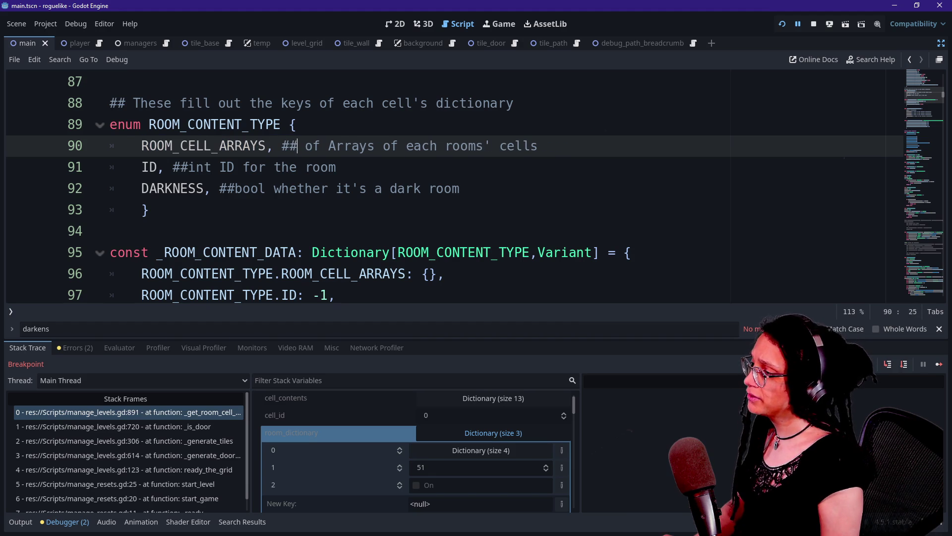
pyautogui.hotkey('ctrl', 'z')
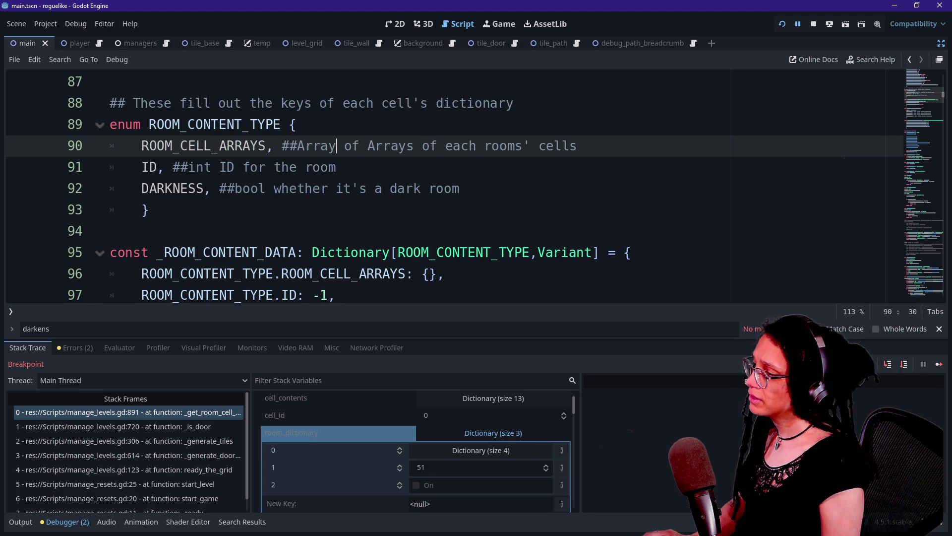
pyautogui.press('BackSpace')
pyautogui.press('BackSpace')
pyautogui.press('BackSpace')
pyautogui.write('Dictionar')
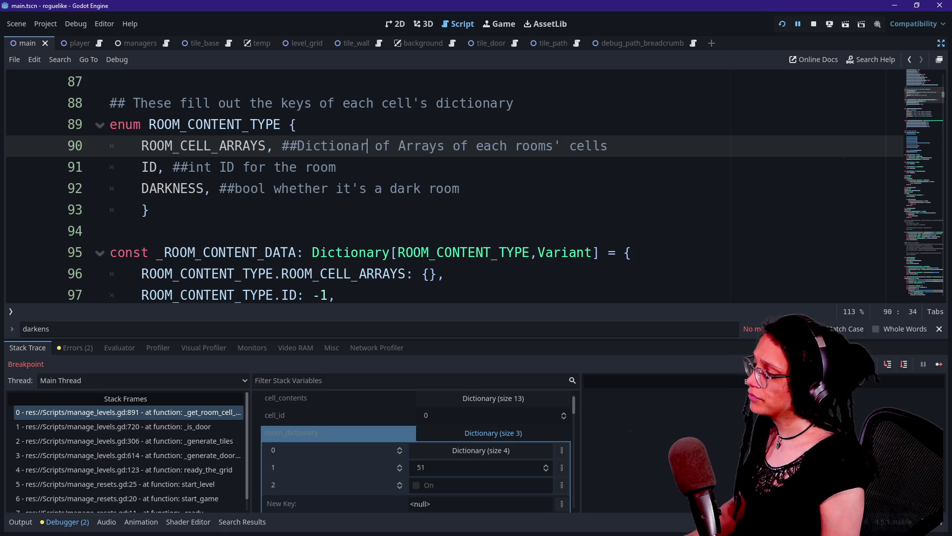
pyautogui.write('y')
pyautogui.click(196, 167)
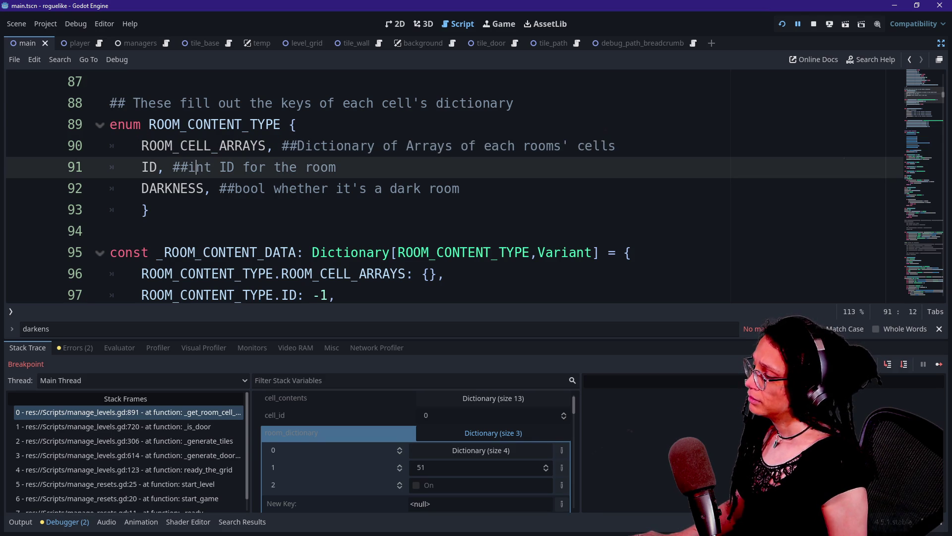
# Review the enum entries and _ROOM_CONTENT_DATA defaults: ROOM_CELL_ARRAYS, ID -1, DARKNESS false.
pyautogui.moveTo(141, 146)
pyautogui.mouseDown()
pyautogui.moveTo(322, 146)
pyautogui.moveTo(297, 167)
pyautogui.moveTo(337, 168)
pyautogui.mouseUp()
pyautogui.click(239, 145)
pyautogui.moveTo(110, 146); pyautogui.dragTo(398, 146)
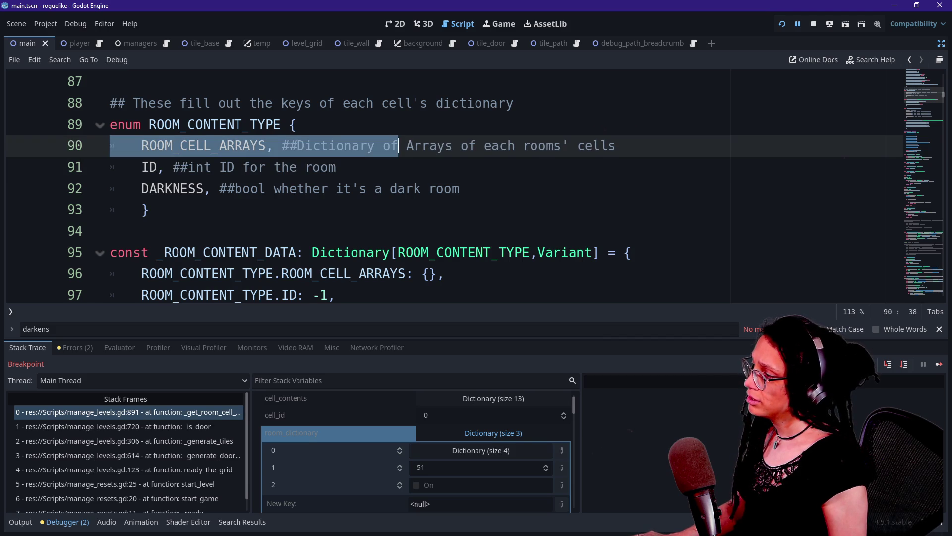
pyautogui.moveTo(141, 168); pyautogui.dragTo(337, 167)
pyautogui.moveTo(157, 188); pyautogui.dragTo(359, 189)
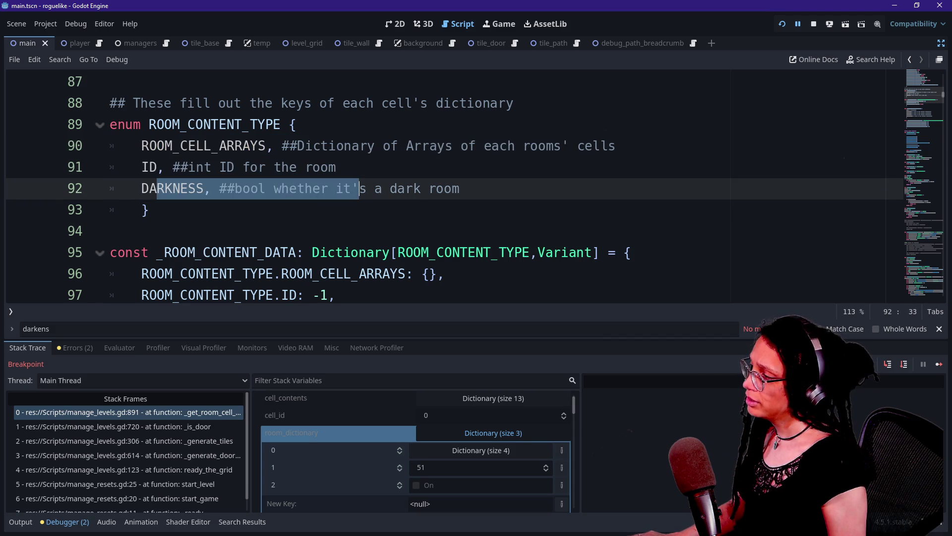
pyautogui.scroll(-1, 455, 184)
pyautogui.moveTo(188, 210); pyautogui.dragTo(429, 210)
pyautogui.moveTo(142, 231); pyautogui.dragTo(336, 231)
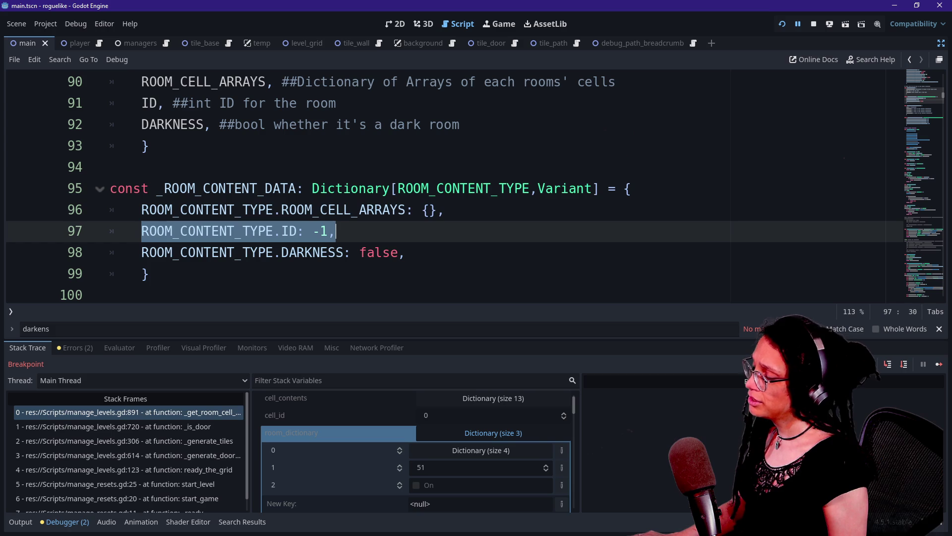
pyautogui.moveTo(142, 252); pyautogui.dragTo(406, 252)
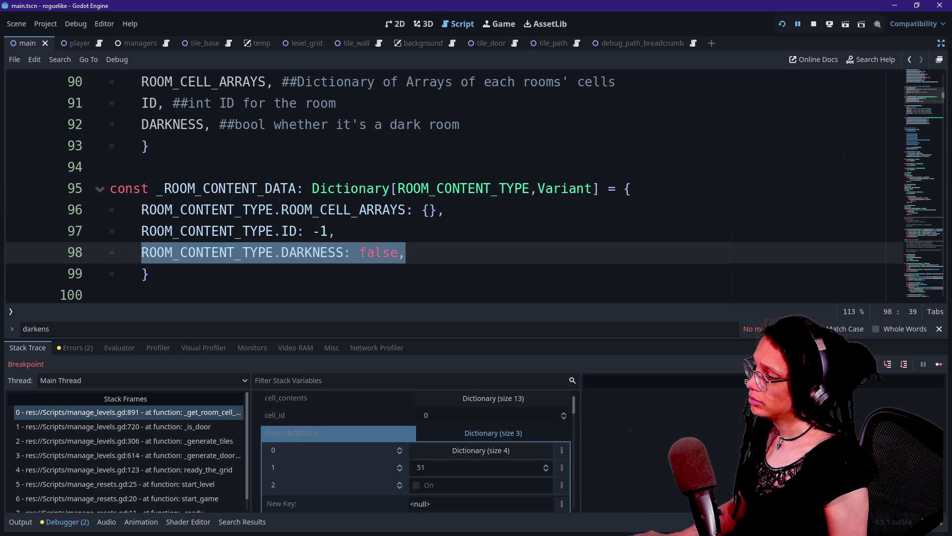
pyautogui.moveTo(406, 188); pyautogui.dragTo(538, 189)
pyautogui.moveTo(397, 188); pyautogui.dragTo(530, 189)
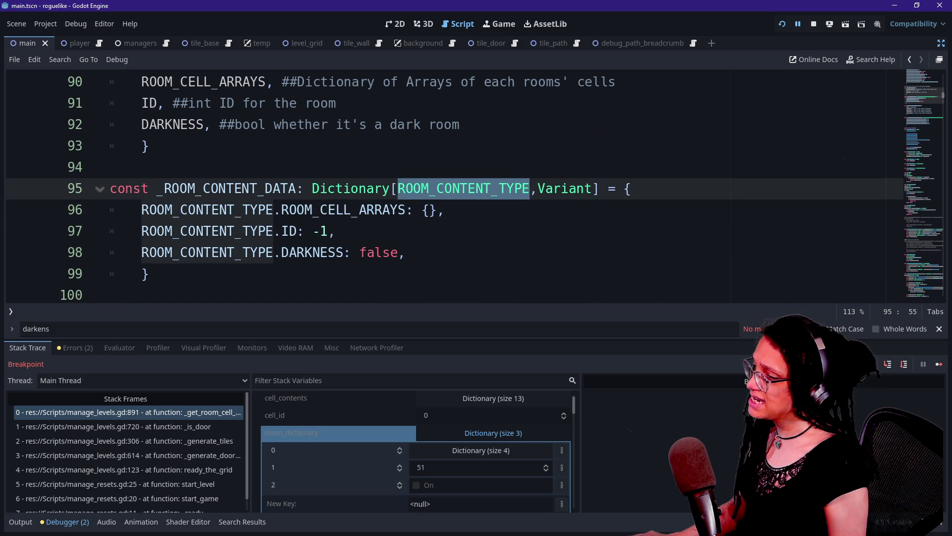
pyautogui.click(181, 412)
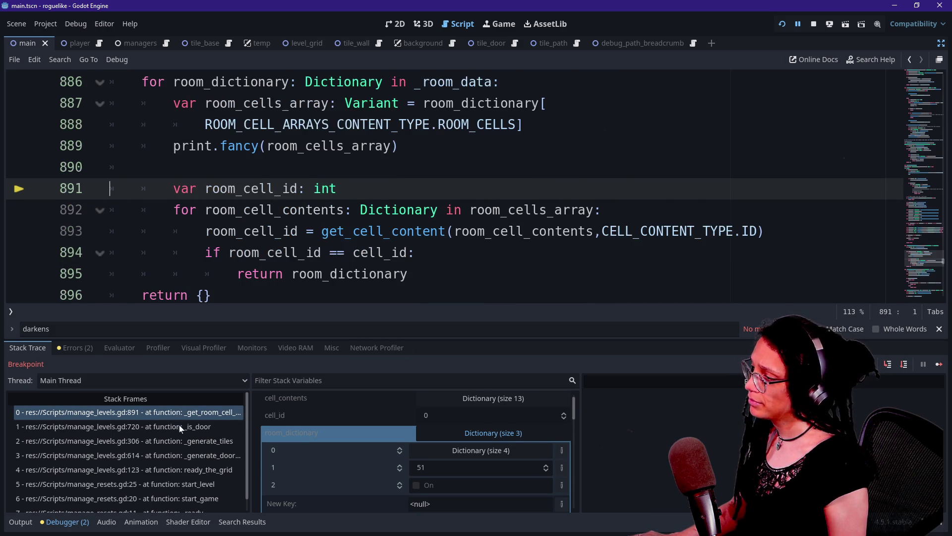
# From the _is_door frame, jump to _get_room_cell_contents and highlight the ROOM_CELLS key on line 888.
pyautogui.click(182, 427)
pyautogui.keyDown('ctrl'); pyautogui.click(449, 193); pyautogui.keyUp('ctrl')
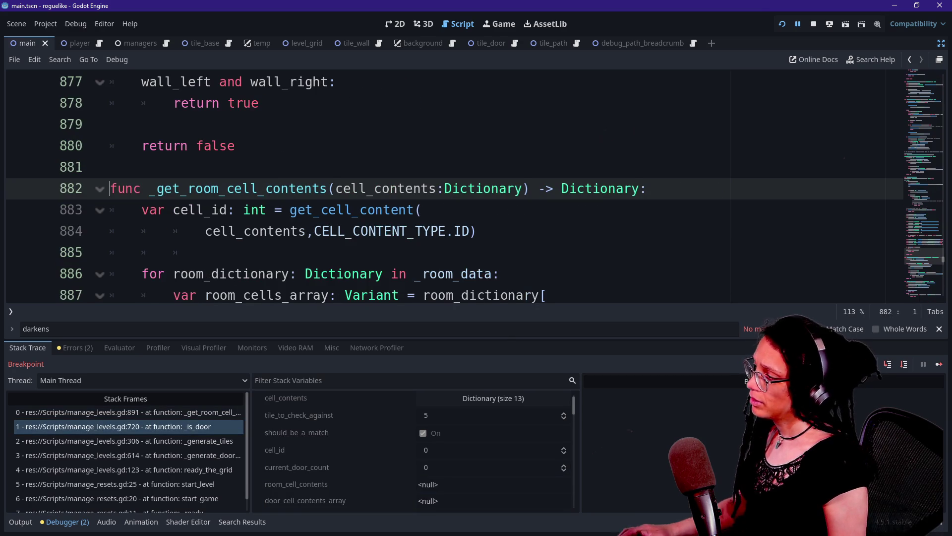
pyautogui.scroll(-2, 455, 186)
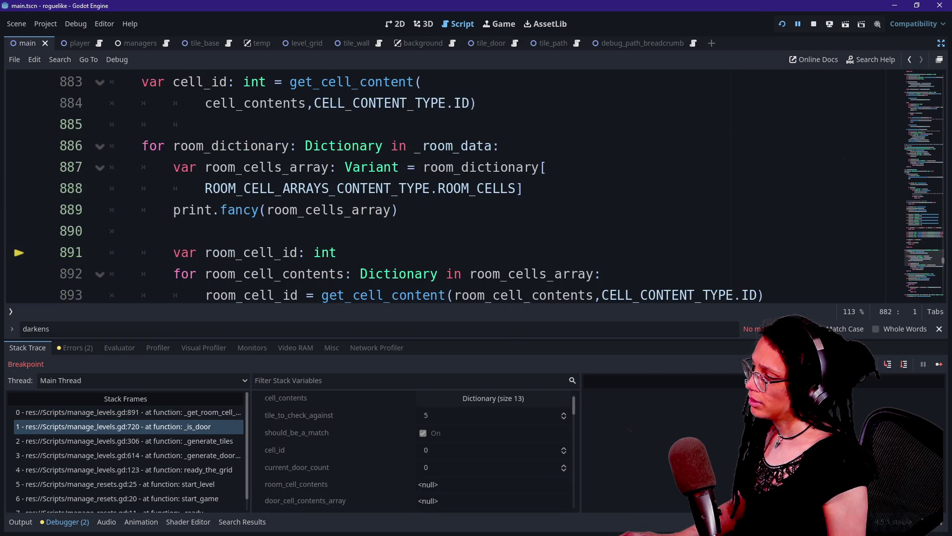
pyautogui.moveTo(205, 188); pyautogui.dragTo(517, 189)
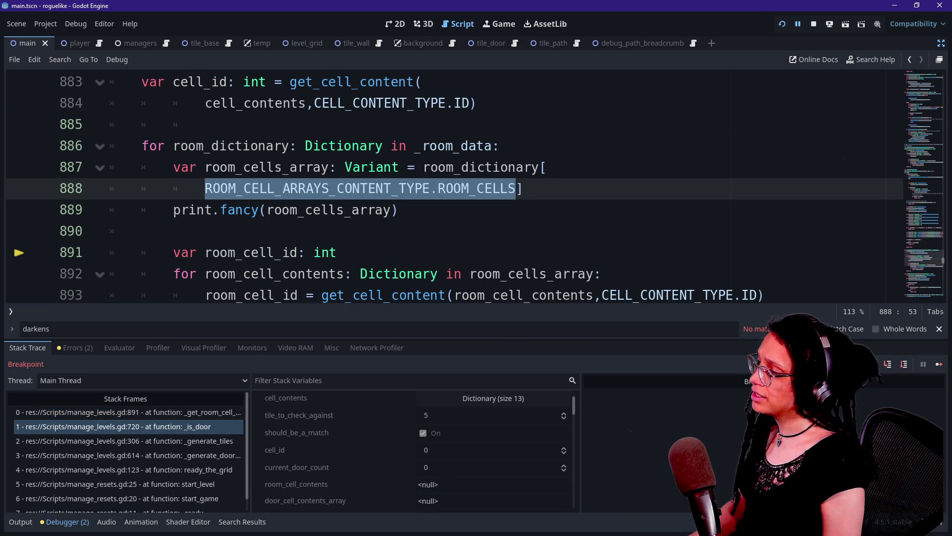
pyautogui.scroll(1, 517, 189)
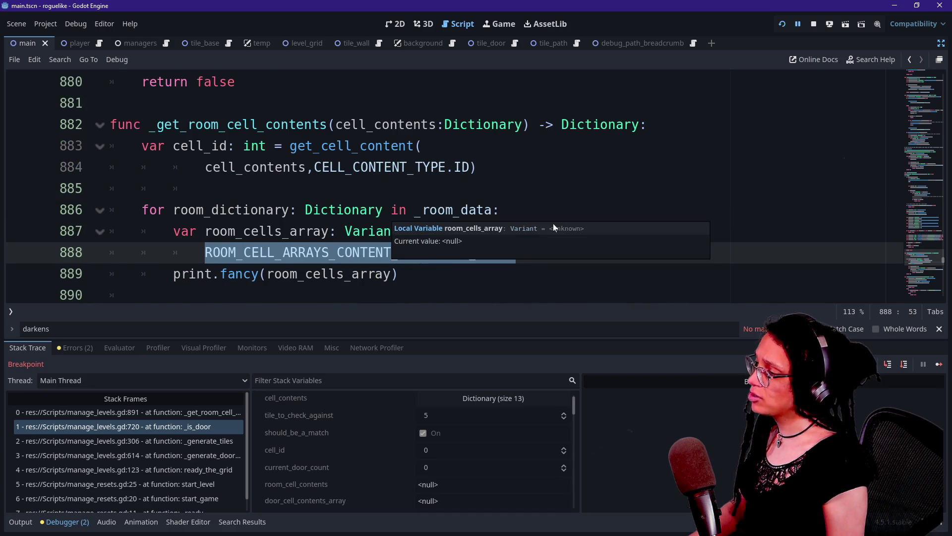
pyautogui.click(422, 146)
pyautogui.moveTo(213, 252); pyautogui.dragTo(516, 253)
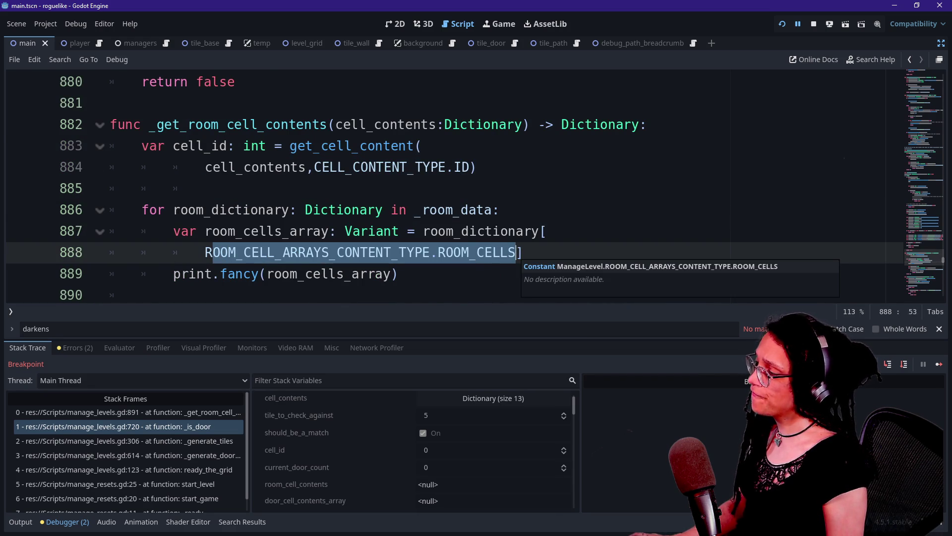
# Add a new line at the top of the room loop and start typing 'var room_'.
pyautogui.click(548, 231)
pyautogui.click(501, 210)
pyautogui.press('Return')
pyautogui.write('v')
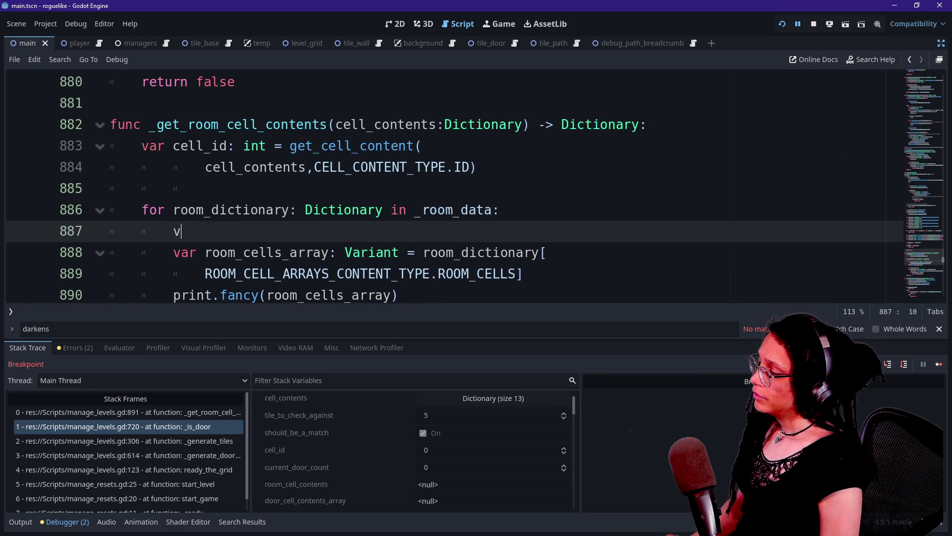
pyautogui.write('ar room_')
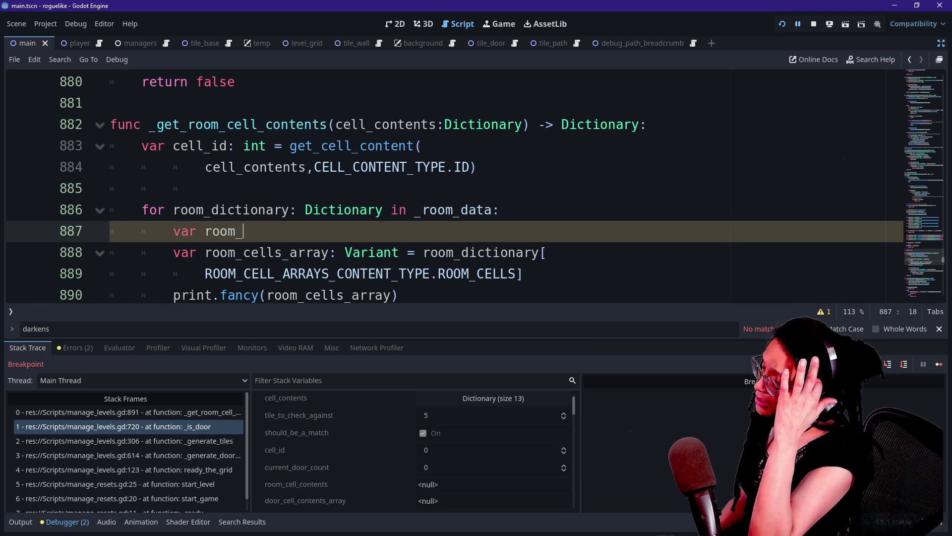
# Search for room_content_data and highlight its declaration on line 383.
pyautogui.hotkey('ctrl', 'f')
pyautogui.write('room_')
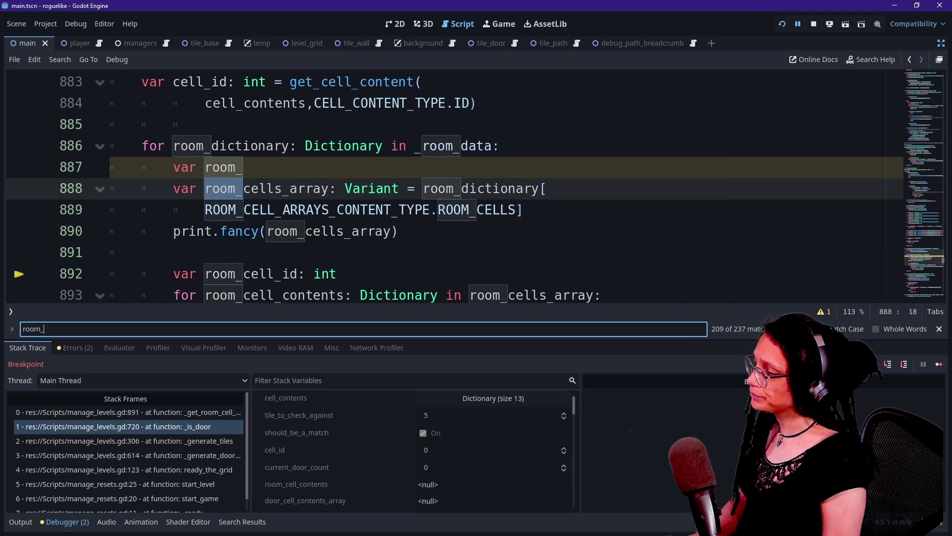
pyautogui.write('cont')
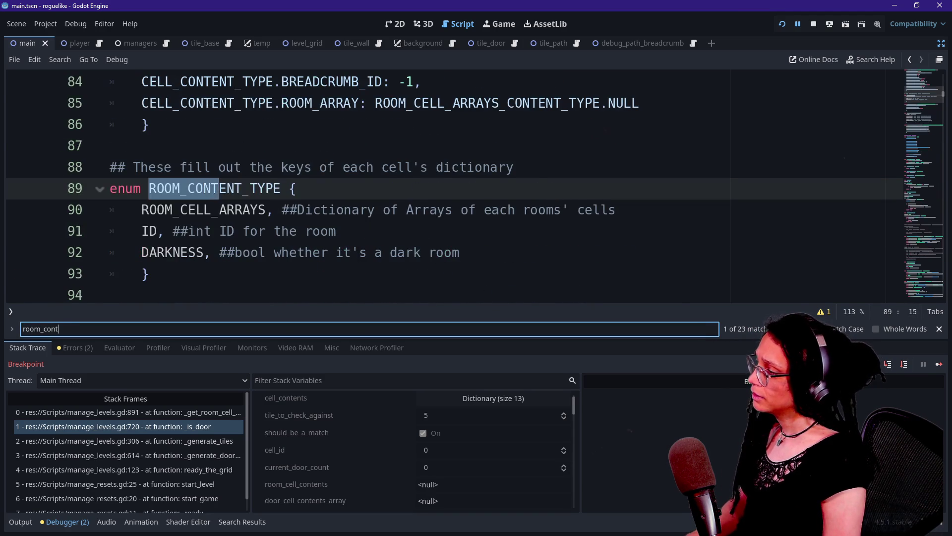
pyautogui.write('ent_data')
pyautogui.press('Return')
pyautogui.press('Return')
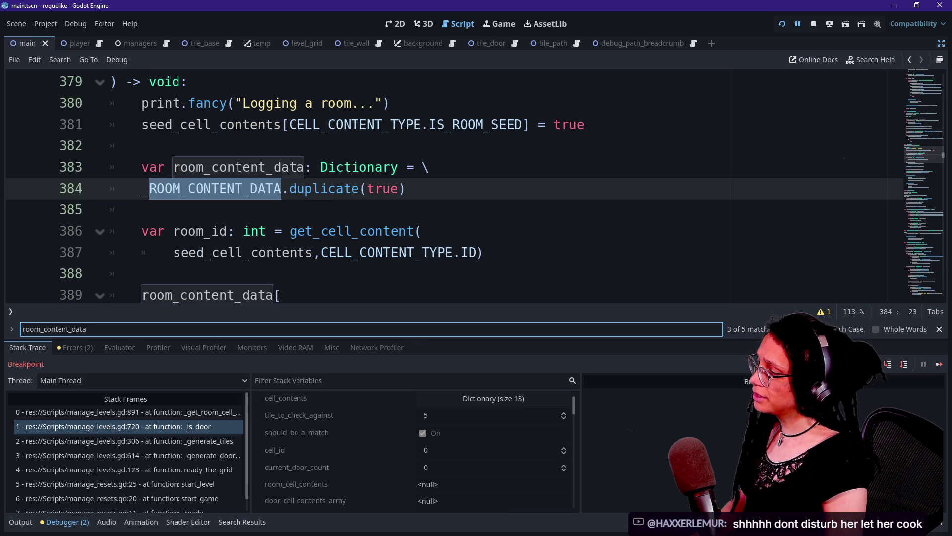
pyautogui.click(267, 188)
pyautogui.moveTo(142, 167); pyautogui.dragTo(305, 167)
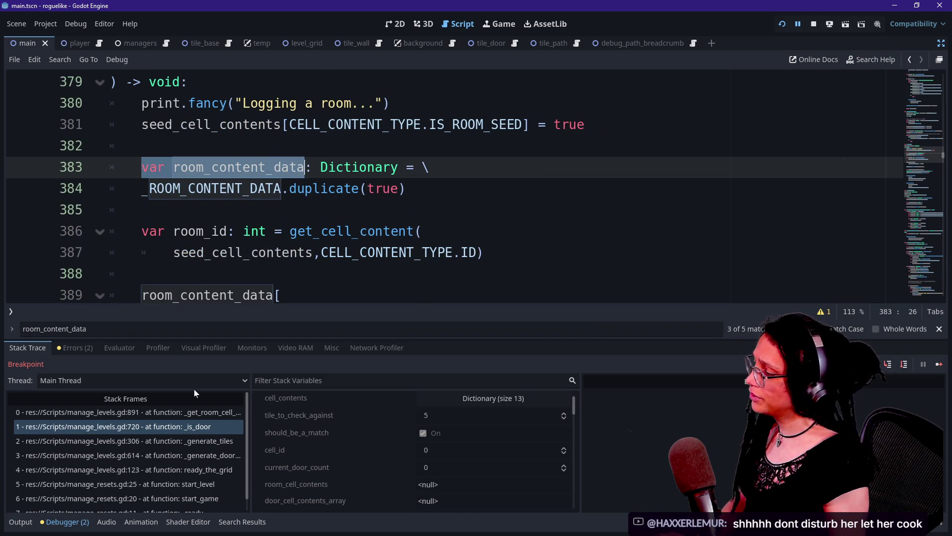
# Switch to the _is_door frame, then back to the paused _get_room_cell_contents frame.
pyautogui.click(177, 426)
pyautogui.scroll(-4, 298, 198)
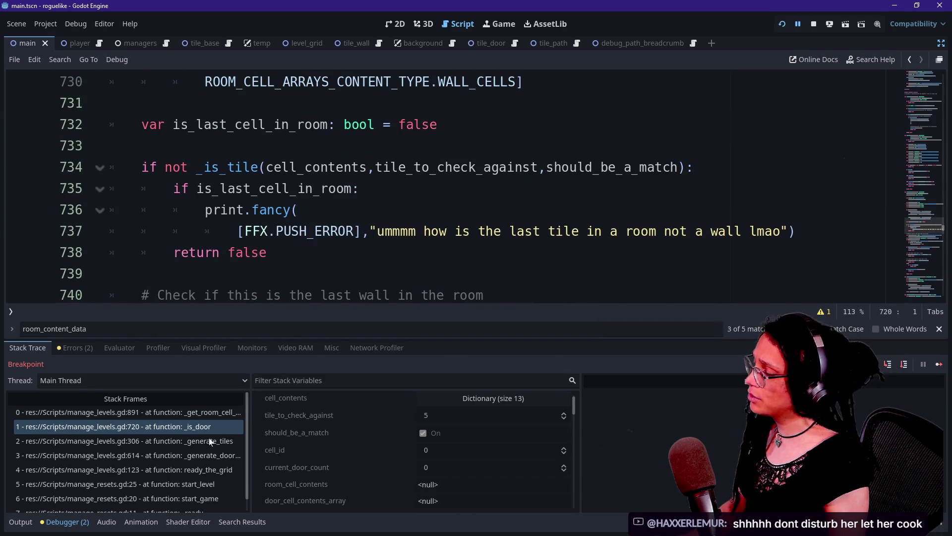
pyautogui.click(202, 413)
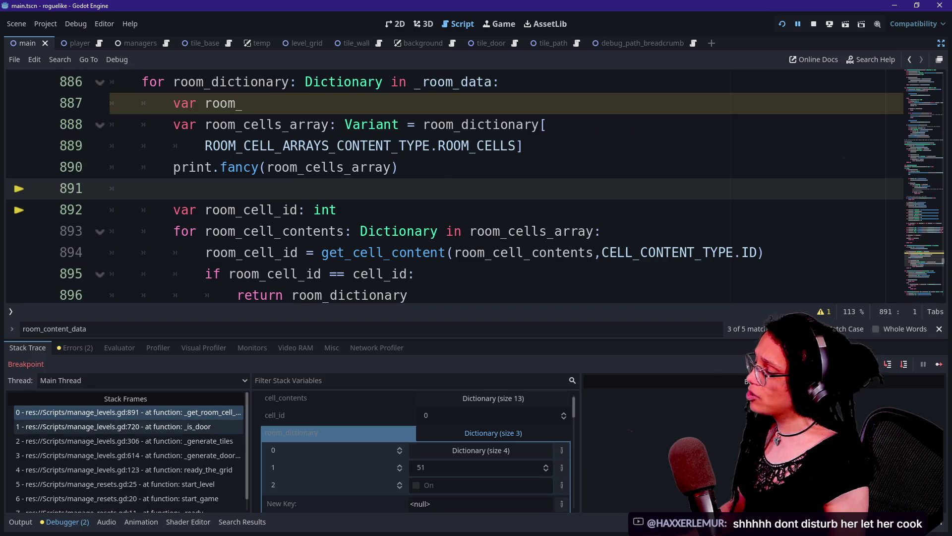
# Replace the unfinished text on line 887 with 'var room_content_data: Dictionary'.
pyautogui.press('Up')
pyautogui.press('Up')
pyautogui.press('Up')
pyautogui.press('End')
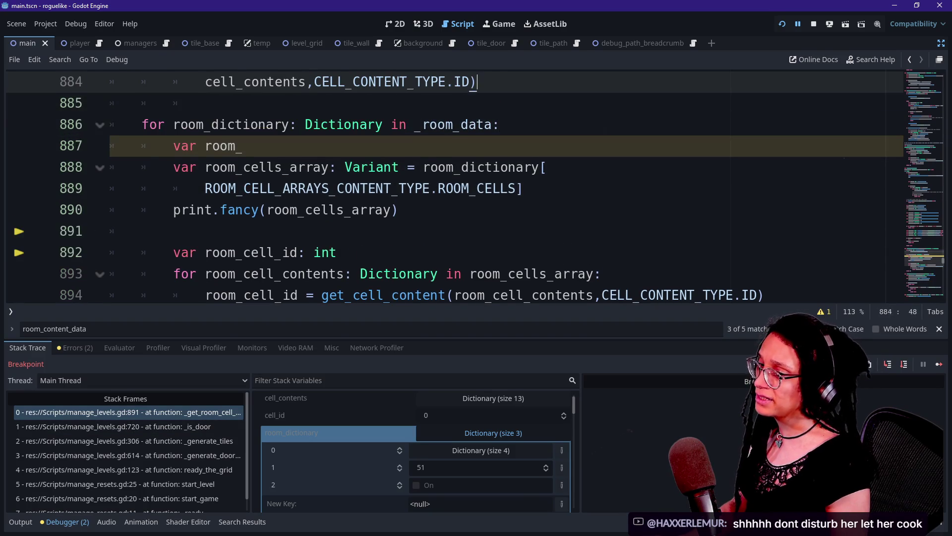
pyautogui.press('Down')
pyautogui.press('Down')
pyautogui.press('Down')
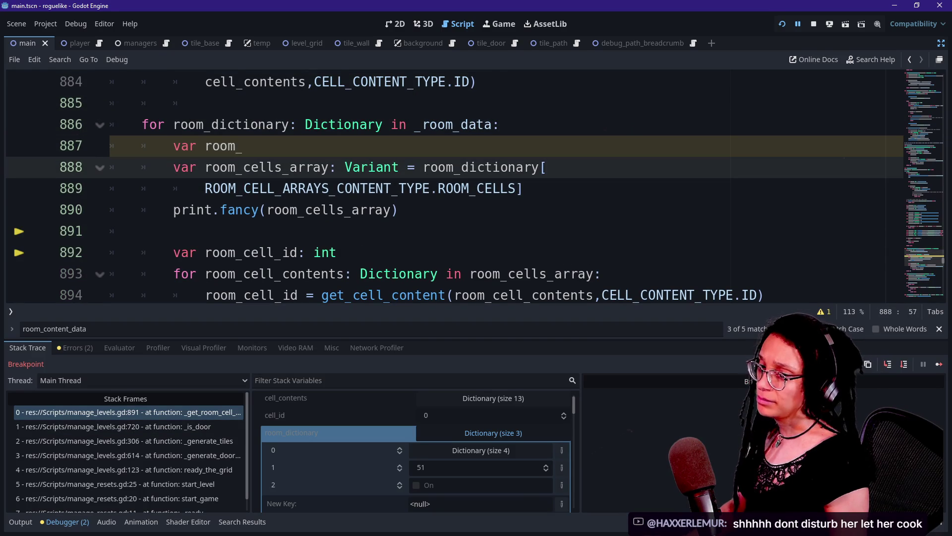
pyautogui.press('Down')
pyautogui.press('Down')
pyautogui.press('Up')
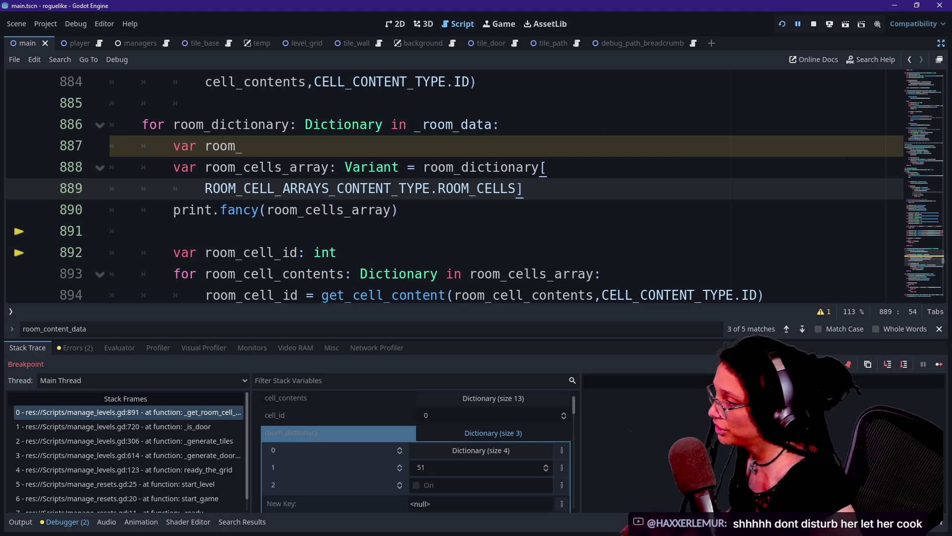
pyautogui.press('Up')
pyautogui.press('Up')
pyautogui.press('Return')
pyautogui.press('BackSpace')
pyautogui.press('BackSpace')
pyautogui.press('BackSpace')
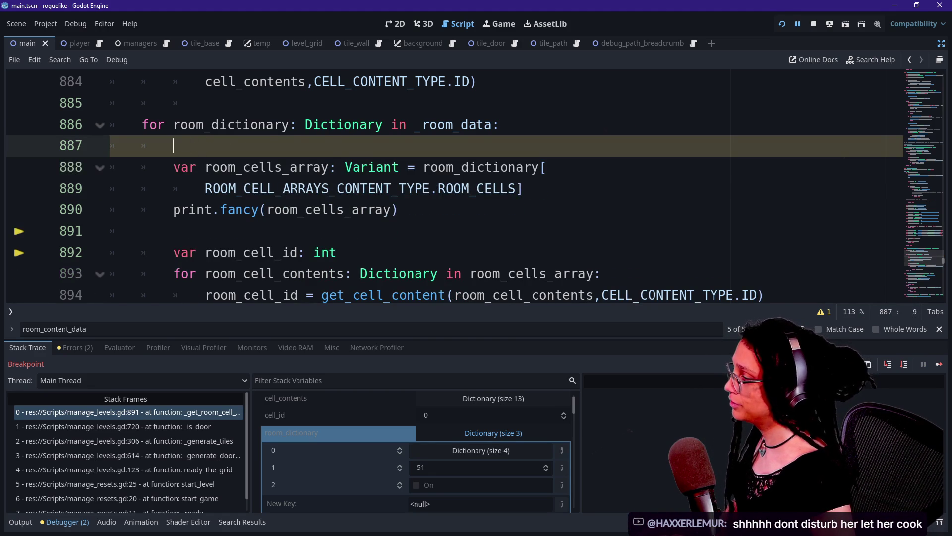
pyautogui.write('var room_content_data:')
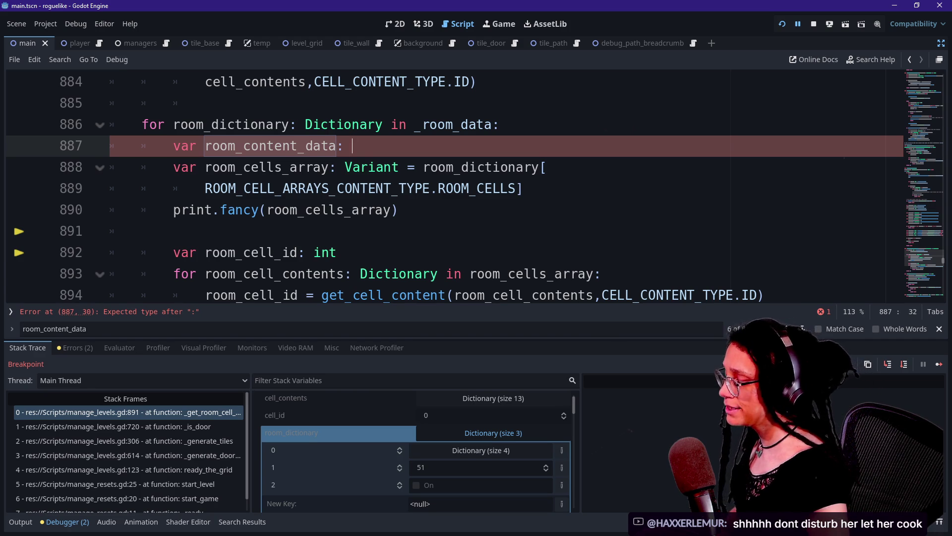
pyautogui.write('ictionary')
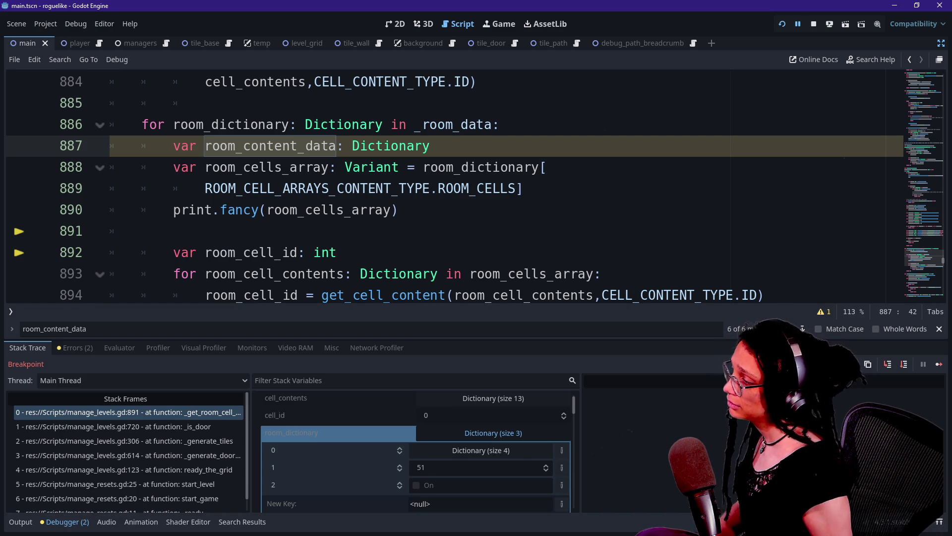
pyautogui.moveTo(462, 125)
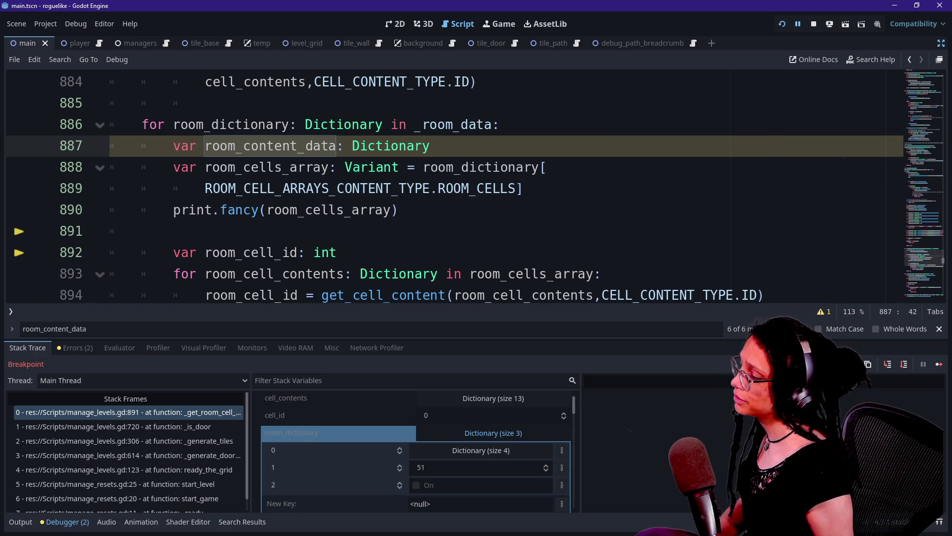
pyautogui.scroll(-3, 361, 469)
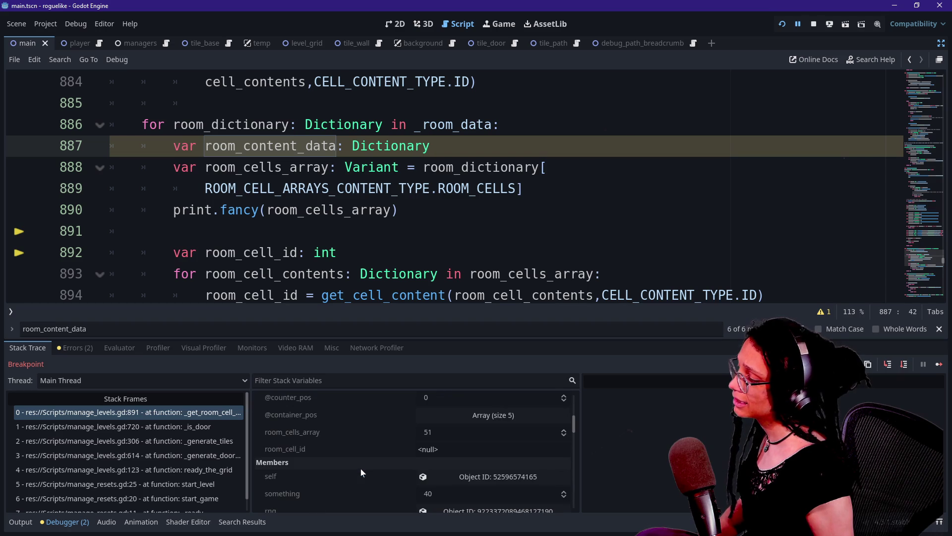
# Scroll the debugger to _room_data and expand, then collapse, the first room dictionary.
pyautogui.scroll(-8, 361, 468)
pyautogui.scroll(-5, 361, 468)
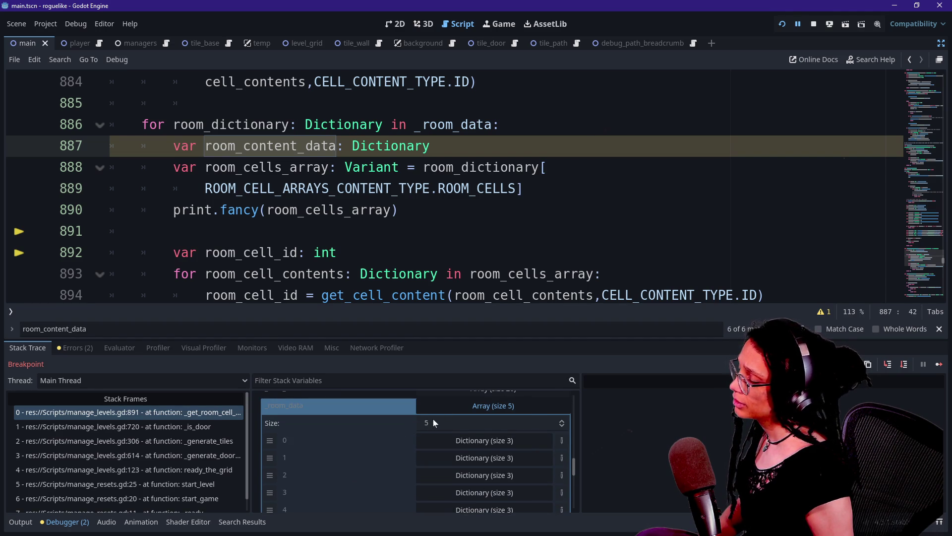
pyautogui.scroll(-1, 459, 483)
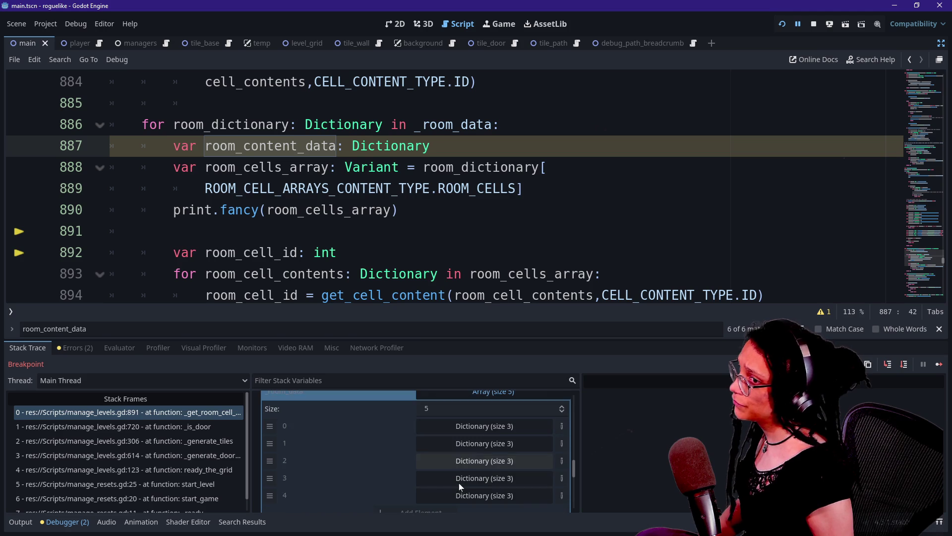
pyautogui.click(476, 426)
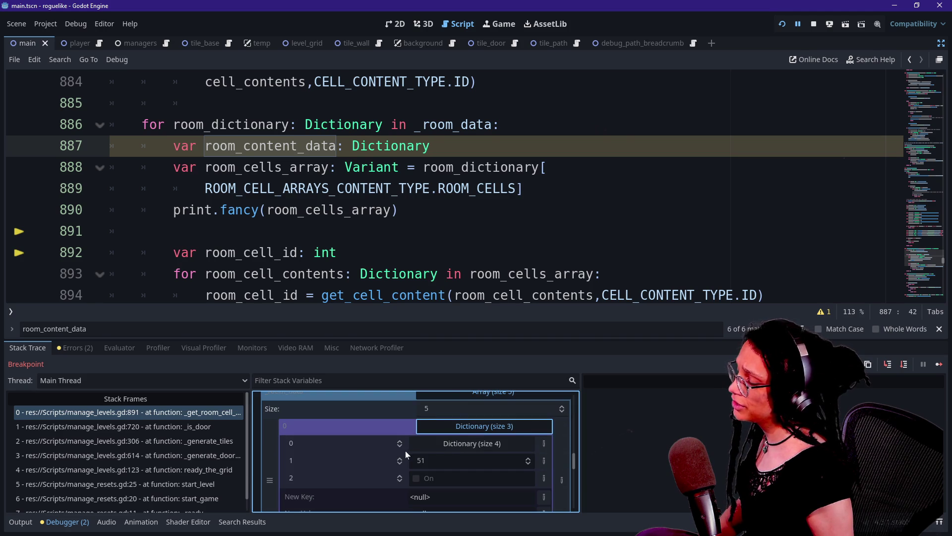
pyautogui.click(456, 444)
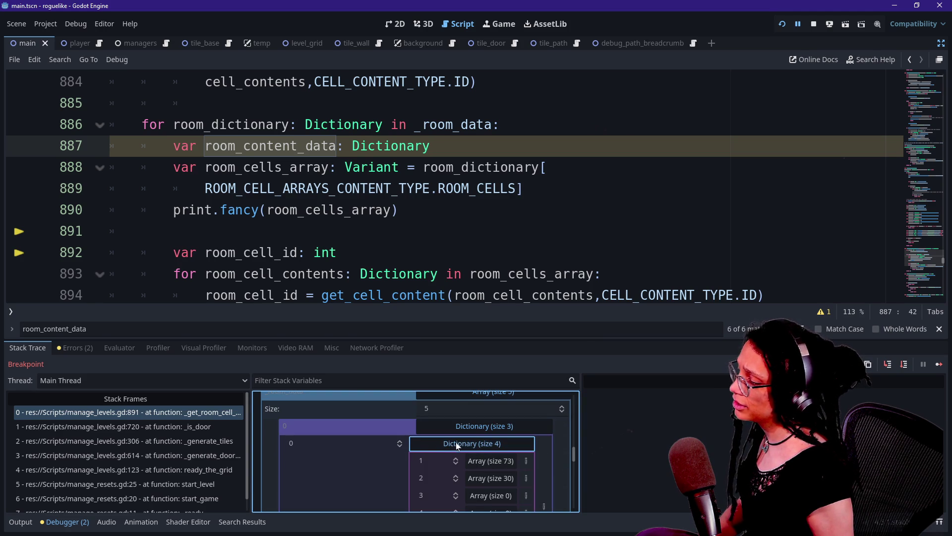
pyautogui.click(459, 430)
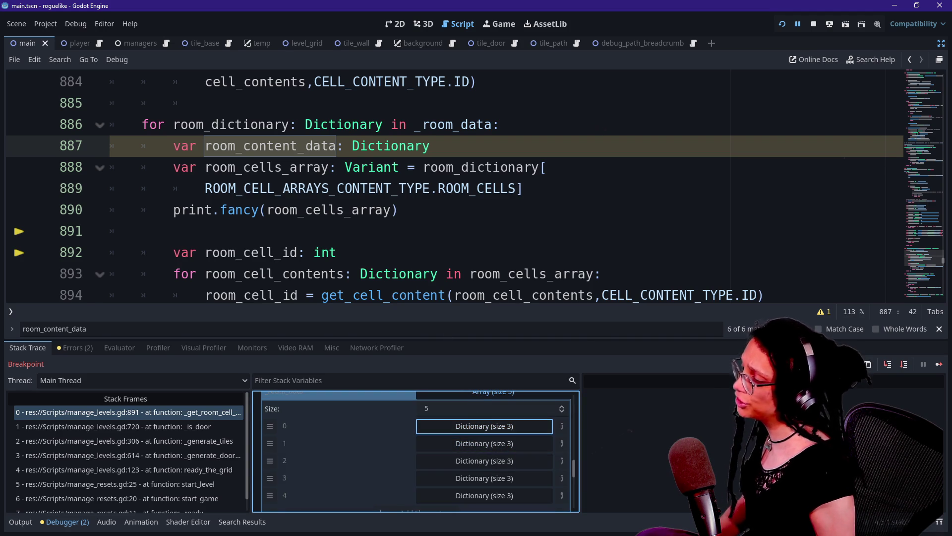
# Back in the script, select room_data on line 886, then place the caret in room_dictionary.
pyautogui.click(392, 167)
pyautogui.moveTo(422, 125); pyautogui.dragTo(492, 125)
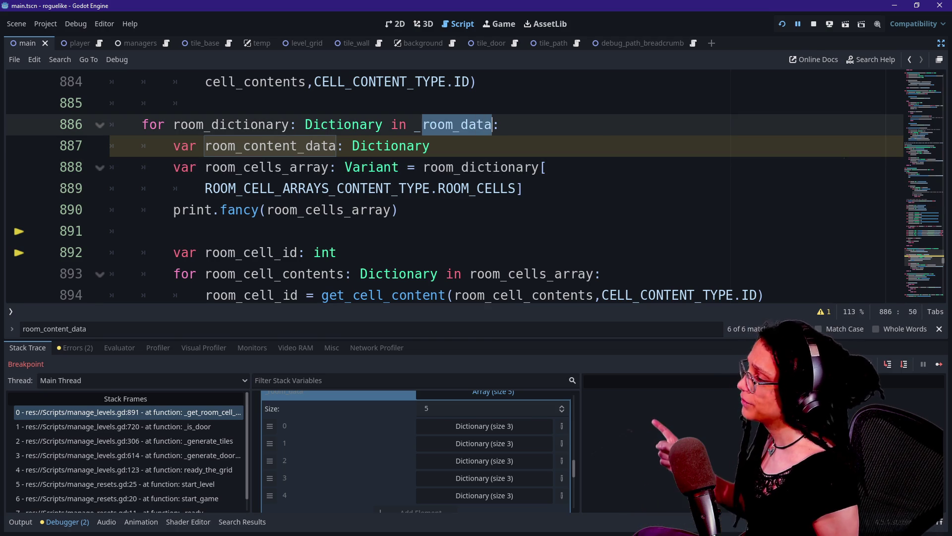
pyautogui.click(258, 125)
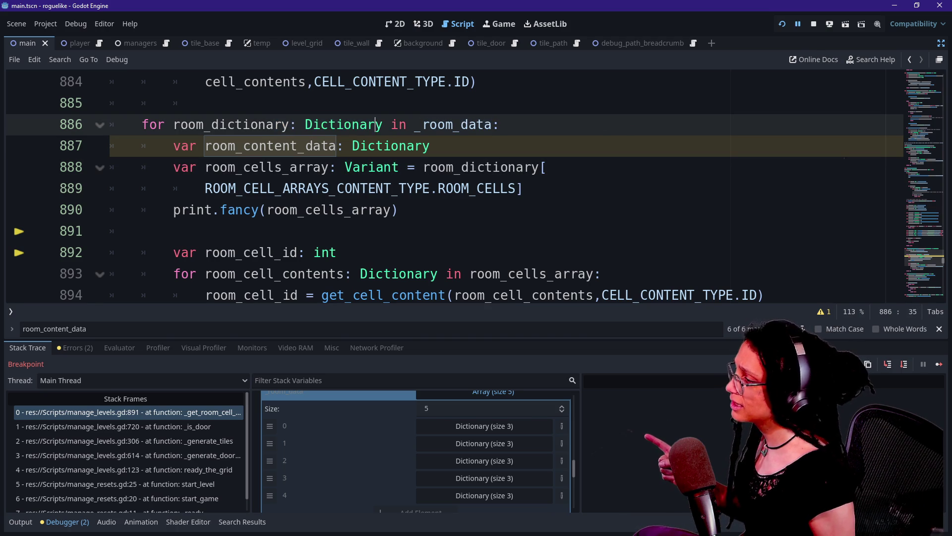
pyautogui.scroll(1, 446, 188)
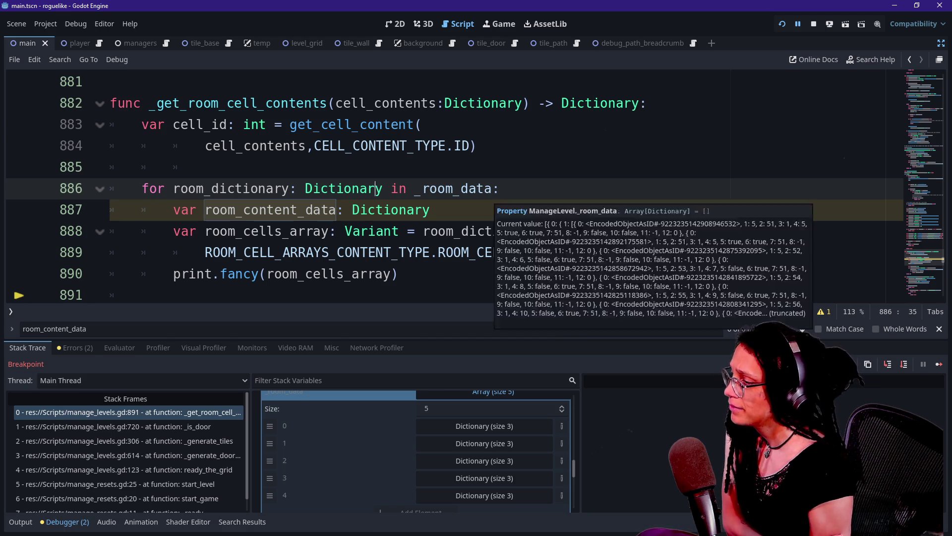
pyautogui.moveTo(494, 189); pyautogui.dragTo(430, 210)
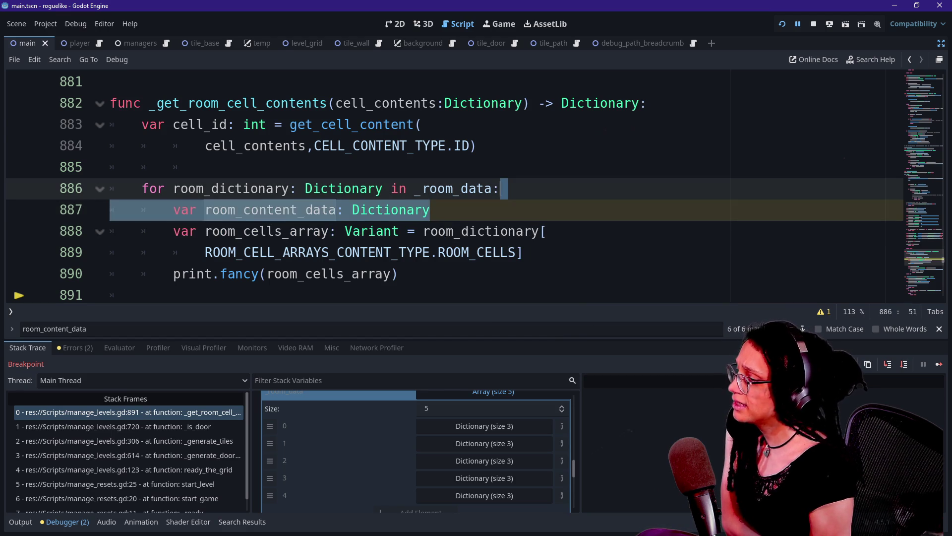
pyautogui.press('BackSpace')
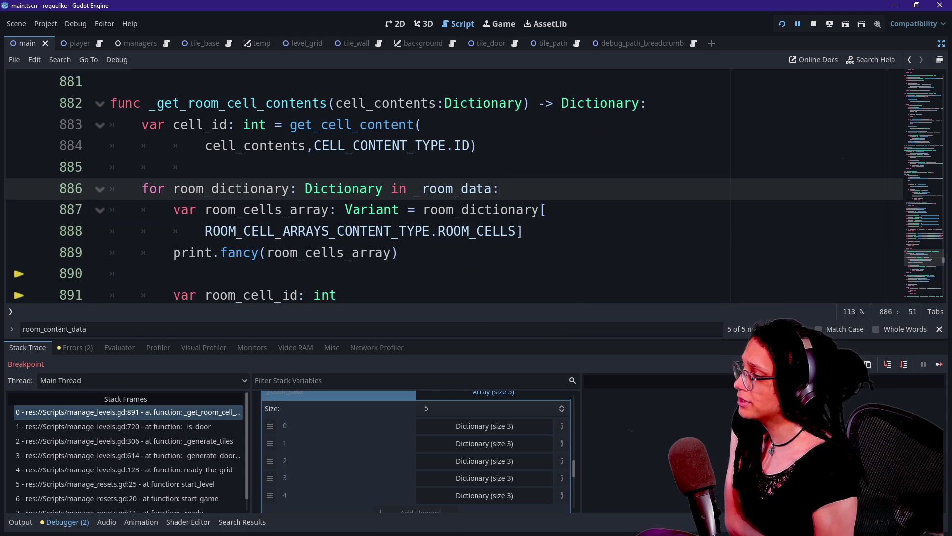
pyautogui.click(438, 231)
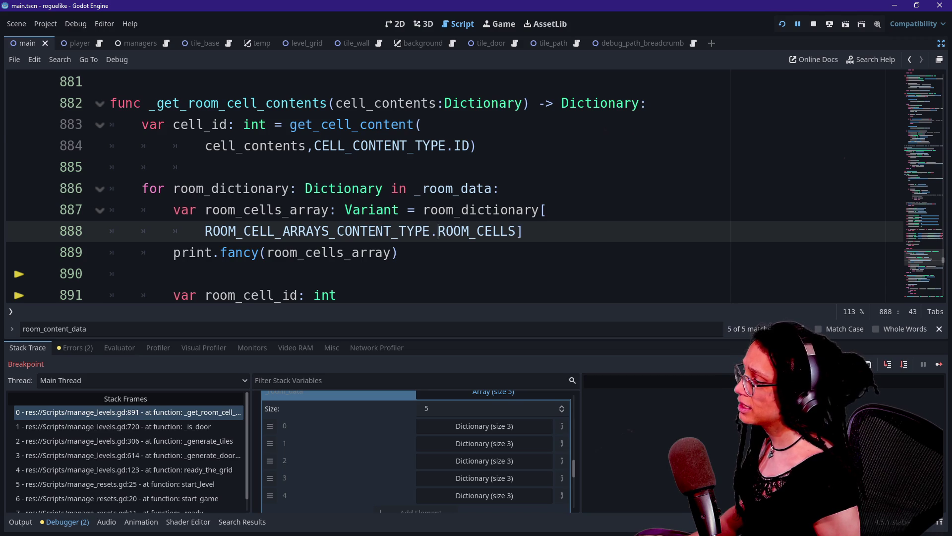
pyautogui.click(422, 210)
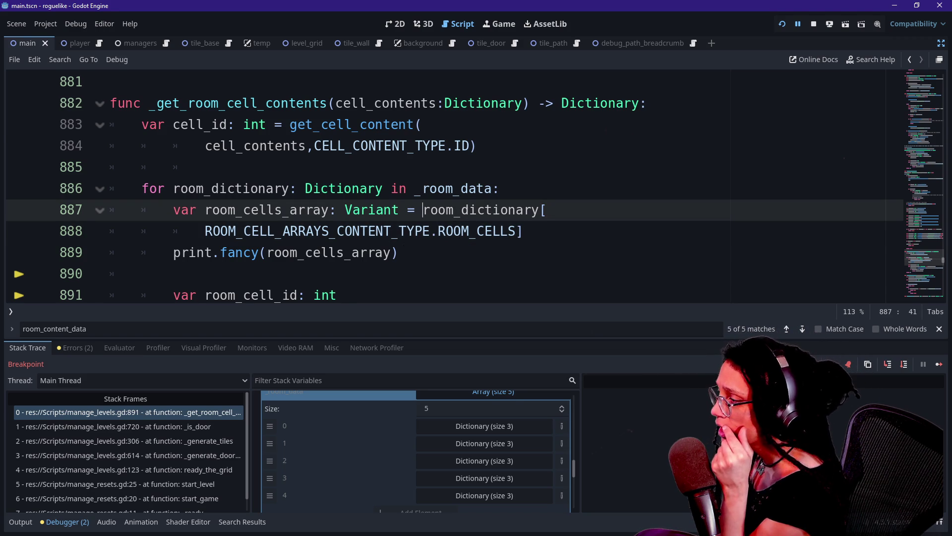
pyautogui.moveTo(243, 231); pyautogui.dragTo(399, 231)
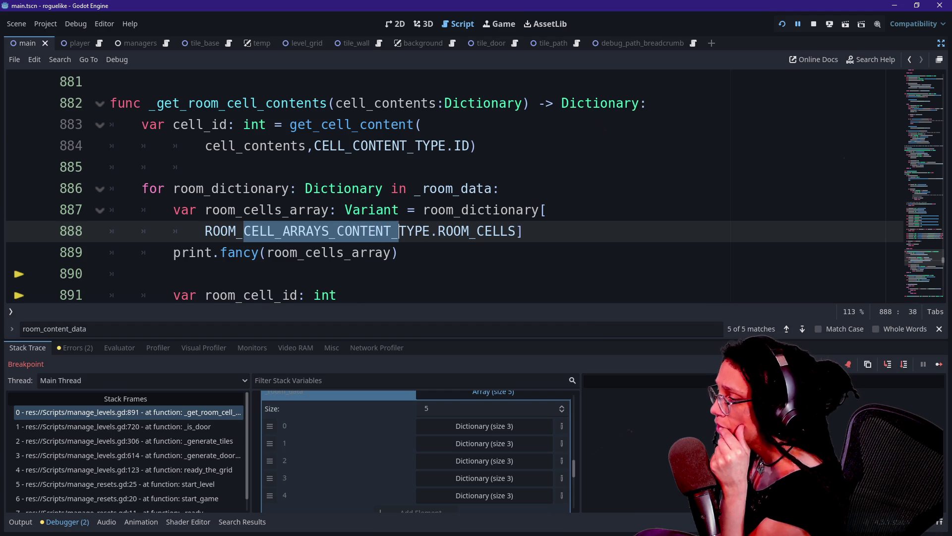
pyautogui.click(500, 189)
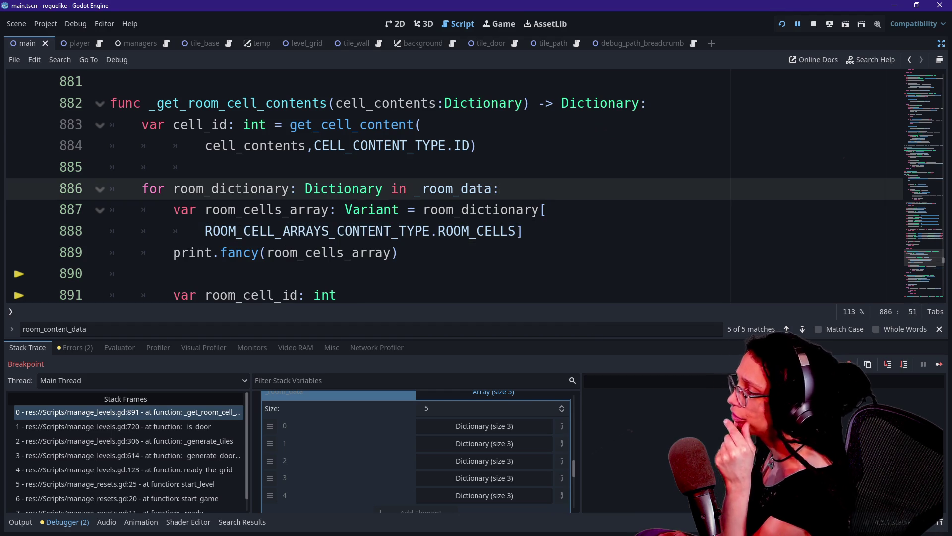
pyautogui.write('var room_content_data: Dictionary')
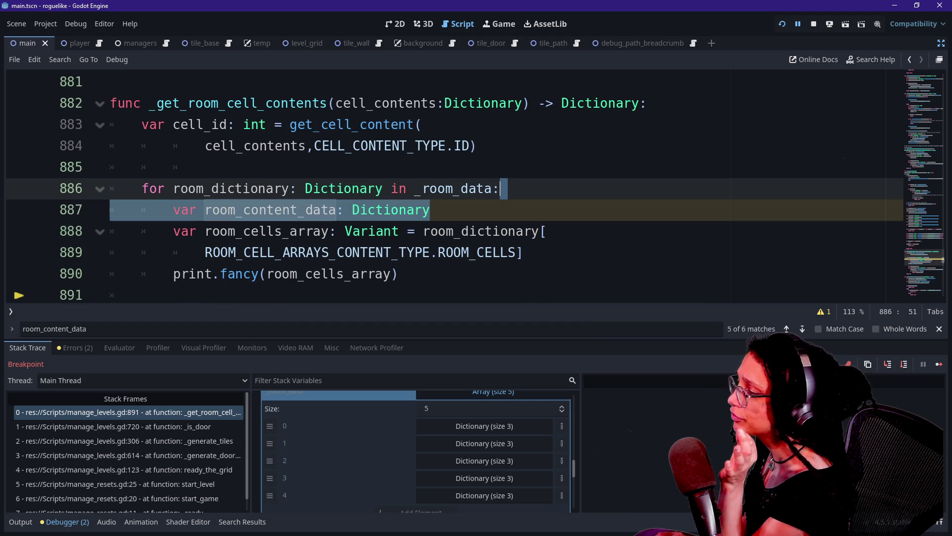
# Assign room_dictionary[ROOM_CONTENT_TYPE.ROOM_CELL_ARRAYS] to room_content_data on line 888.
pyautogui.click(431, 210)
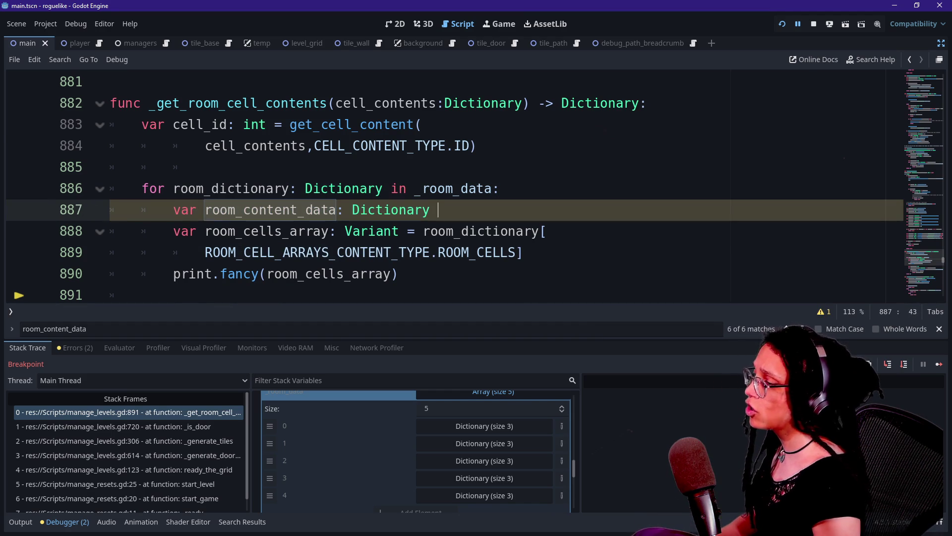
pyautogui.click(423, 231)
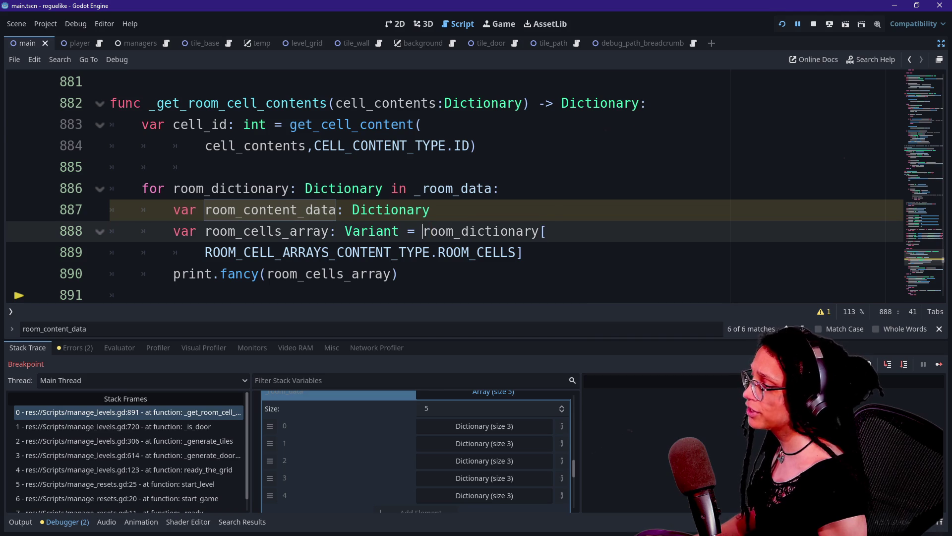
pyautogui.moveTo(422, 231); pyautogui.dragTo(524, 252)
pyautogui.click(511, 210)
pyautogui.write('room')
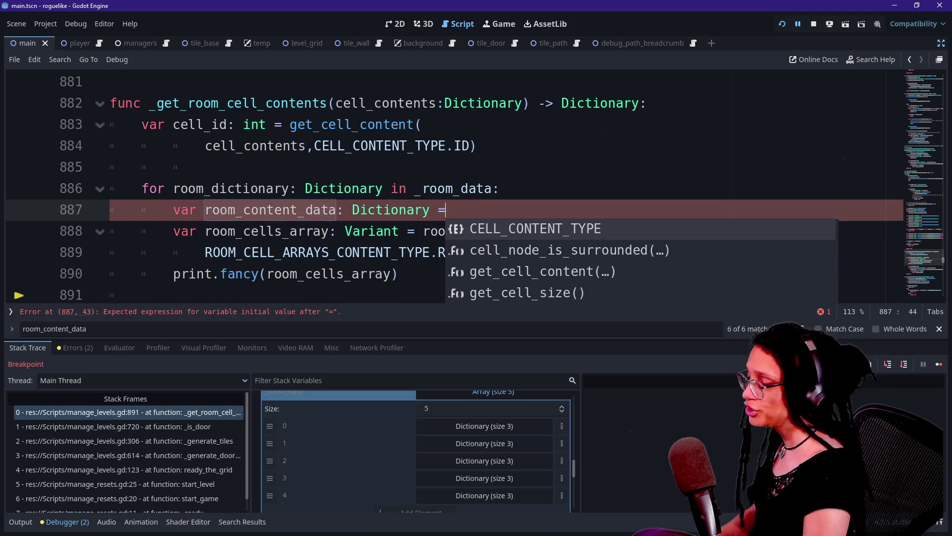
pyautogui.write(' \\')
pyautogui.press('Return')
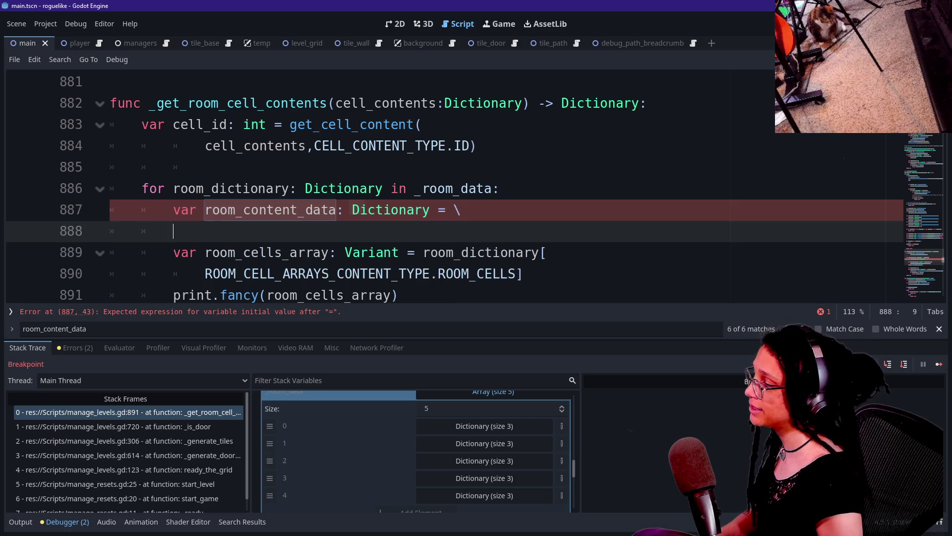
pyautogui.write('roo')
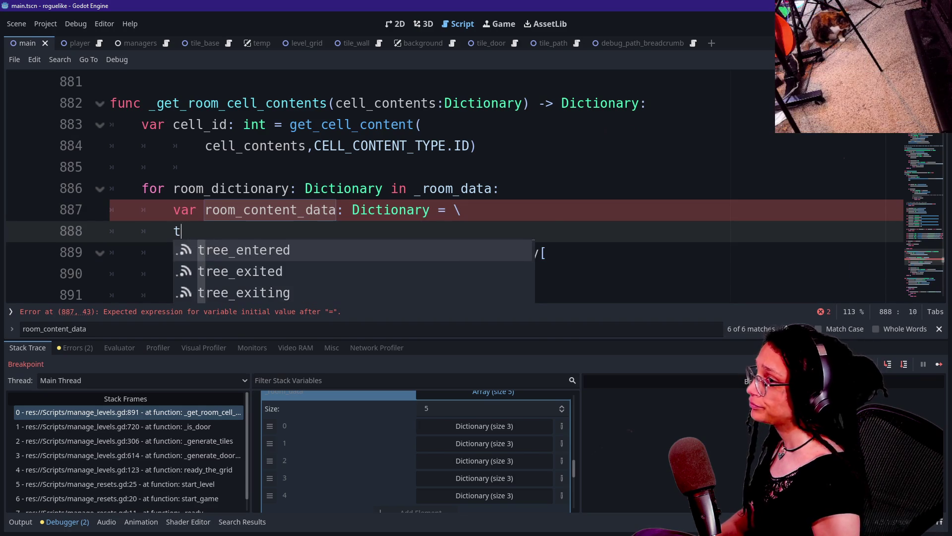
pyautogui.write('m_dictionary ')
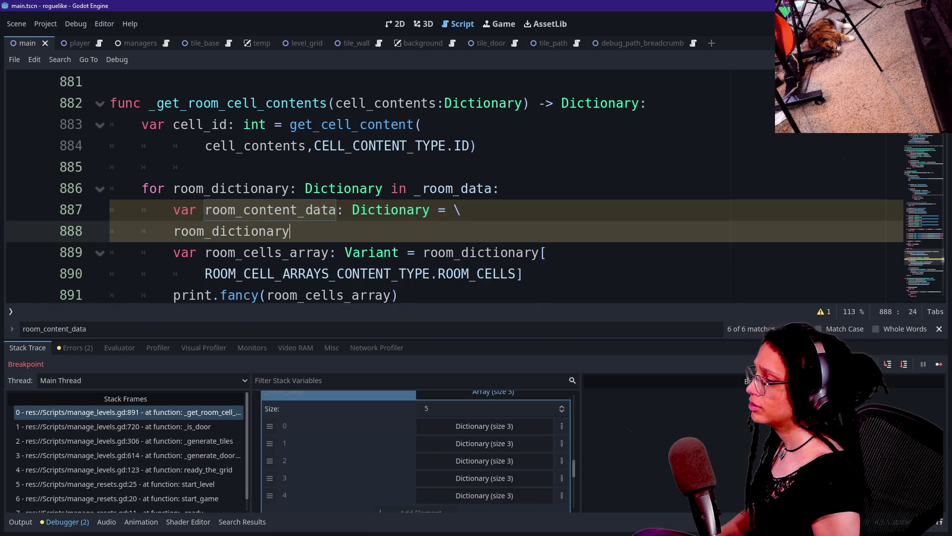
pyautogui.write('[RO')
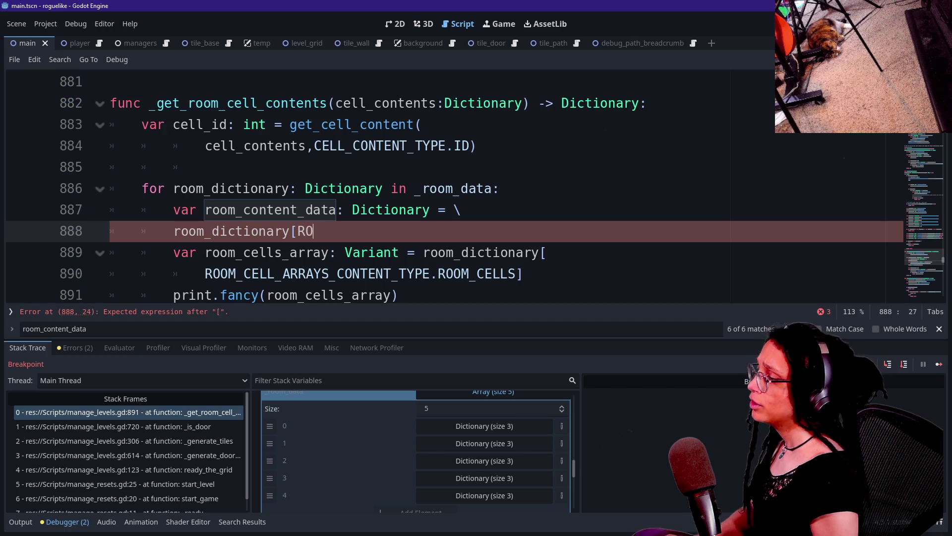
# Run the project with F5 to test the updated script.
pyautogui.scroll(-2, 446, 188)
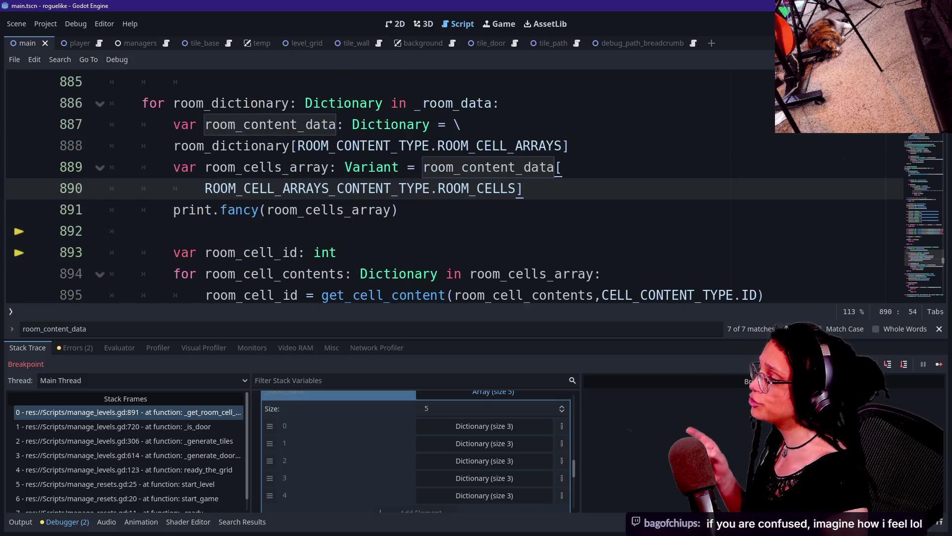
pyautogui.scroll(-1, 446, 189)
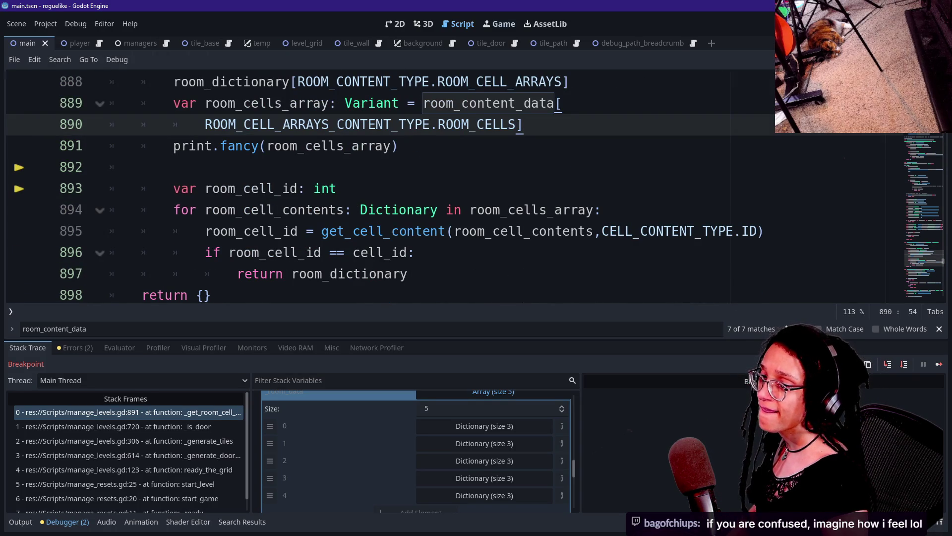
pyautogui.press('F5')
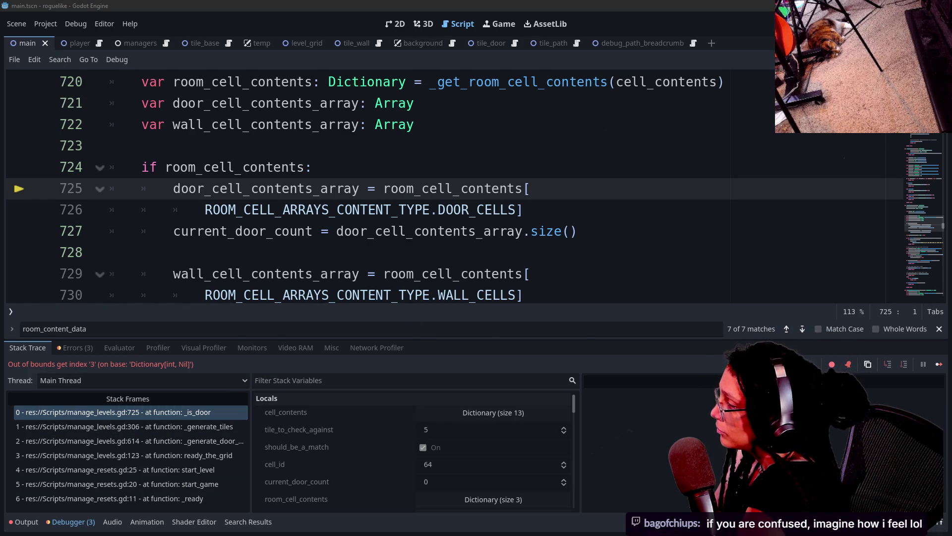
# Skim further down the room-generation script after the out-of-bounds error at line 725.
pyautogui.scroll(-5, 44, 215)
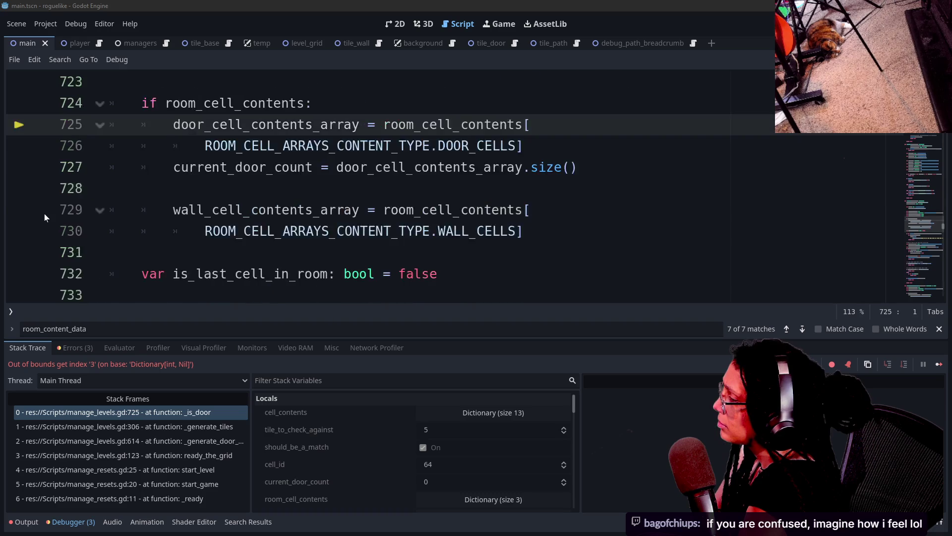
pyautogui.scroll(-20, 44, 216)
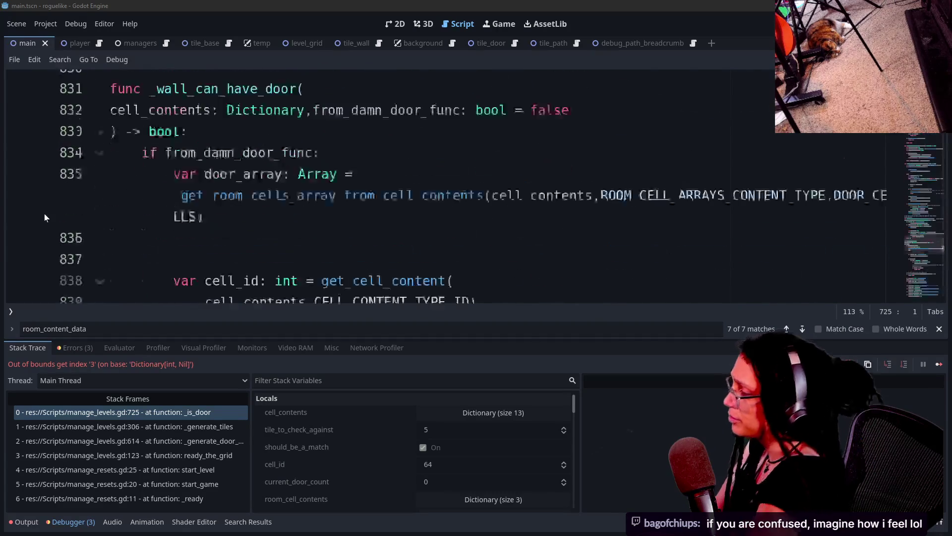
pyautogui.scroll(5, 44, 217)
pyautogui.scroll(-3, 925, 283)
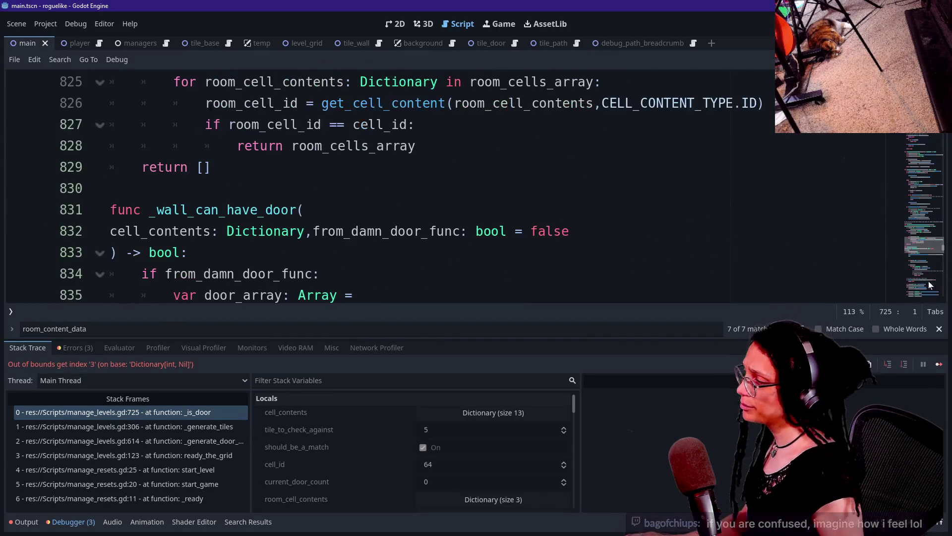
pyautogui.moveTo(925, 283)
pyautogui.mouseDown()
pyautogui.moveTo(925, 317)
pyautogui.moveTo(918, 105)
pyautogui.moveTo(909, 270)
pyautogui.mouseUp()
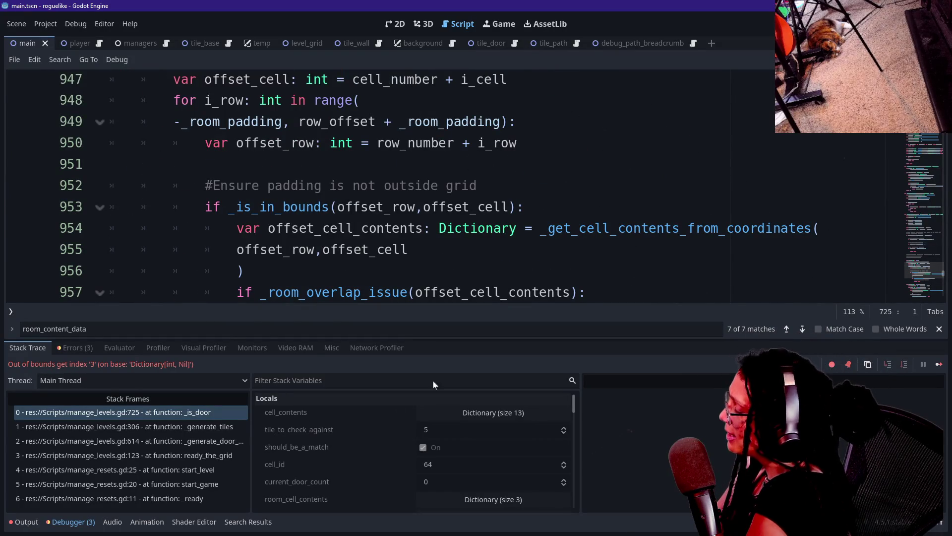
# Walk the stack frames to view the _generate_tiles call at line 306 and its locals.
pyautogui.click(165, 441)
pyautogui.click(172, 428)
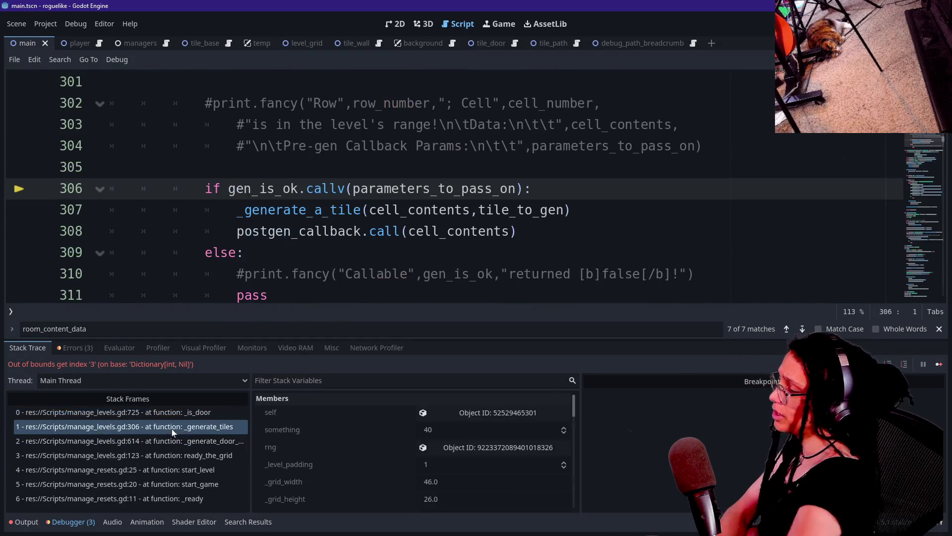
pyautogui.click(187, 414)
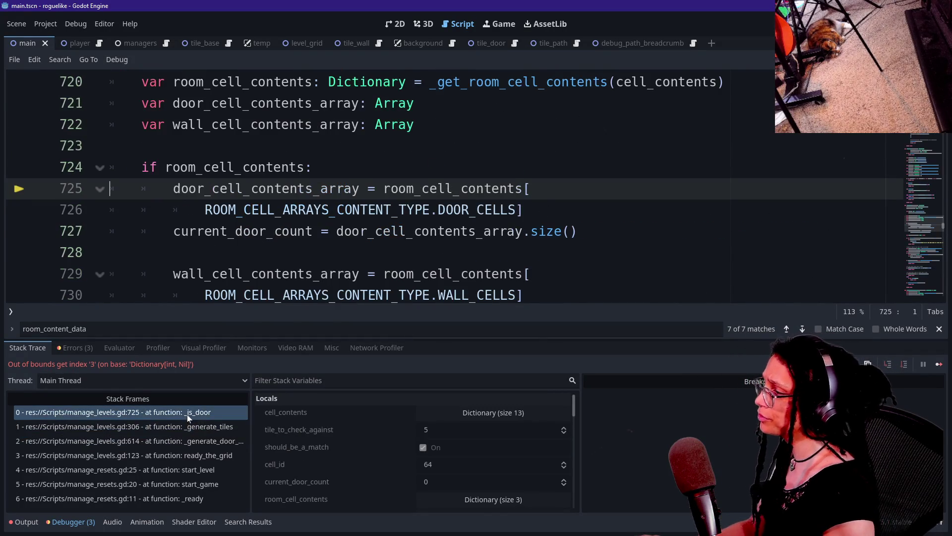
pyautogui.click(180, 425)
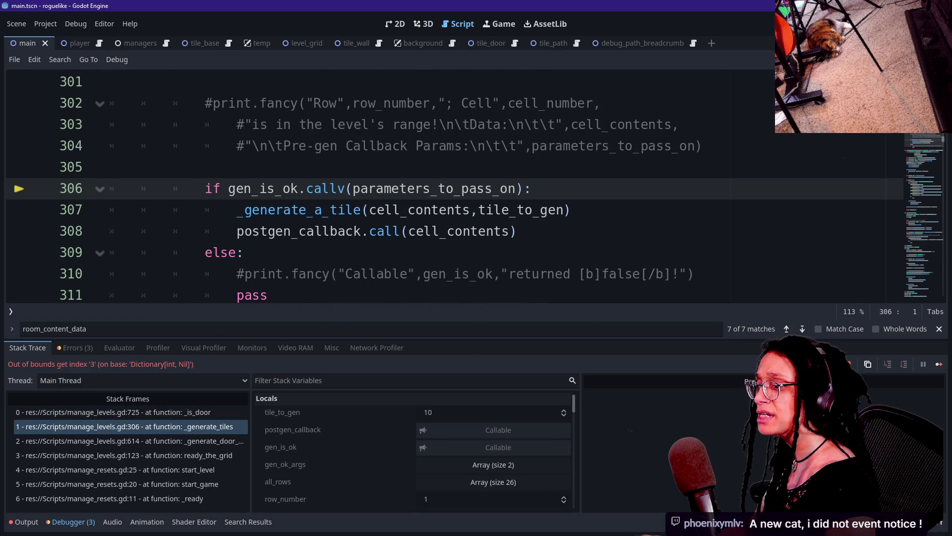
# Check the _generate_a_tile, postgen callback and callv lines, then return to _is_door's header.
pyautogui.click(533, 210)
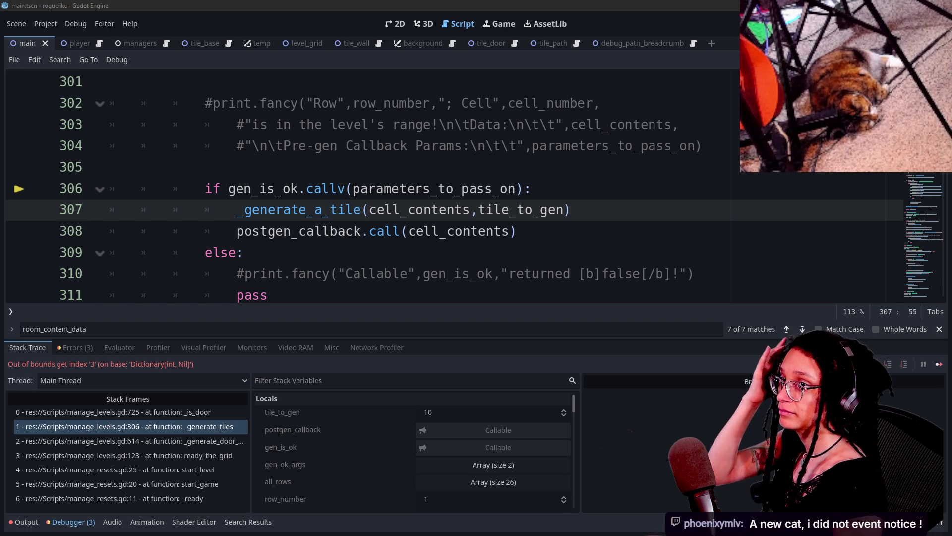
pyautogui.click(370, 231)
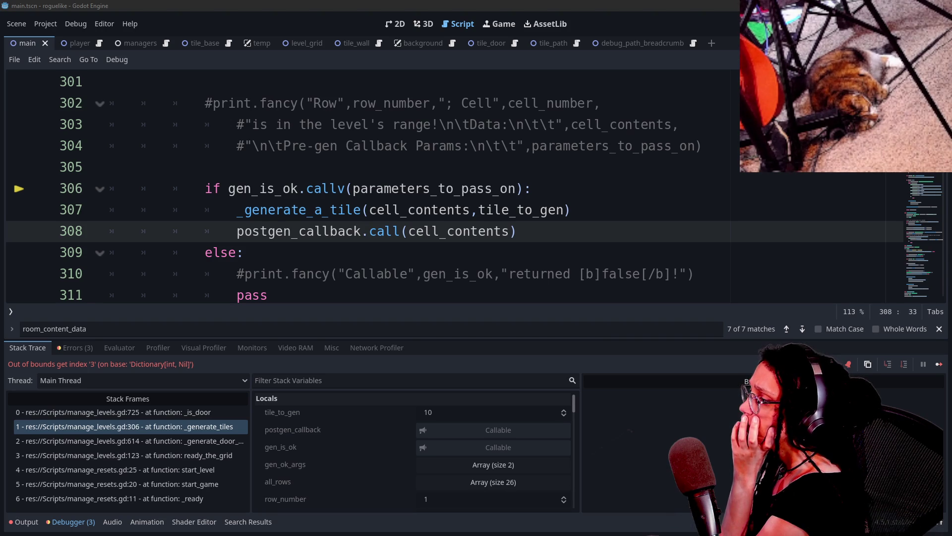
pyautogui.click(180, 429)
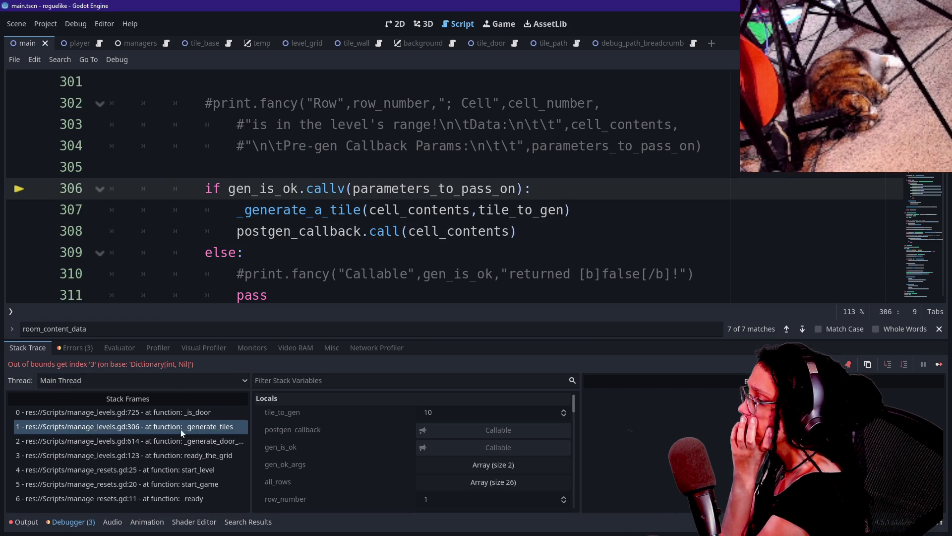
pyautogui.click(186, 411)
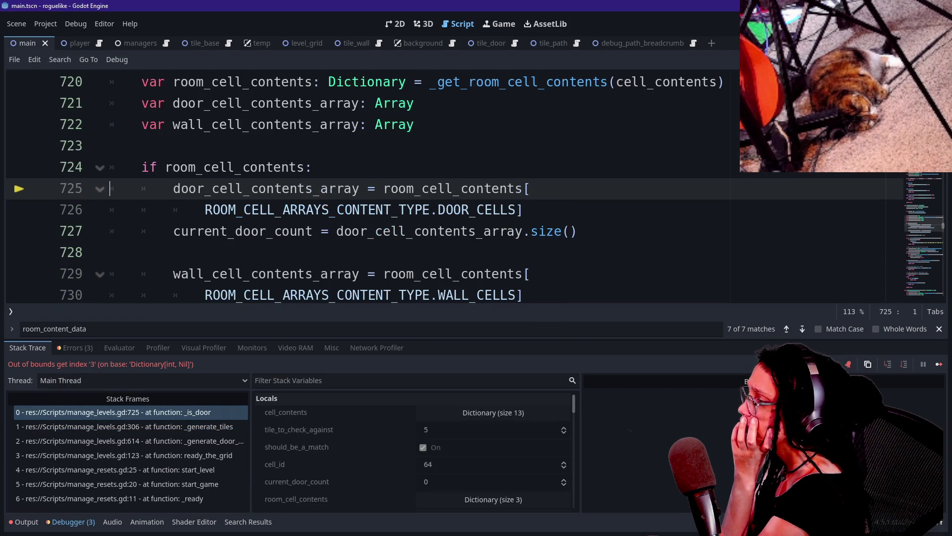
pyautogui.scroll(1, 223, 184)
pyautogui.scroll(3, 223, 185)
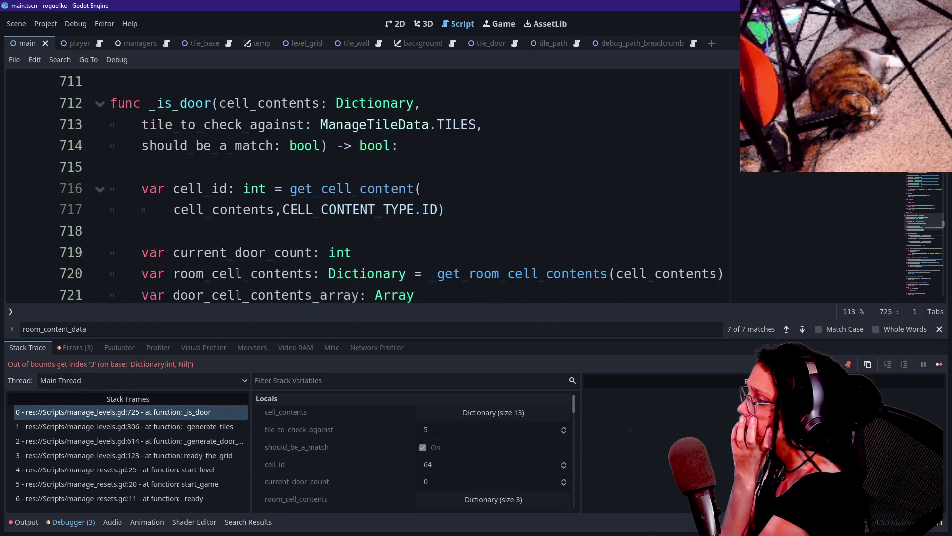
pyautogui.scroll(-1, 223, 184)
pyautogui.rightClick(218, 182)
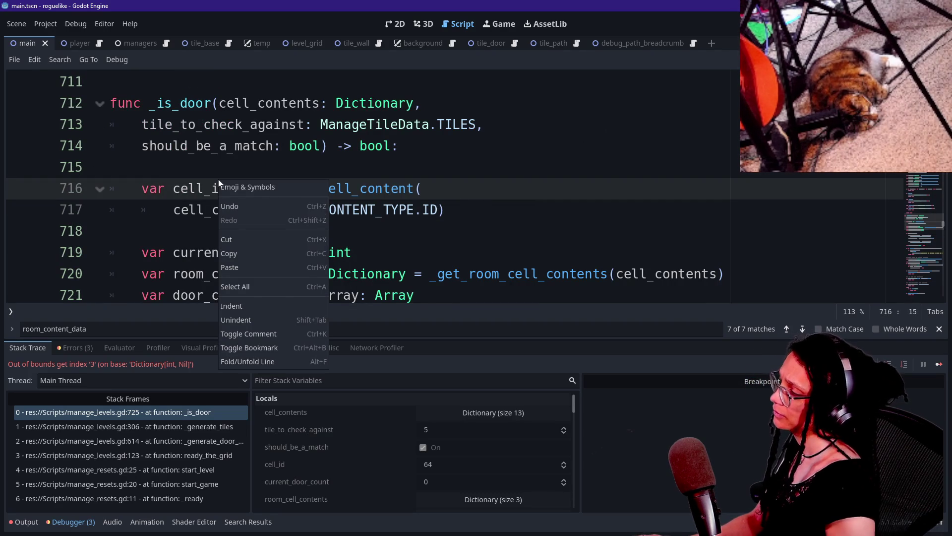
pyautogui.press('Escape')
pyautogui.press('Down')
pyautogui.press('Down')
pyautogui.press('Down')
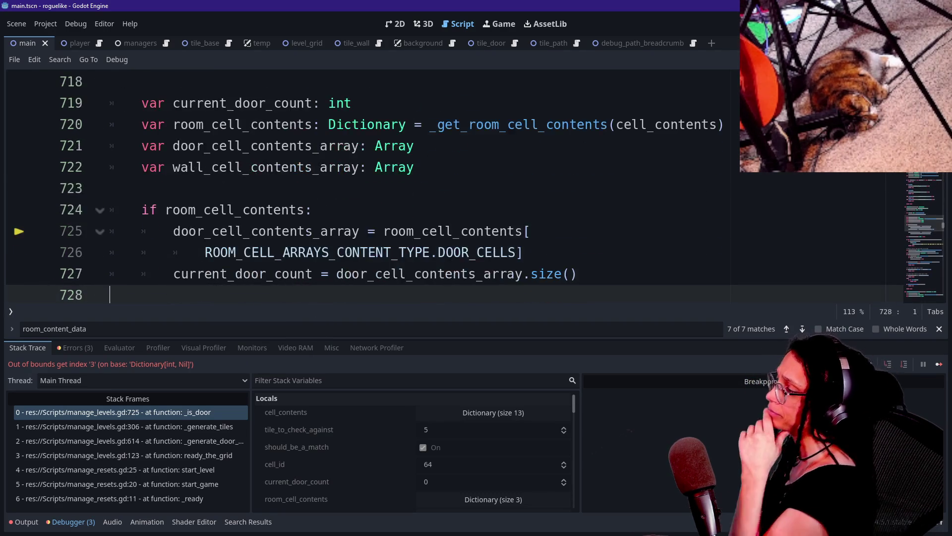
pyautogui.press('Down')
pyautogui.press('Down')
pyautogui.press('Down')
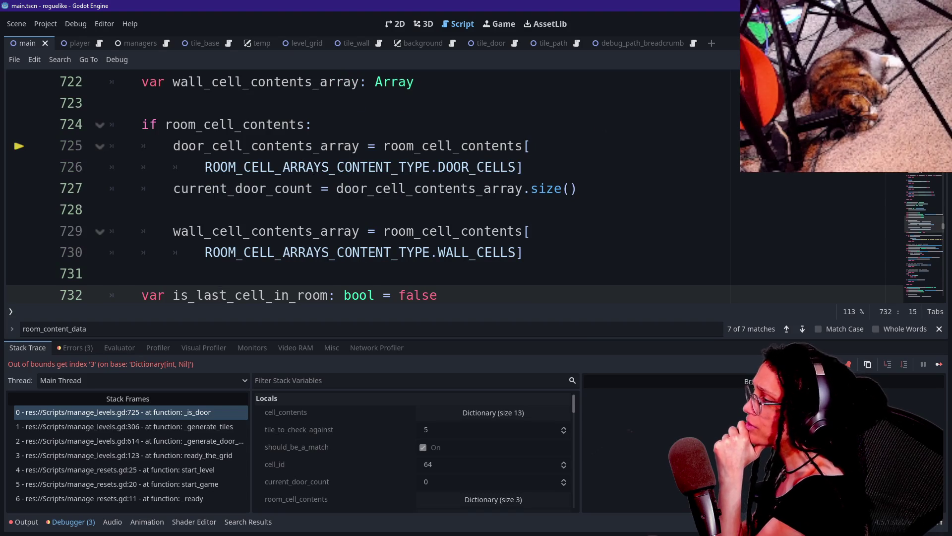
pyautogui.press('Up')
pyautogui.press('Up')
pyautogui.press('Up')
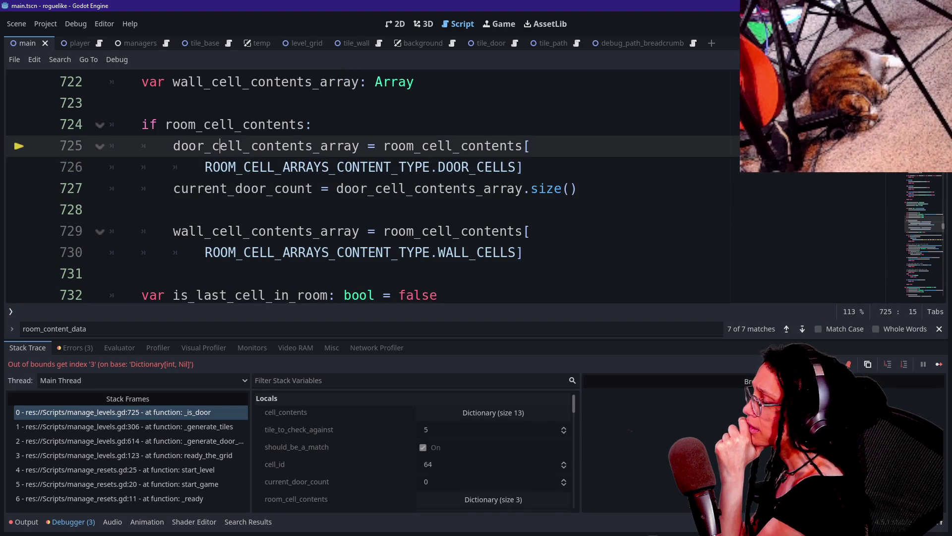
pyautogui.press('Up')
pyautogui.press('Up')
pyautogui.press('Up')
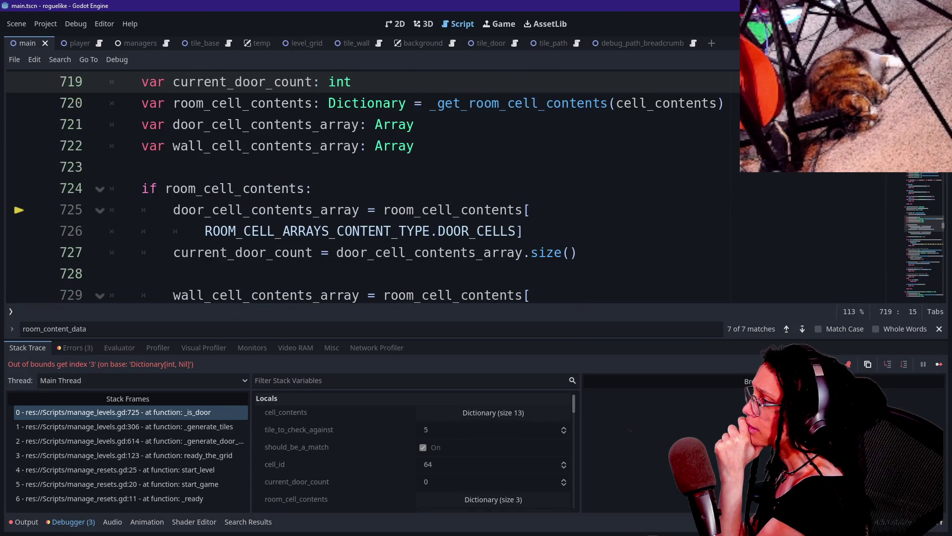
pyautogui.press('Up')
pyautogui.press('Up')
pyautogui.press('Up')
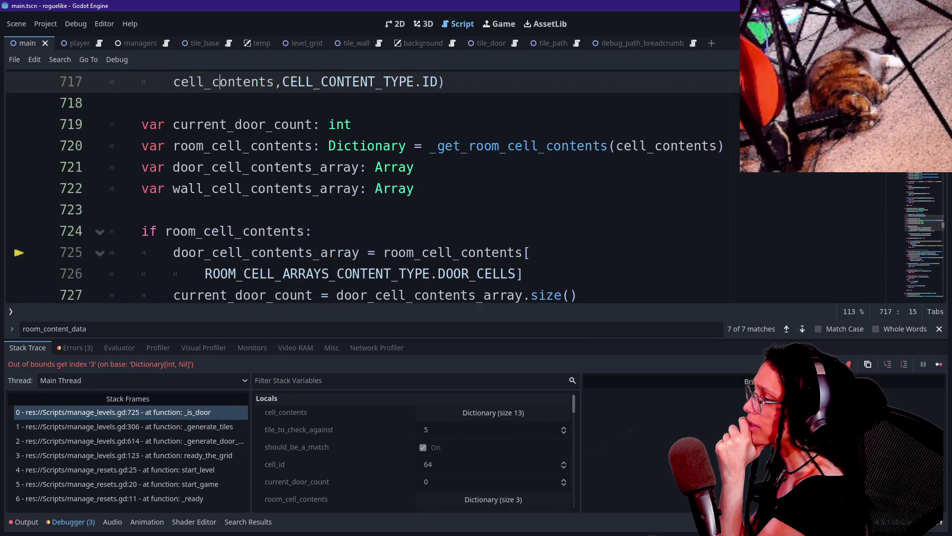
pyautogui.press('Down')
pyautogui.press('Down')
pyautogui.press('Down')
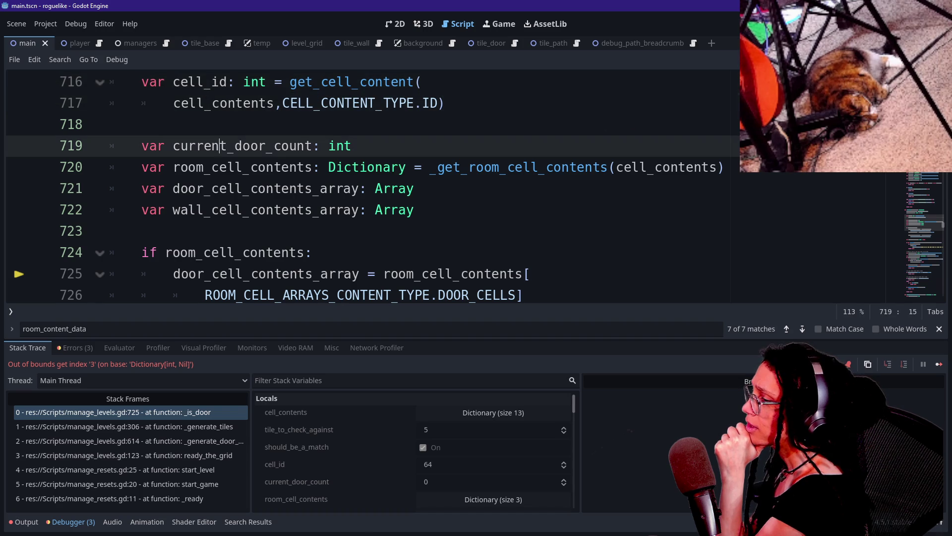
pyautogui.press('Right')
pyautogui.press('Right')
pyautogui.press('Right')
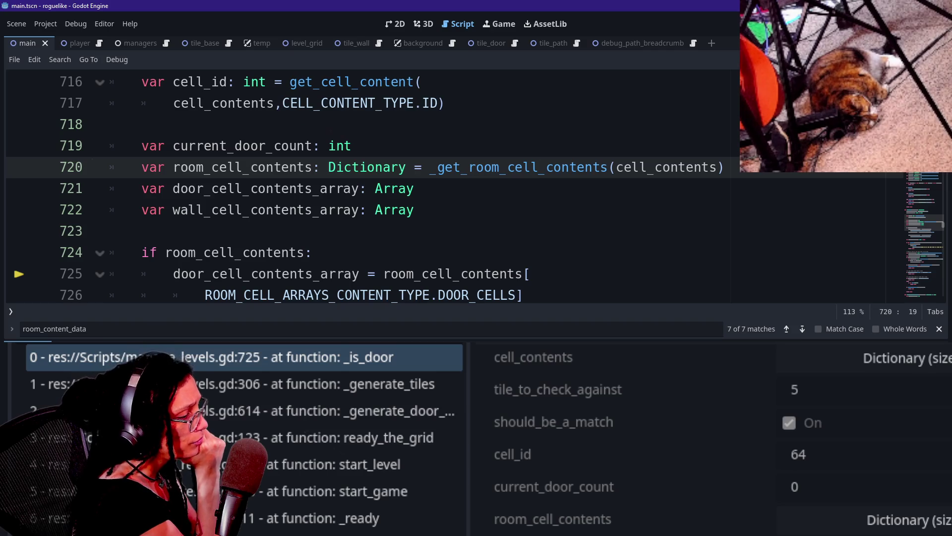
# Expand room_cell_contents in Locals to show its size-4 Dictionary, 64 and On entries.
pyautogui.scroll(-1, 709, 437)
pyautogui.scroll(-3, 709, 436)
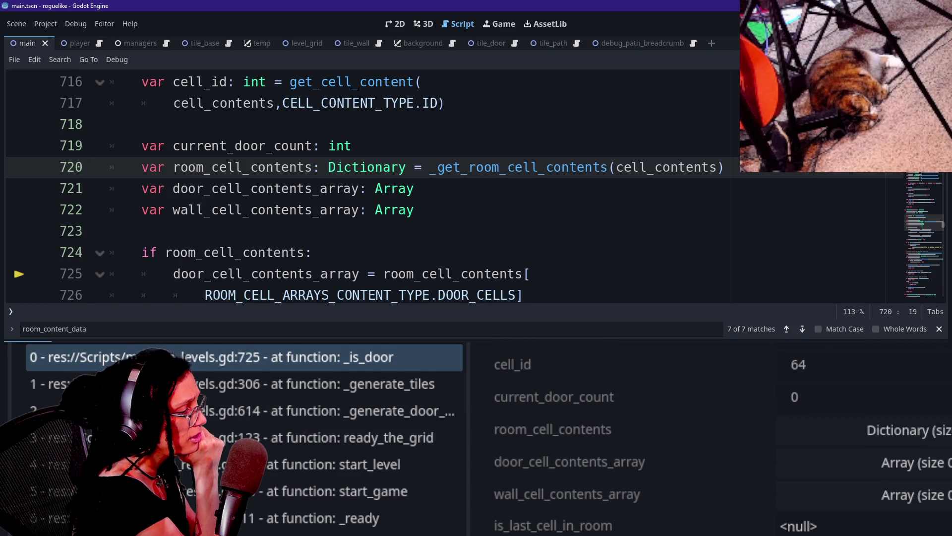
pyautogui.click(863, 430)
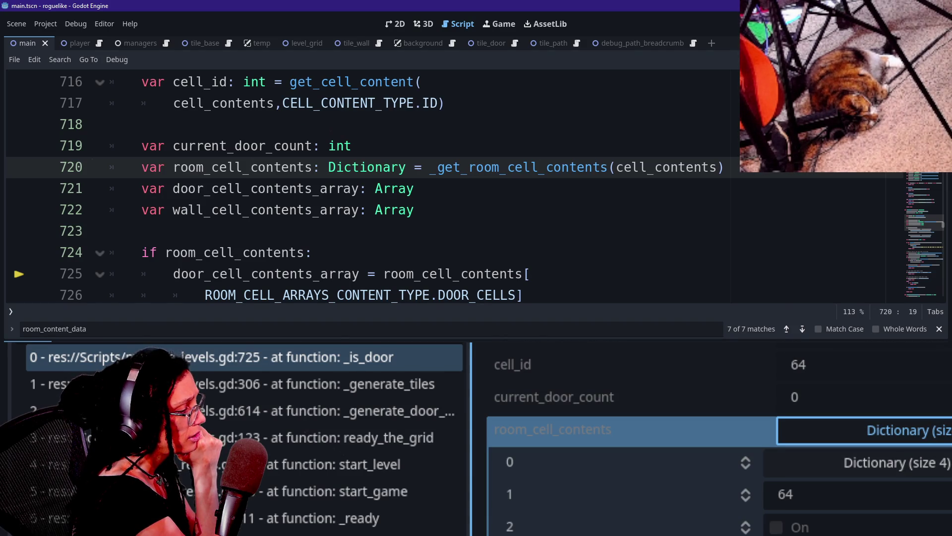
pyautogui.scroll(-1, 863, 430)
pyautogui.scroll(-3, 868, 422)
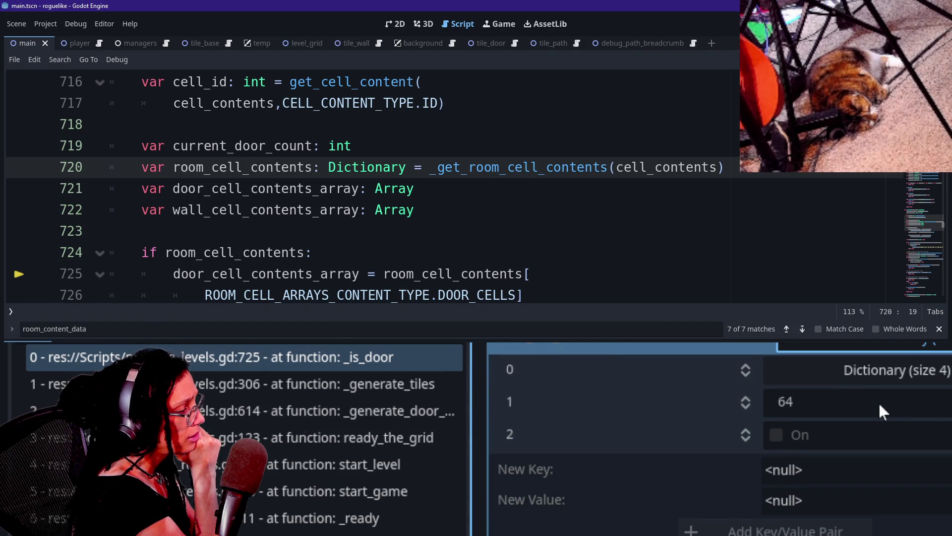
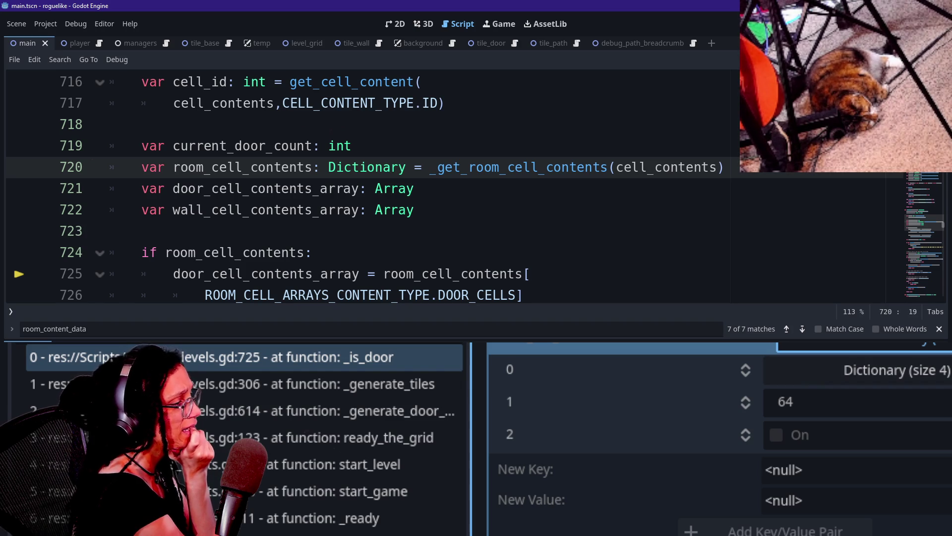
# Jump from the _get_room_cell_contents call on line 720 in _is_door to its definition at line 882.
pyautogui.click(414, 189)
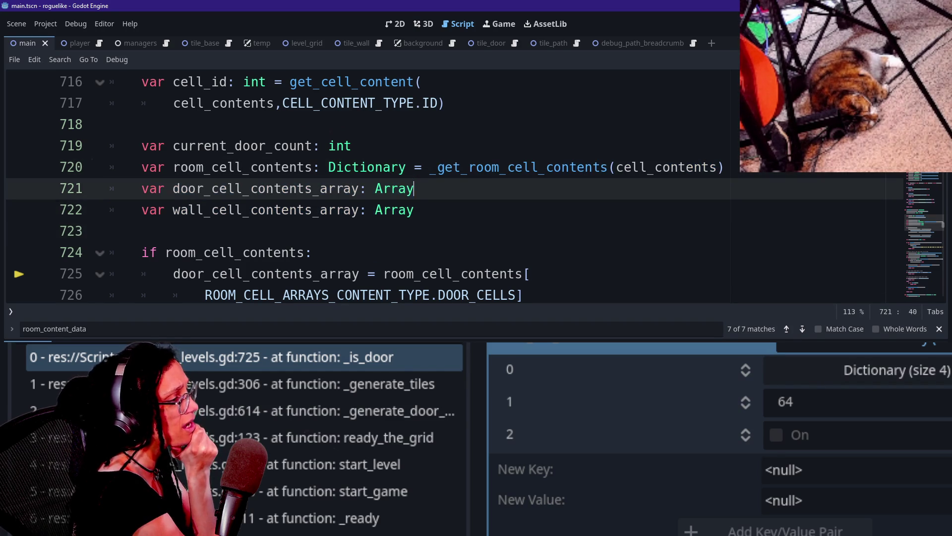
pyautogui.moveTo(528, 167)
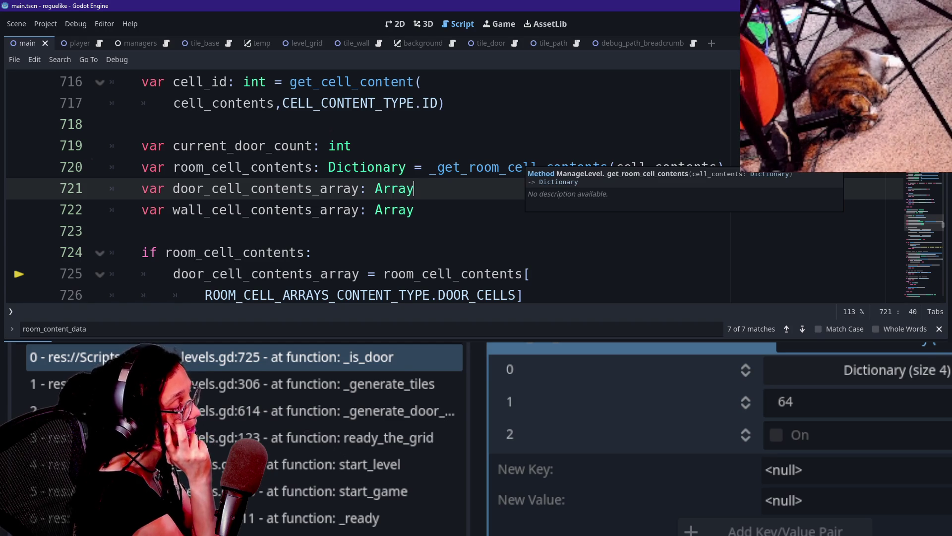
pyautogui.click(461, 167)
pyautogui.keyDown('ctrl'); pyautogui.click(462, 167); pyautogui.keyUp('ctrl')
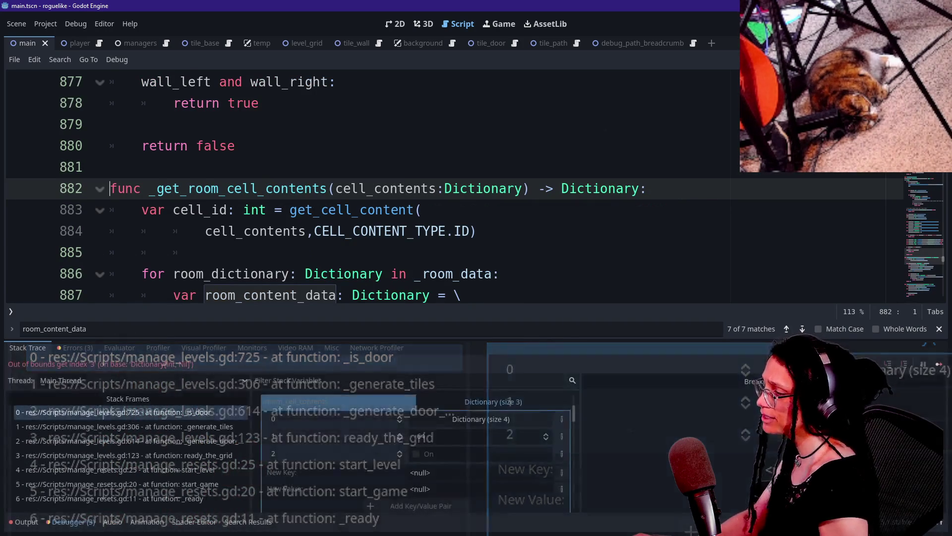
pyautogui.click(294, 210)
# Hide the bottom panel and delete the print.fancy(room_cells_array) debug line.
pyautogui.hotkey('alt', 'o')
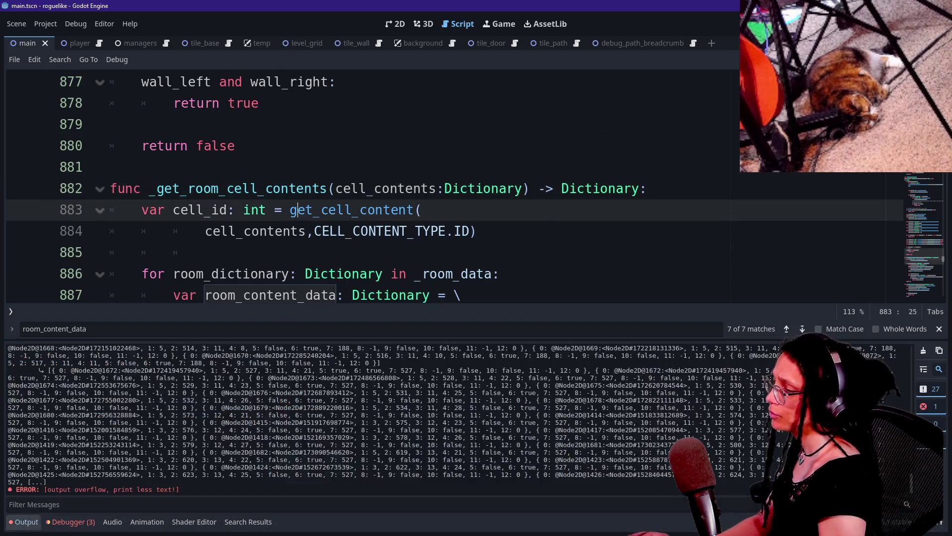
pyautogui.hotkey('alt', 'o')
pyautogui.press('Down')
pyautogui.press('Down')
pyautogui.press('Down')
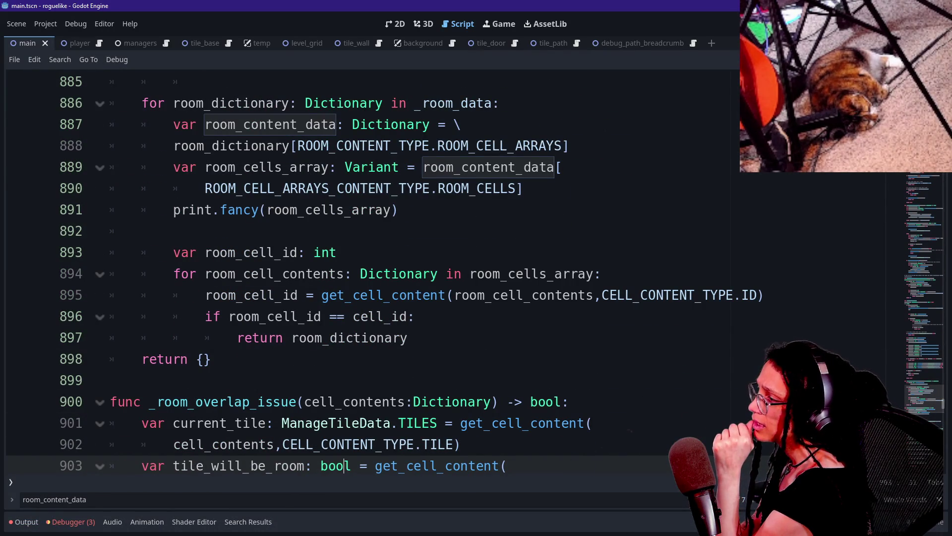
pyautogui.press('Up')
pyautogui.press('Up')
pyautogui.press('Up')
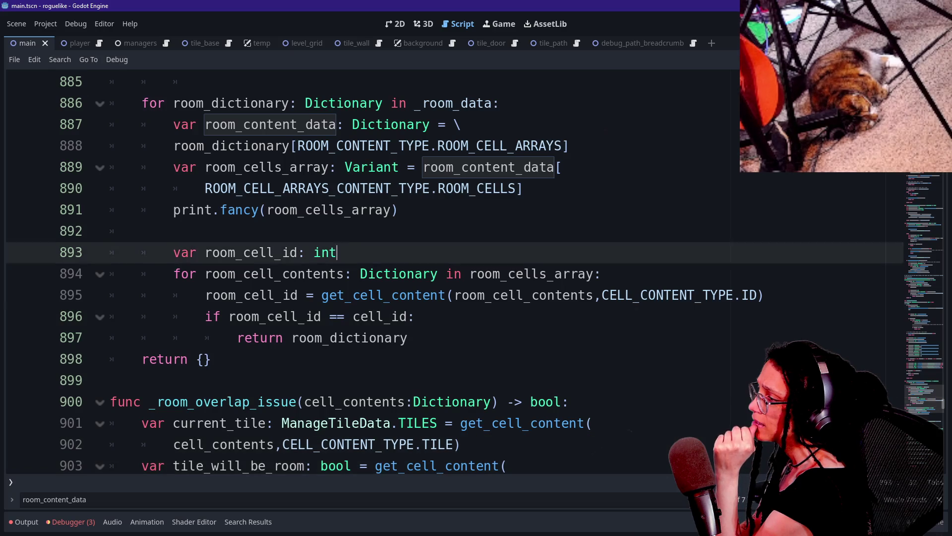
pyautogui.press('Up')
pyautogui.press('Up')
pyautogui.press('Up')
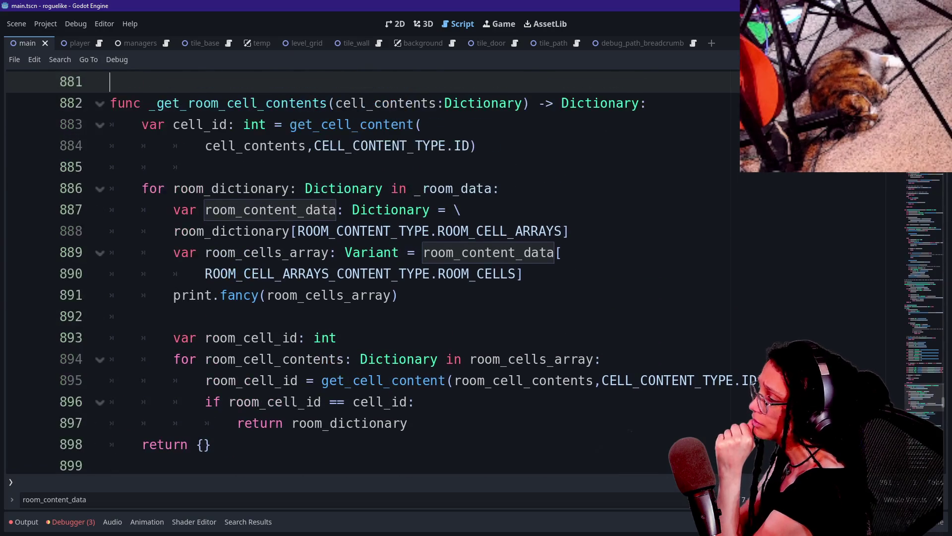
pyautogui.click(400, 295)
pyautogui.hotkey('shift', 'Up')
pyautogui.hotkey('shift', 'End')
pyautogui.press('Down')
pyautogui.press('Up')
pyautogui.hotkey('shift', 'Down')
pyautogui.press('BackSpace')
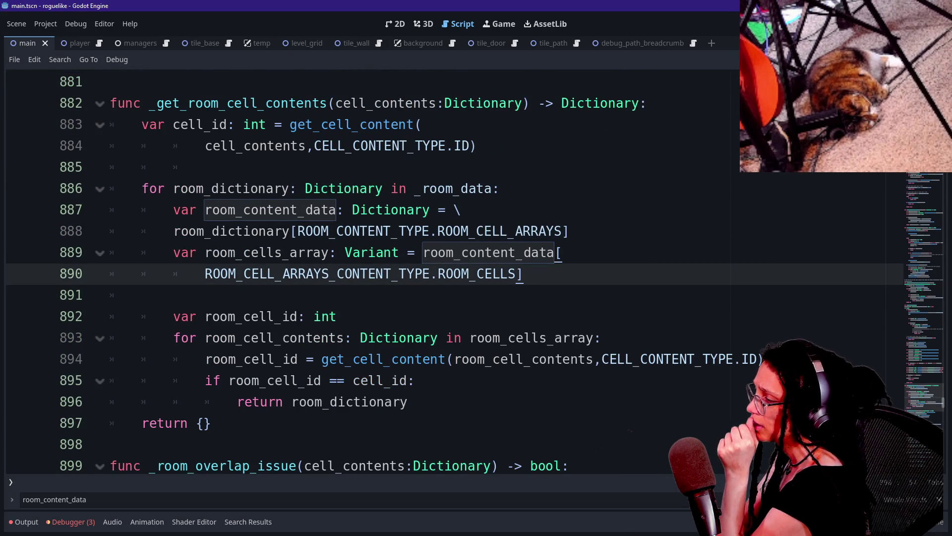
# Review the room cells loop and the lines below it down into _room_overlap_issue.
pyautogui.moveTo(374, 231)
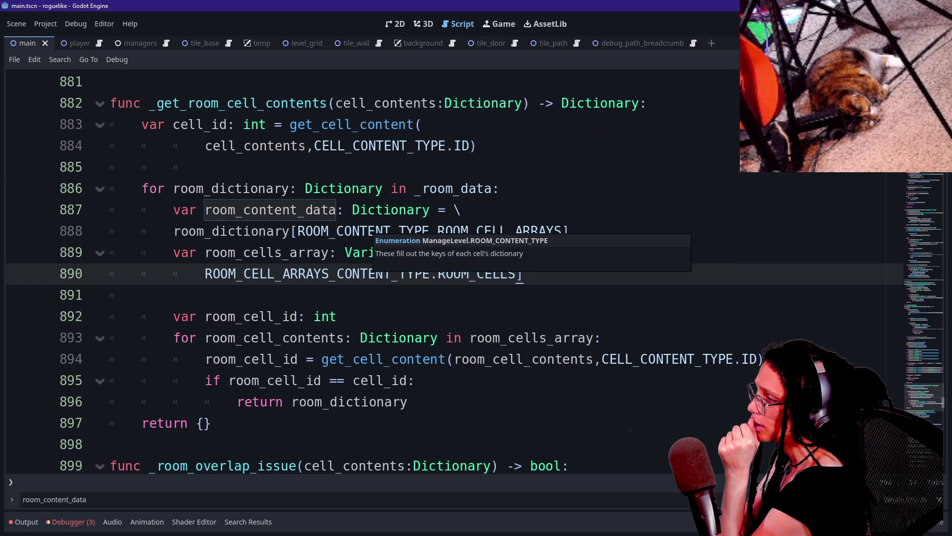
pyautogui.click(408, 401)
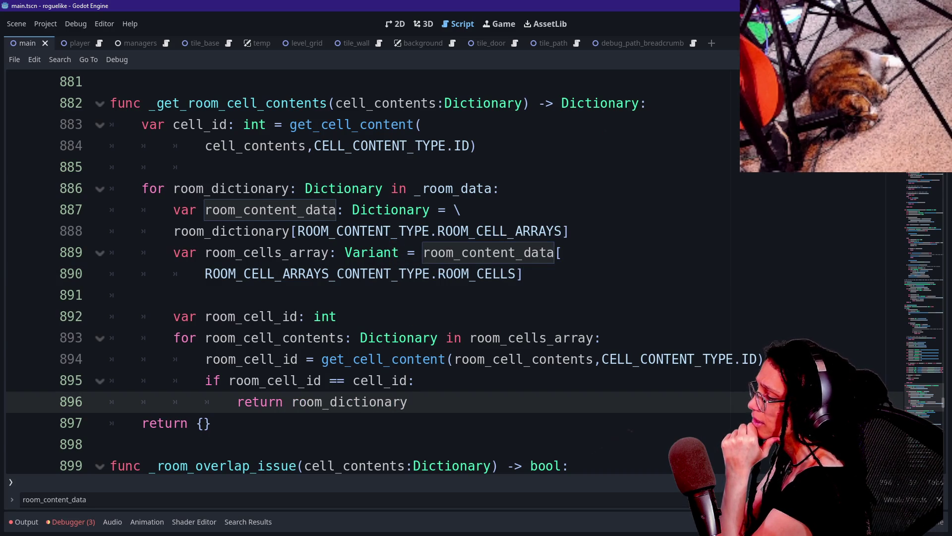
pyautogui.click(443, 338)
pyautogui.press('Down')
pyautogui.press('Down')
pyautogui.press('Down')
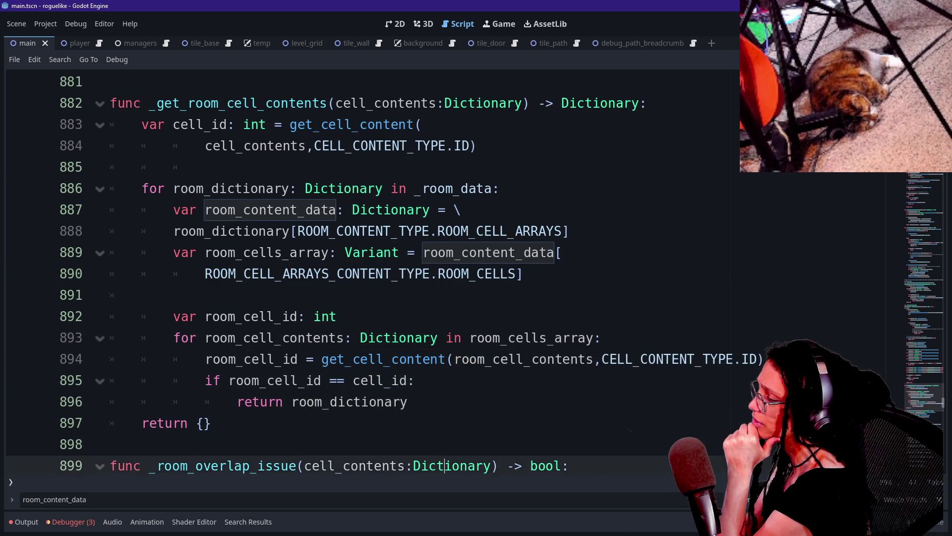
pyautogui.press('Down')
pyautogui.press('Down')
pyautogui.press('Down')
pyautogui.press('Up')
pyautogui.press('Up')
pyautogui.press('Up')
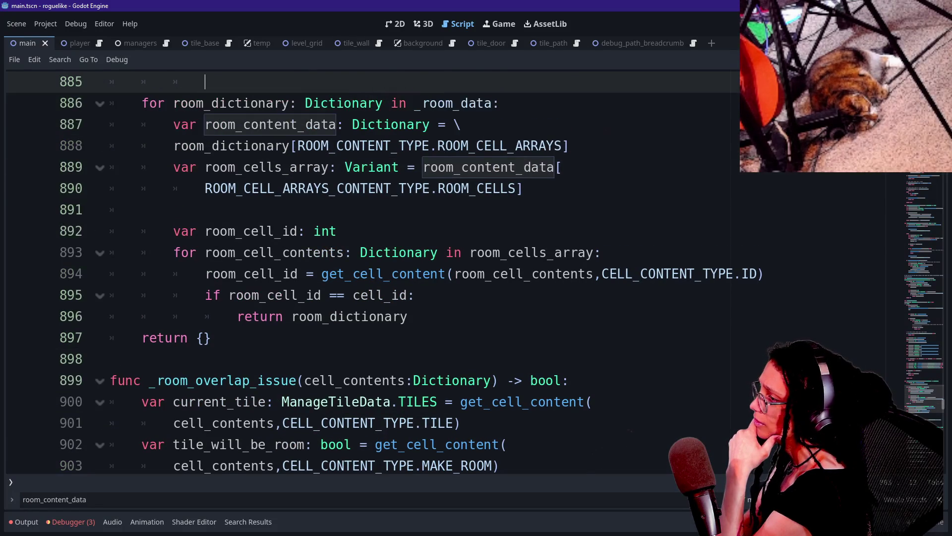
pyautogui.press('Down')
pyautogui.press('Up')
pyautogui.press('Up')
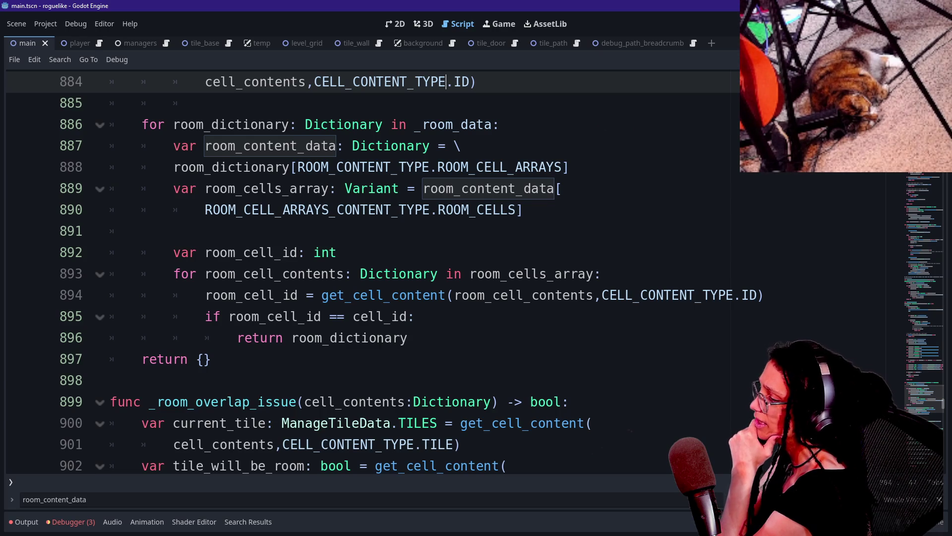
# Review the inner room_cell_id comparison loop, then drop 'cell' from the name to make _get_room_contents.
pyautogui.click(563, 295)
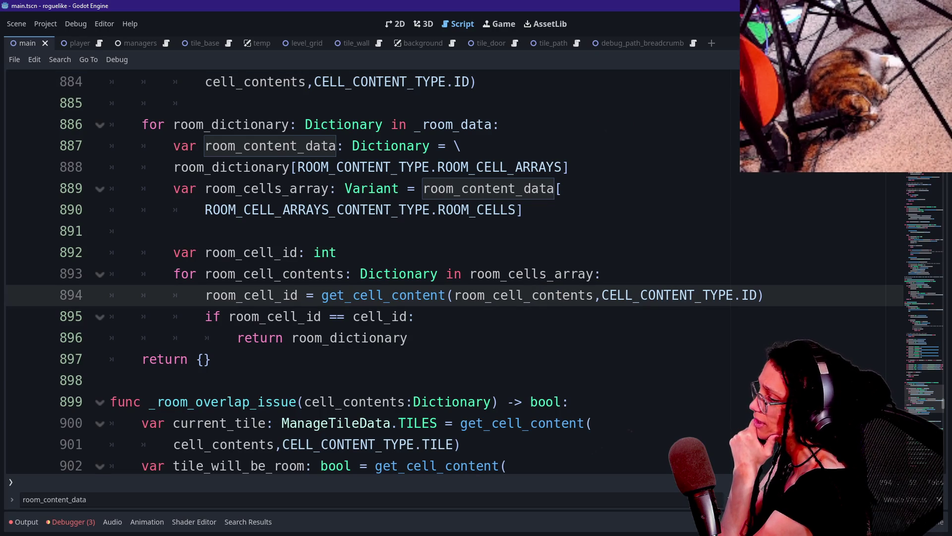
pyautogui.moveTo(196, 273); pyautogui.dragTo(416, 317)
pyautogui.press('Right')
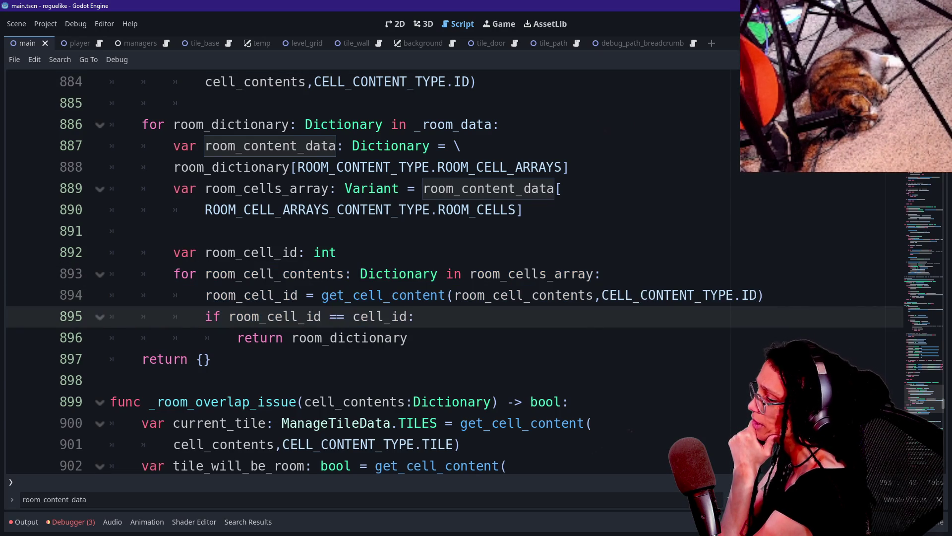
pyautogui.hotkey('shift', 'Home')
pyautogui.press('Right')
pyautogui.hotkey('shift', 'End')
pyautogui.press('Left')
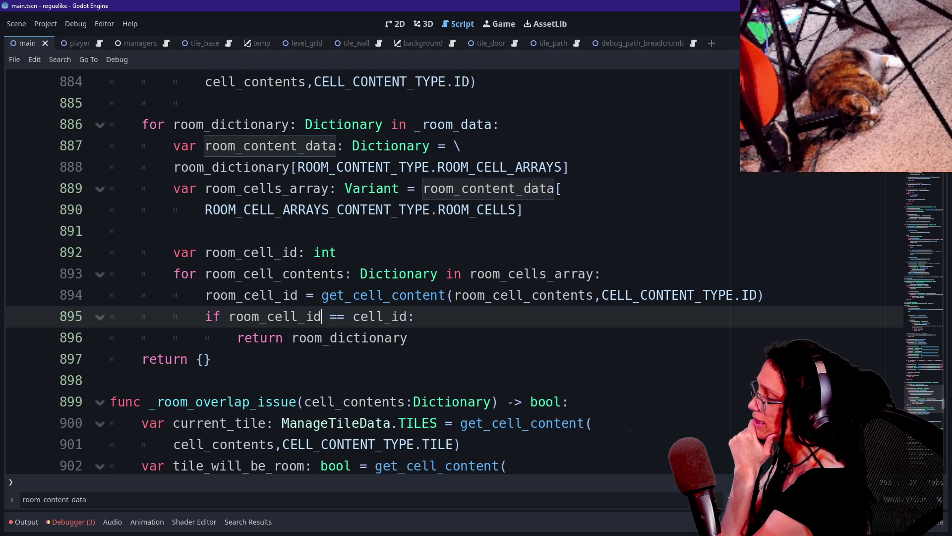
pyautogui.press('Up')
pyautogui.press('Up')
pyautogui.press('Up')
pyautogui.press('Up')
pyautogui.press('Up')
pyautogui.press('Up')
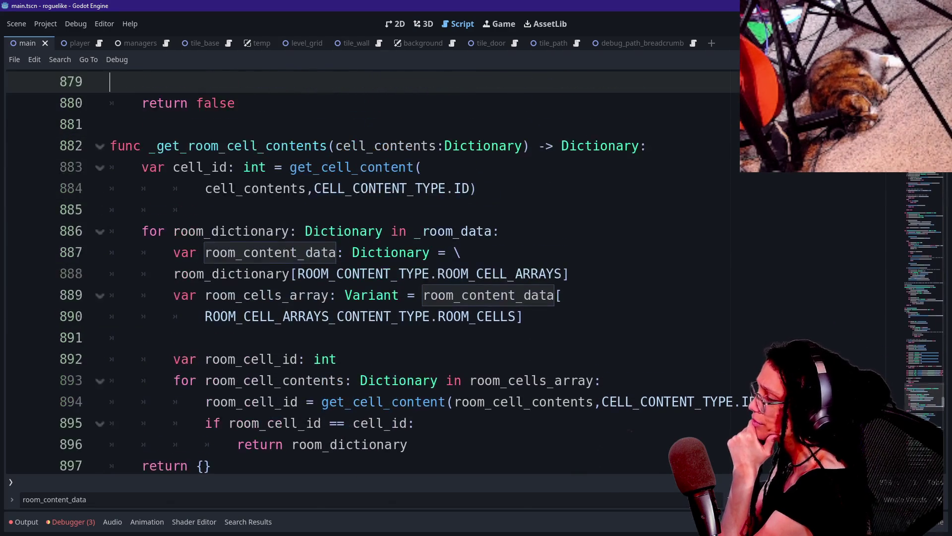
pyautogui.press('Up')
pyautogui.press('Up')
pyautogui.press('Down')
pyautogui.press('Down')
pyautogui.press('Down')
pyautogui.press('Down')
pyautogui.press('Down')
pyautogui.press('Down')
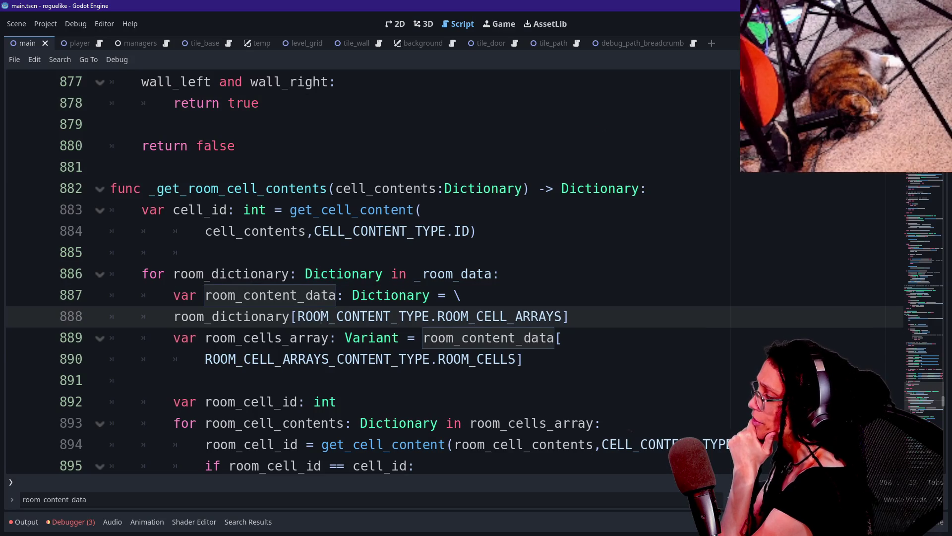
pyautogui.press('Down')
pyautogui.press('Down')
pyautogui.press('Down')
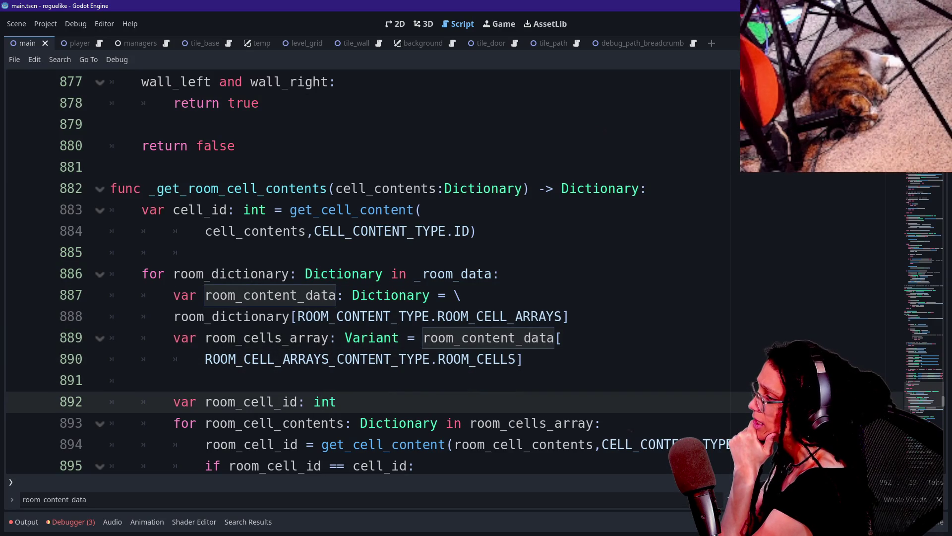
pyautogui.press('Down')
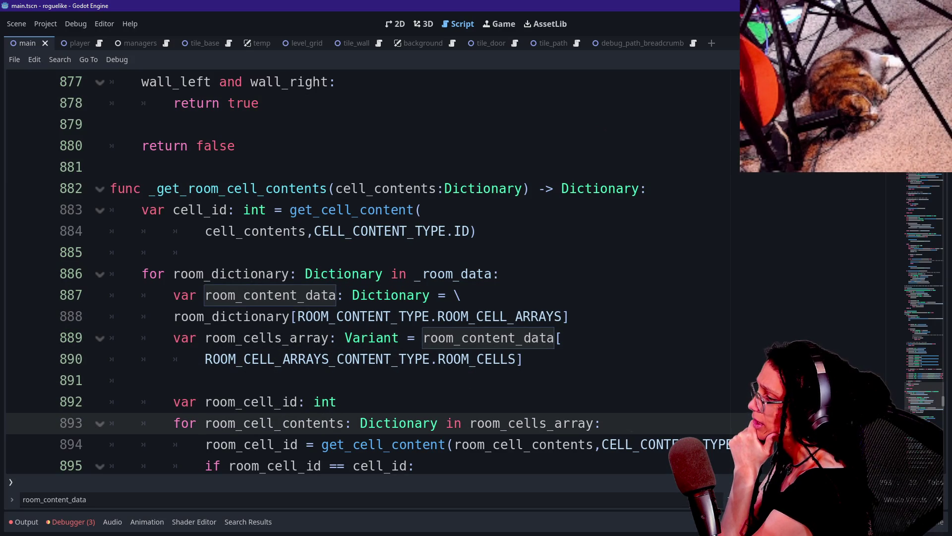
pyautogui.moveTo(228, 189); pyautogui.dragTo(258, 189)
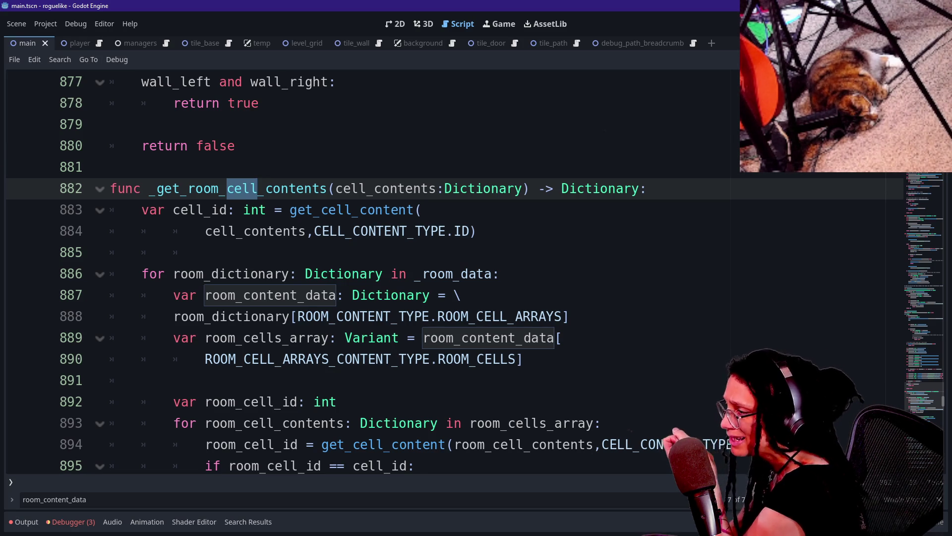
pyautogui.press('BackSpace')
pyautogui.press('BackSpace')
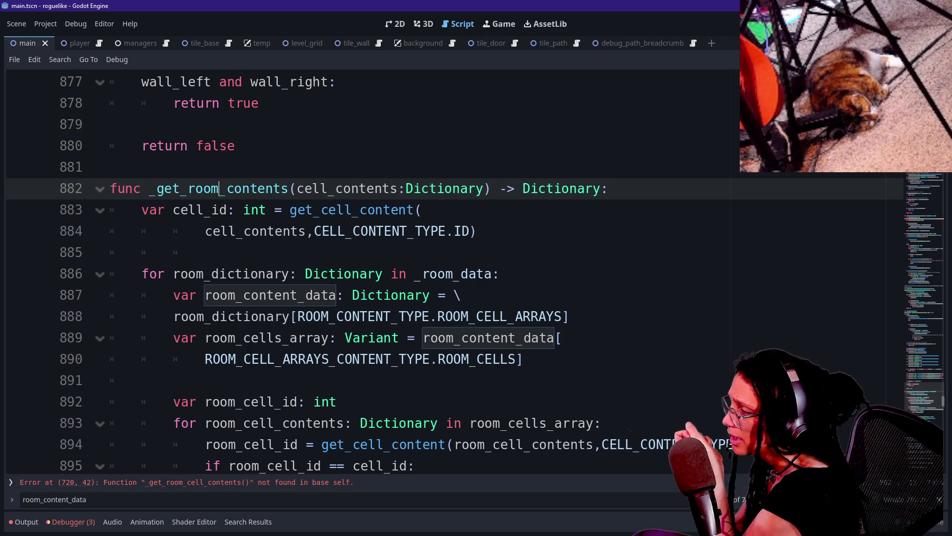
pyautogui.click(289, 274)
pyautogui.click(157, 188)
pyautogui.moveTo(157, 188)
pyautogui.mouseDown()
pyautogui.moveTo(160, 210)
pyautogui.moveTo(289, 188)
pyautogui.mouseUp()
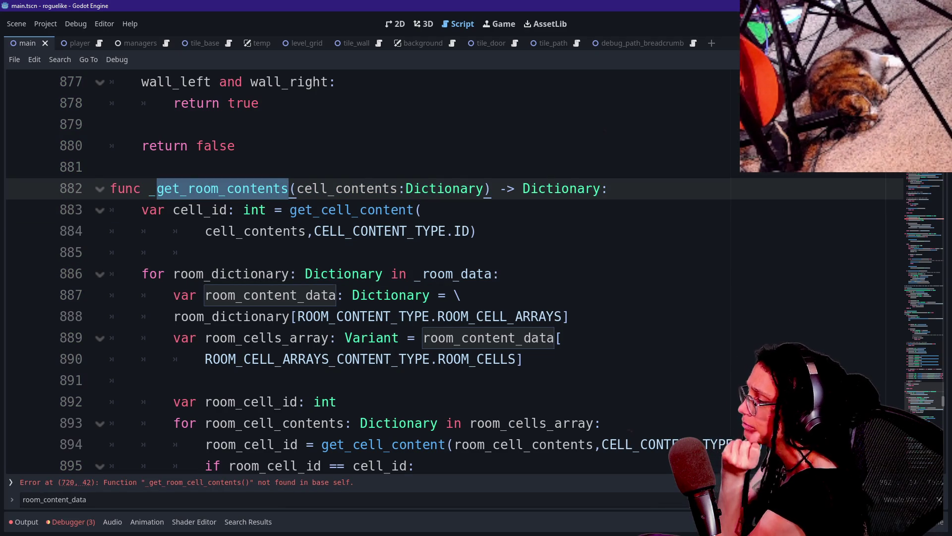
pyautogui.click(204, 252)
pyautogui.scroll(-1, 454, 268)
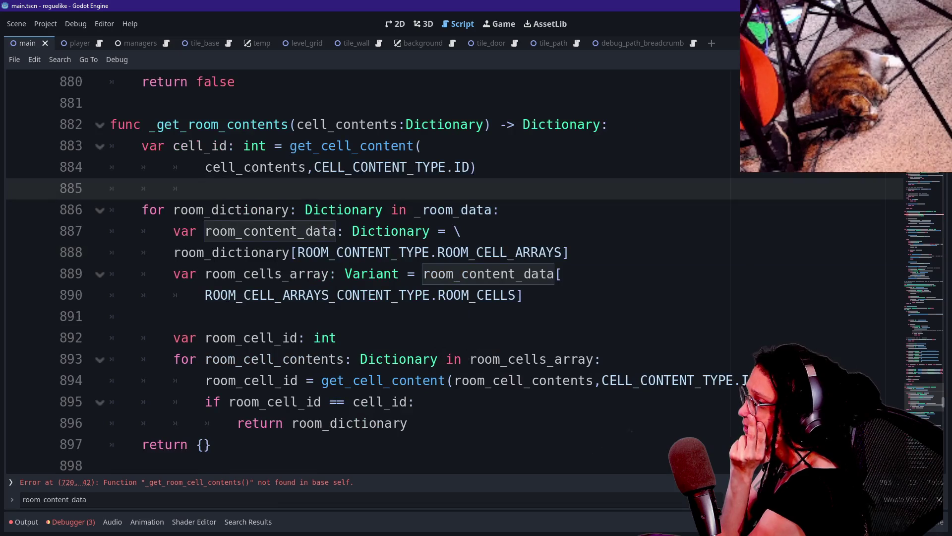
pyautogui.click(170, 477)
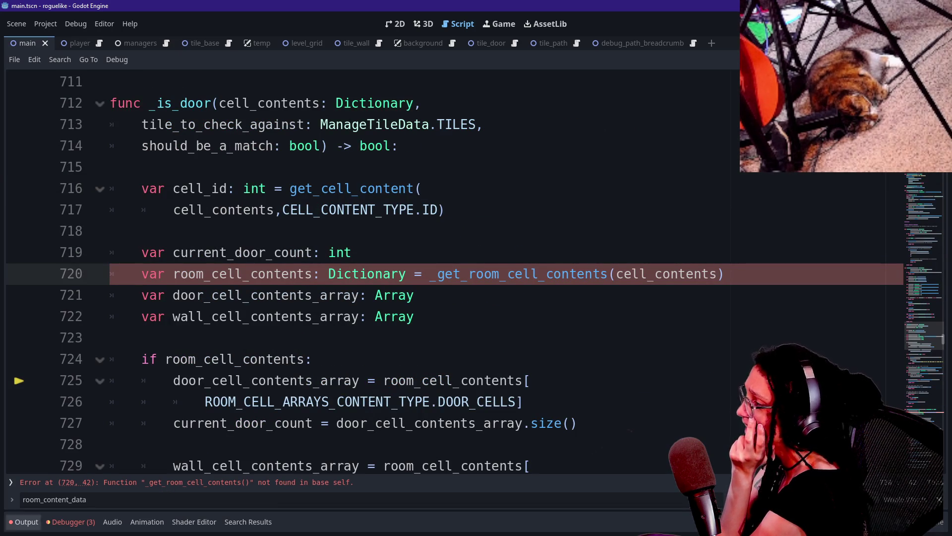
pyautogui.click(73, 522)
pyautogui.click(86, 428)
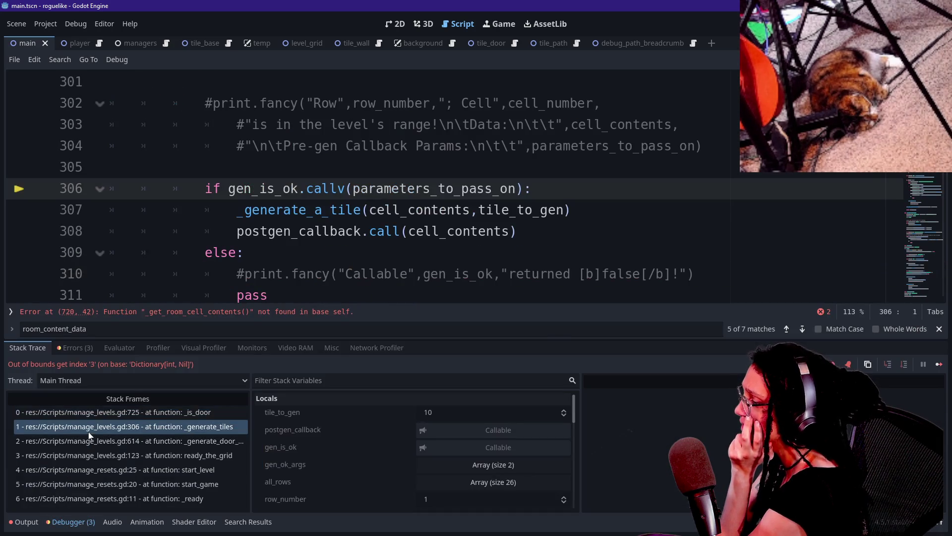
pyautogui.click(97, 417)
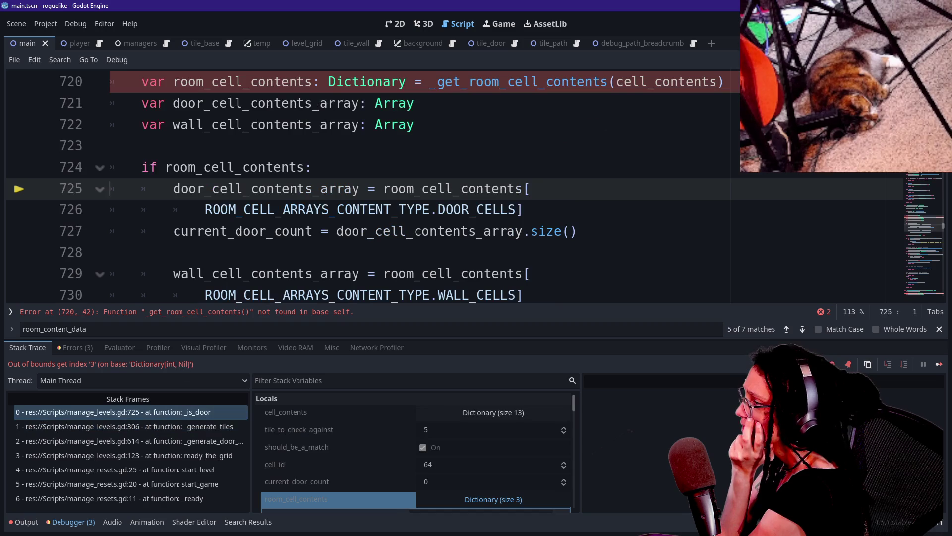
pyautogui.scroll(1, 308, 208)
pyautogui.click(110, 209)
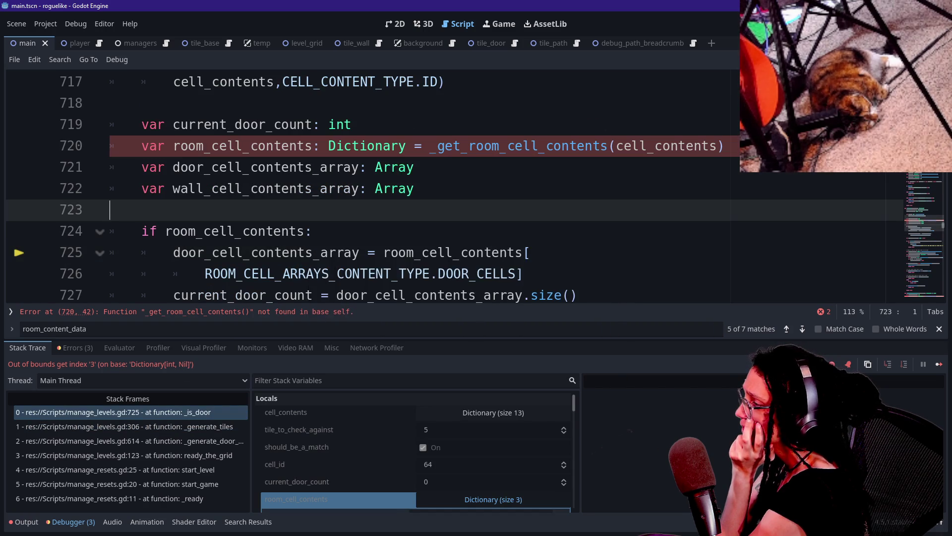
pyautogui.press('Up')
pyautogui.press('Up')
pyautogui.press('Up')
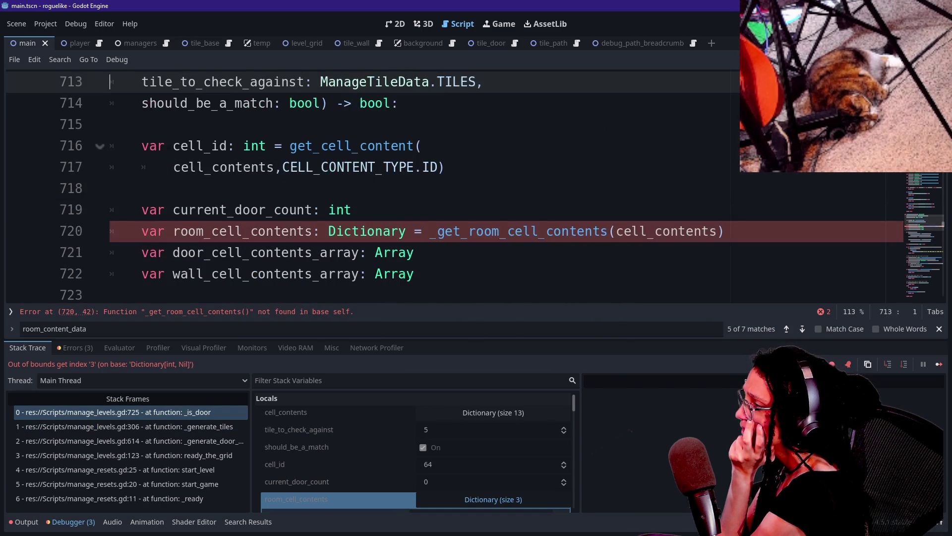
pyautogui.press('Up')
pyautogui.press('Down')
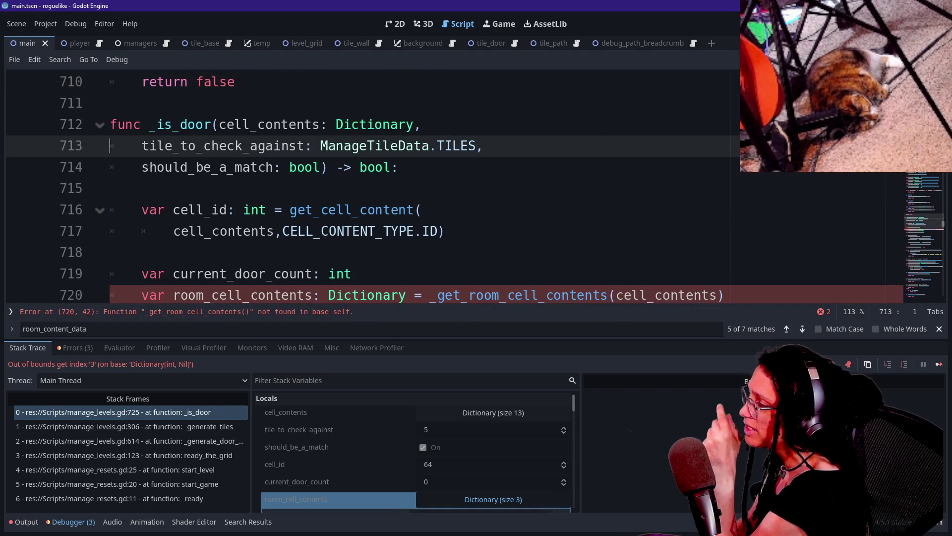
pyautogui.press('Up')
pyautogui.press('Up')
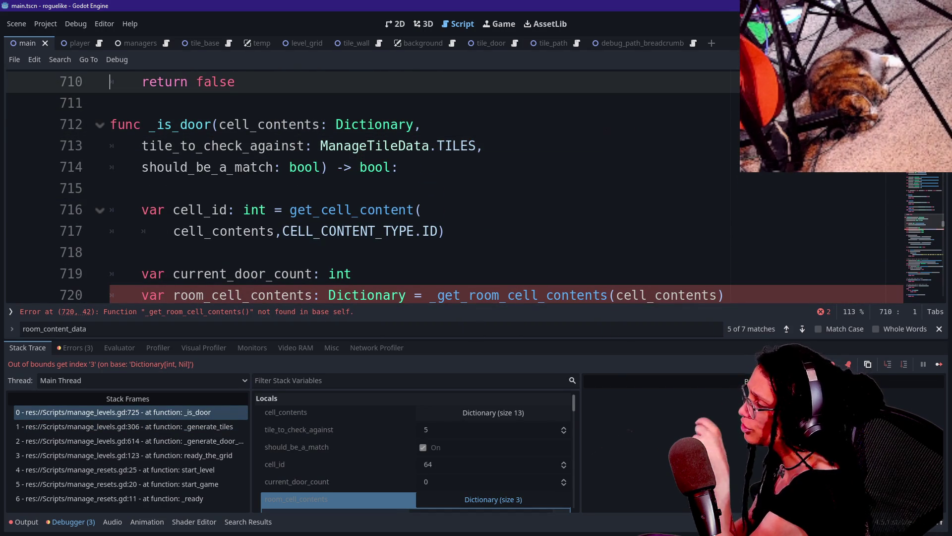
pyautogui.press('Up')
pyautogui.press('Down')
pyautogui.press('Down')
pyautogui.press('Down')
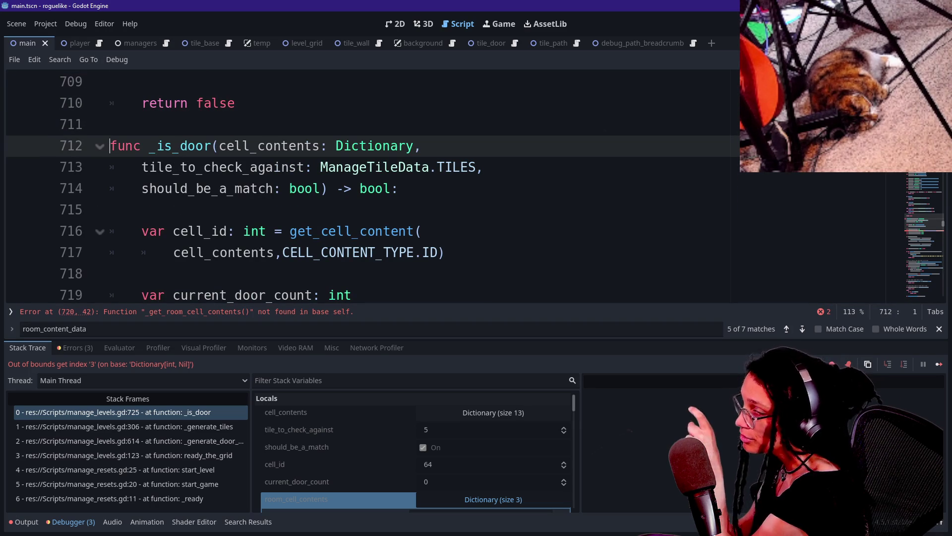
pyautogui.press('Down')
pyautogui.press('Up')
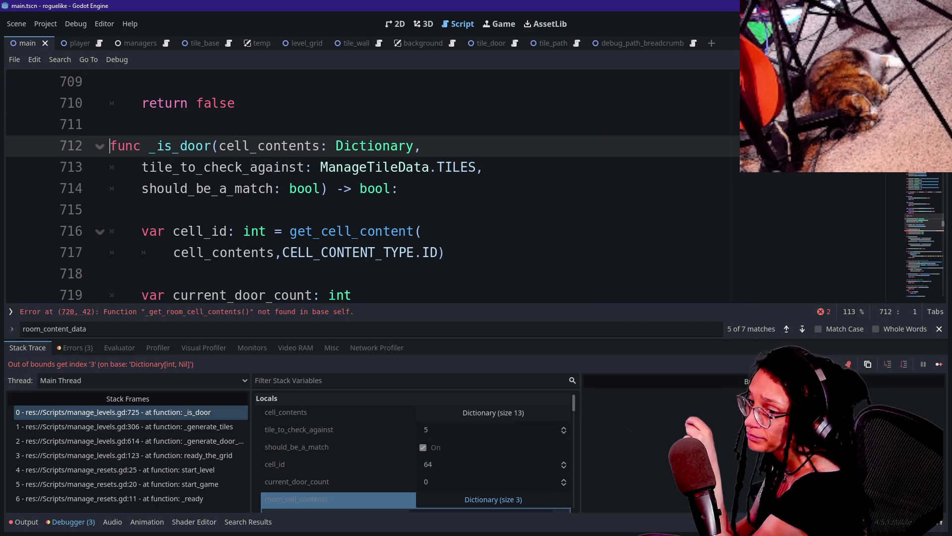
pyautogui.press('Up')
pyautogui.press('Down')
pyautogui.press('Down')
pyautogui.press('Down')
pyautogui.press('Down')
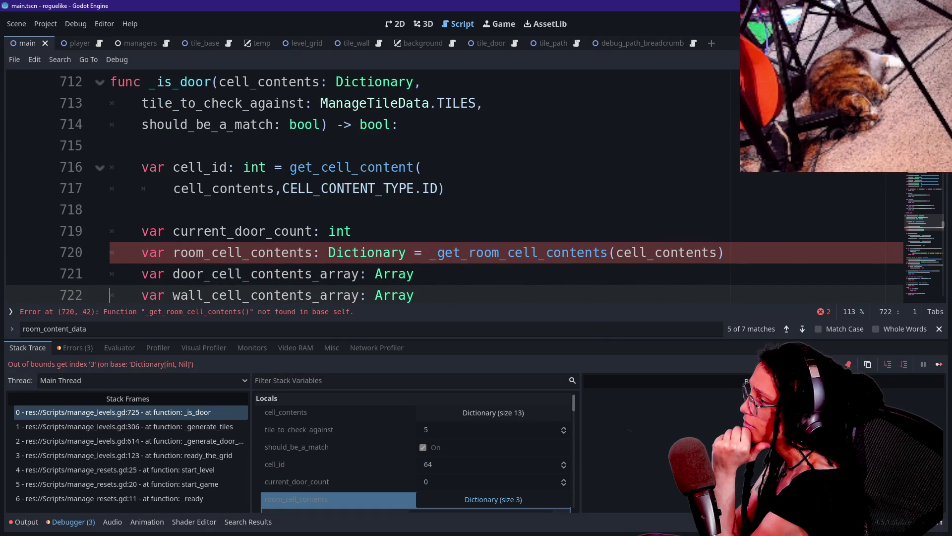
pyautogui.click(149, 167)
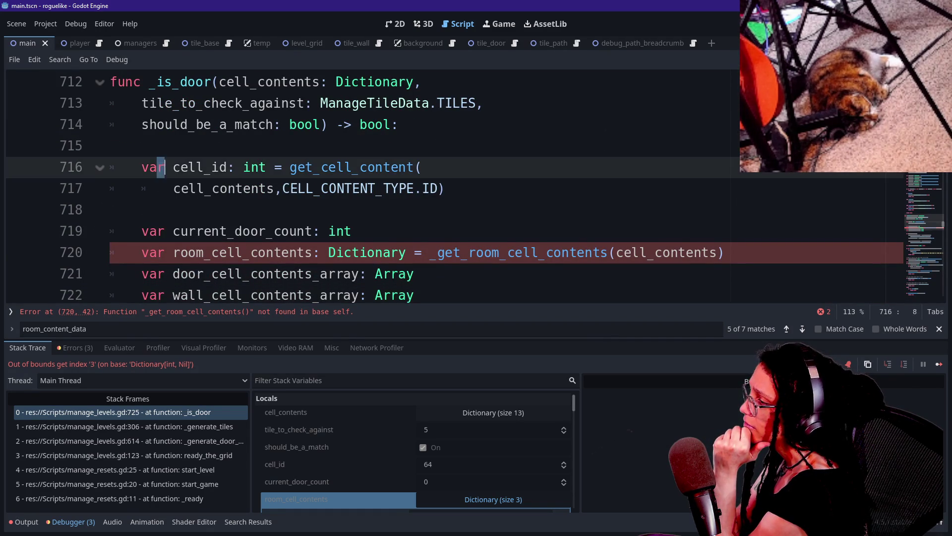
pyautogui.moveTo(149, 167); pyautogui.dragTo(111, 210)
pyautogui.click(110, 209)
pyautogui.moveTo(399, 188); pyautogui.dragTo(297, 188)
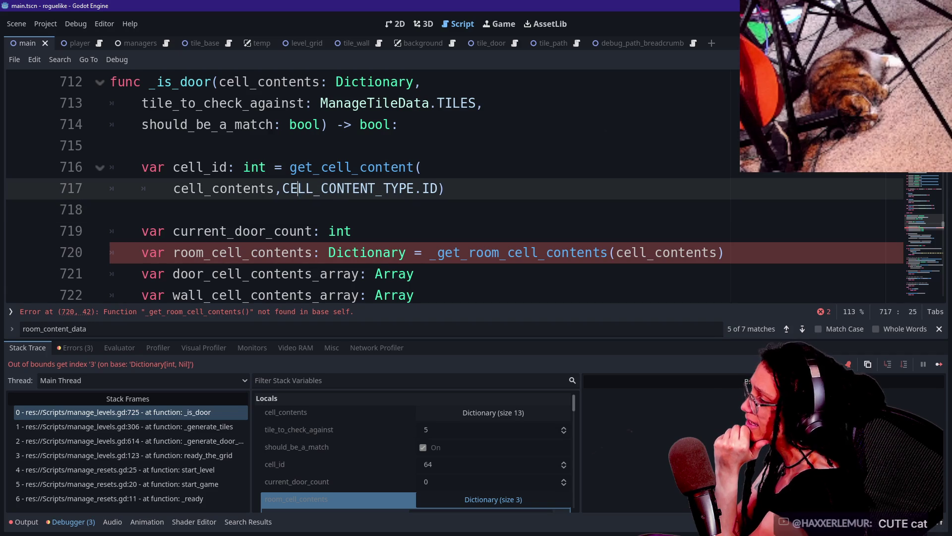
pyautogui.moveTo(211, 82); pyautogui.dragTo(258, 103)
pyautogui.click(197, 188)
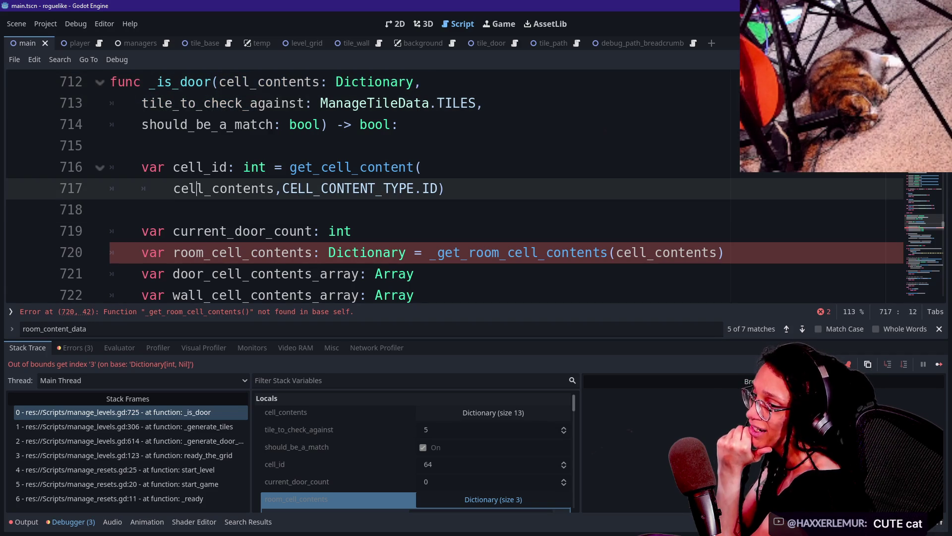
pyautogui.press('Down')
pyautogui.press('Down')
pyautogui.press('Down')
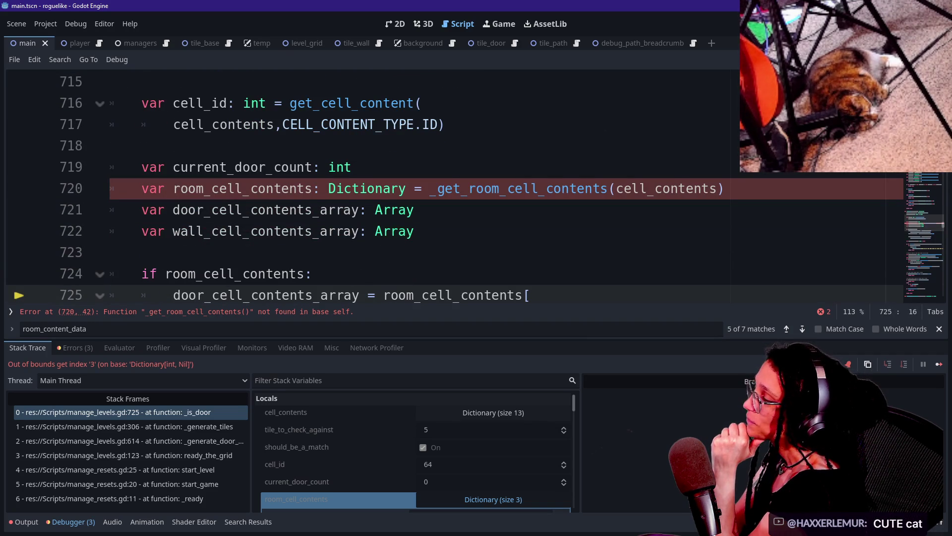
pyautogui.moveTo(142, 168); pyautogui.dragTo(274, 167)
pyautogui.click(281, 167)
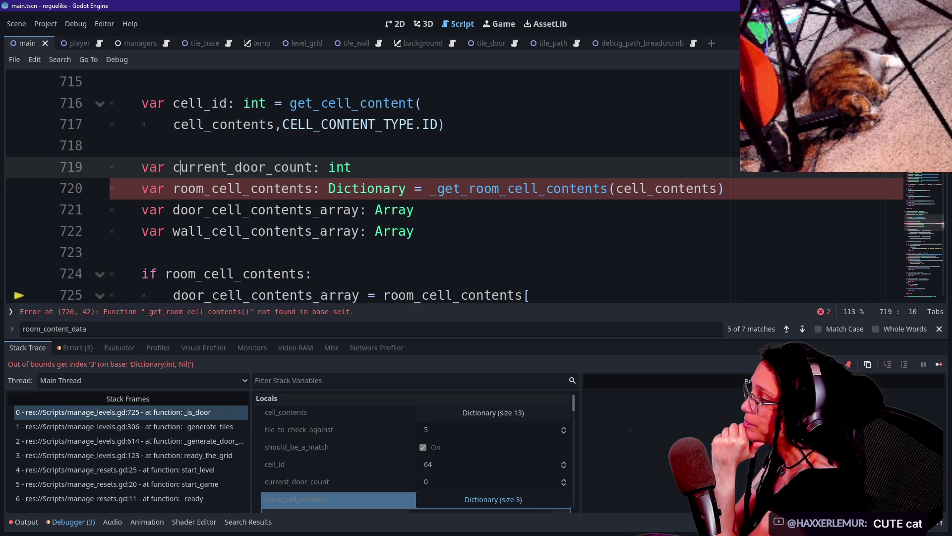
pyautogui.click(383, 188)
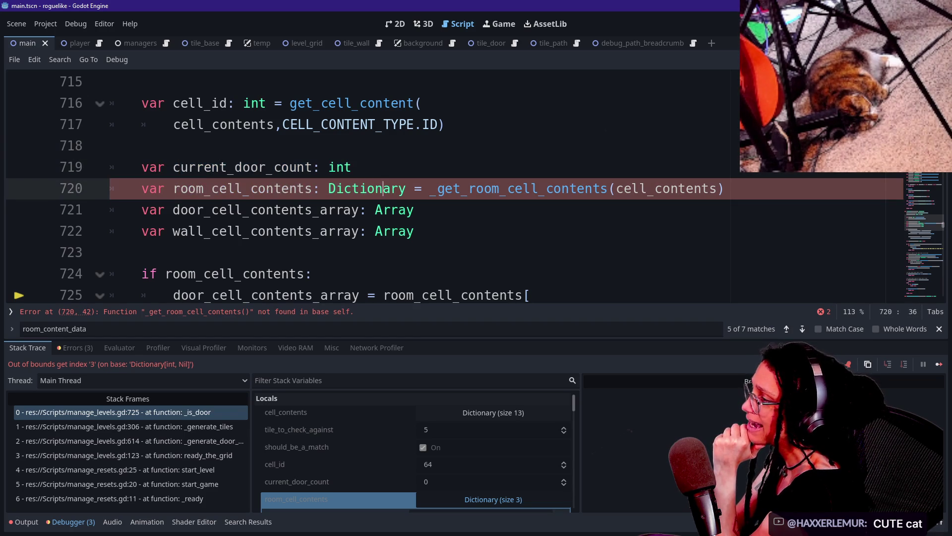
pyautogui.press('Up')
pyautogui.press('Up')
pyautogui.press('Up')
pyautogui.press('Down')
pyautogui.press('Down')
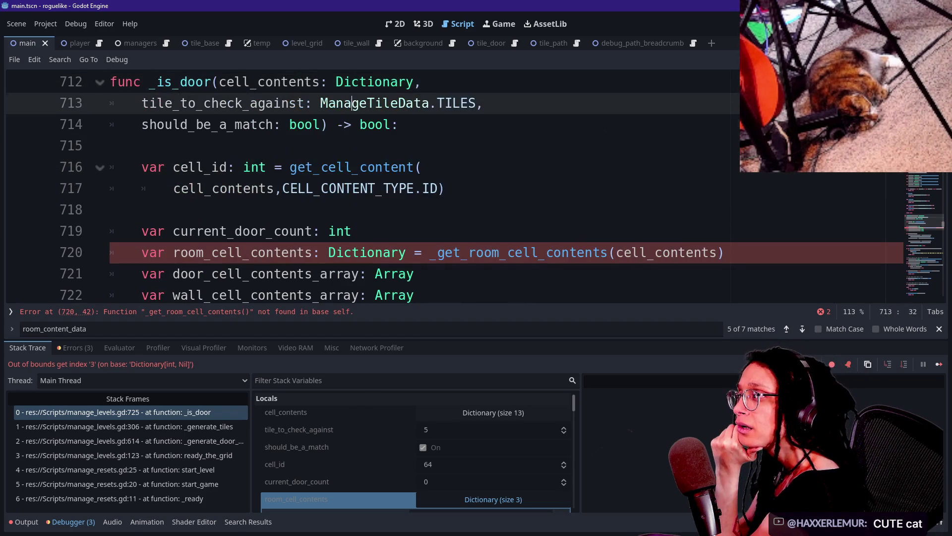
pyautogui.press('Down')
pyautogui.press('Down')
pyautogui.press('Down')
pyautogui.press('Up')
pyautogui.press('Up')
pyautogui.press('Up')
pyautogui.press('Down')
pyautogui.press('Down')
pyautogui.press('Down')
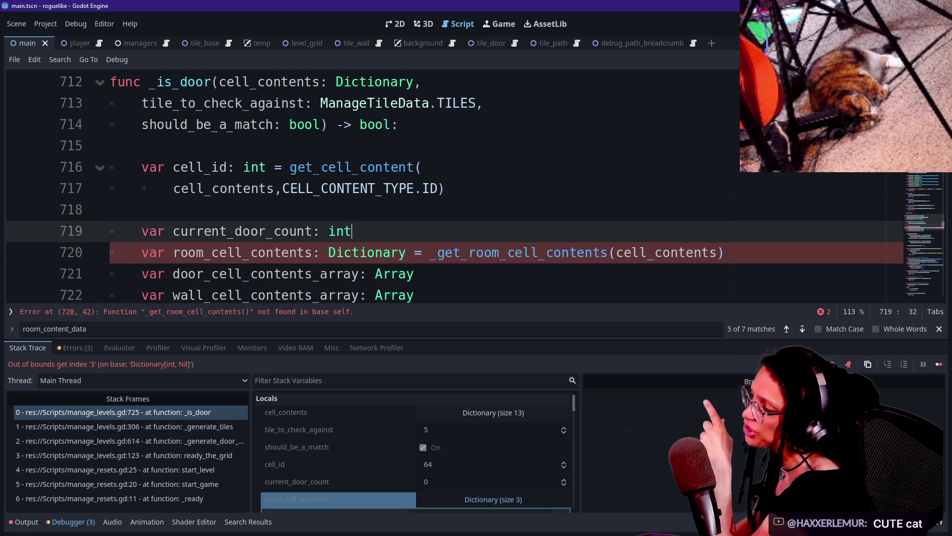
pyautogui.press('Up')
pyautogui.press('Down')
pyautogui.press('Down')
pyautogui.press('Down')
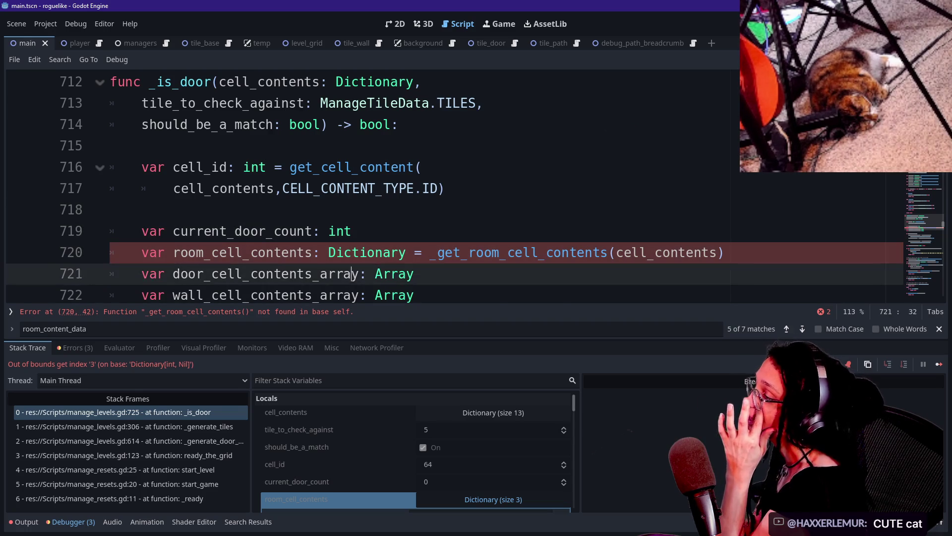
pyautogui.press('Up')
pyautogui.press('Up')
pyautogui.press('Up')
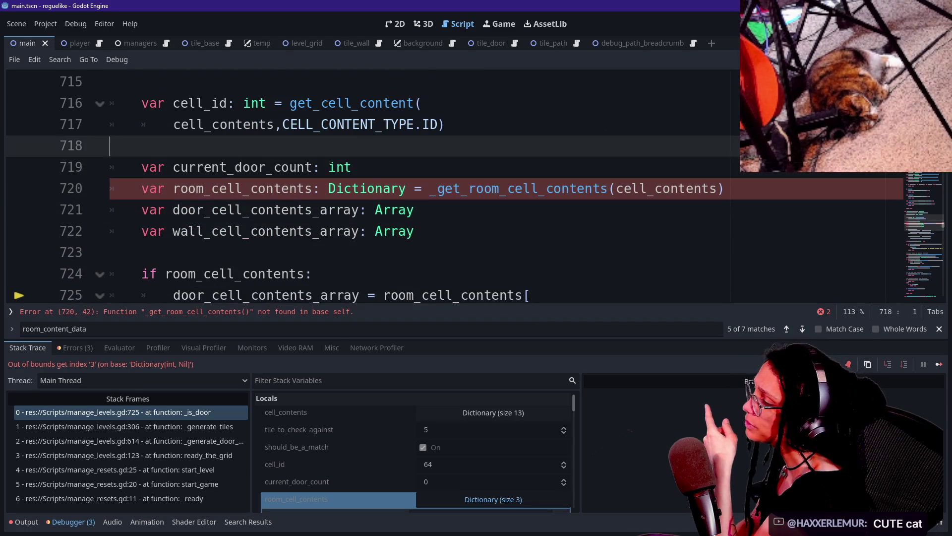
pyautogui.press('Down')
pyautogui.press('Down')
pyautogui.press('Down')
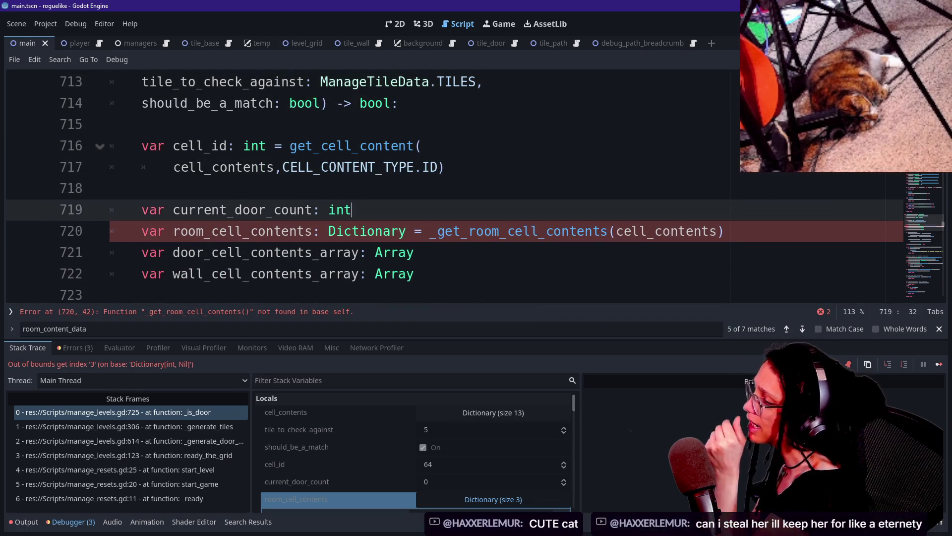
pyautogui.press('Up')
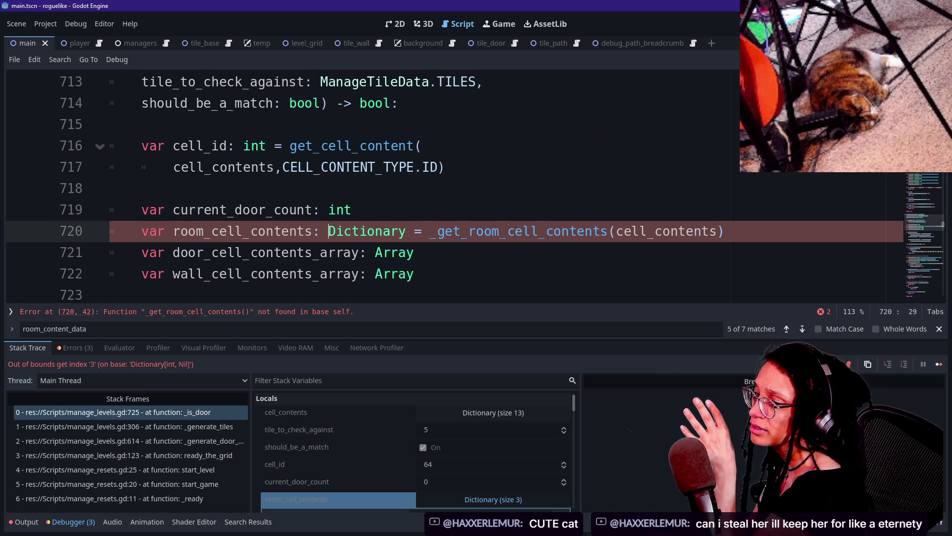
pyautogui.press('Down')
pyautogui.press('Down')
pyautogui.press('Up')
pyautogui.press('Up')
pyautogui.press('Up')
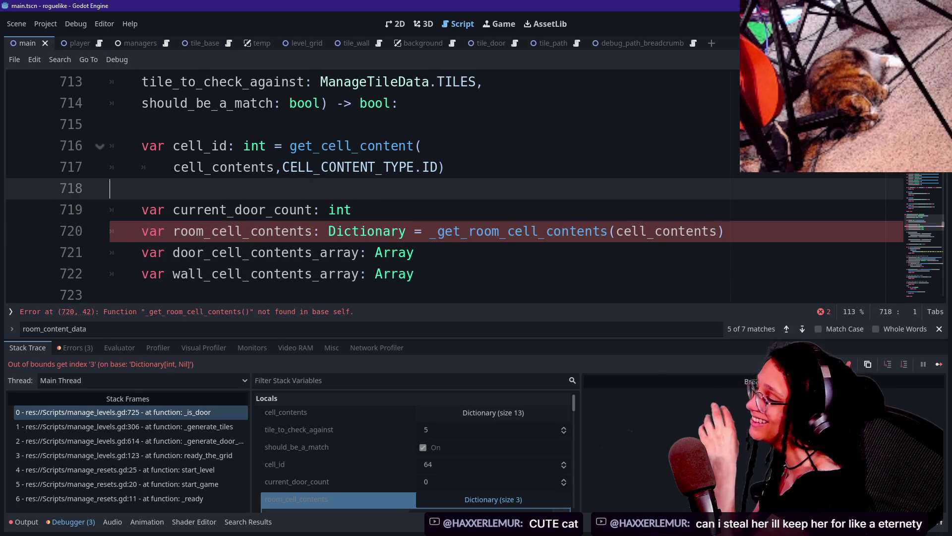
pyautogui.press('Up')
pyautogui.press('Up')
pyautogui.press('Up')
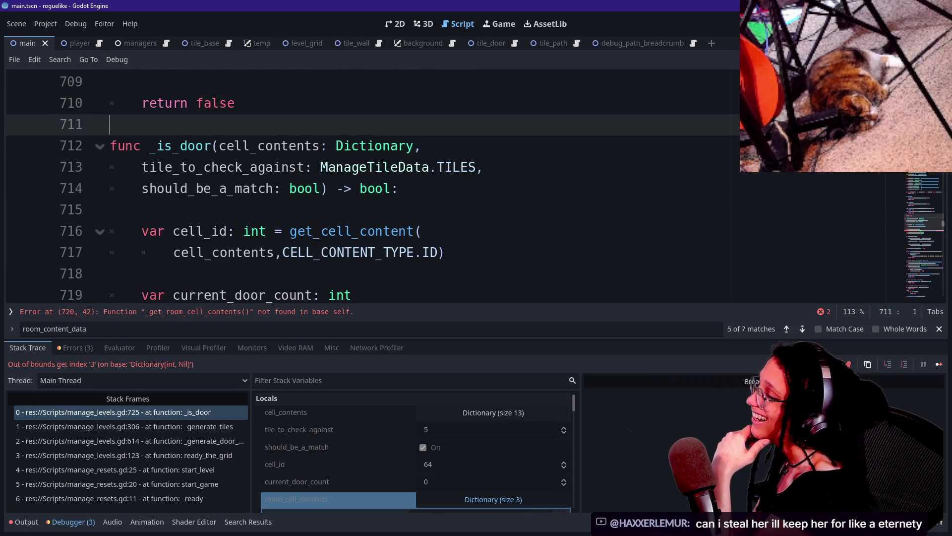
pyautogui.press('Down')
pyautogui.press('Down')
pyautogui.press('Down')
pyautogui.press('Down')
pyautogui.press('Down')
pyautogui.press('Up')
pyautogui.press('Up')
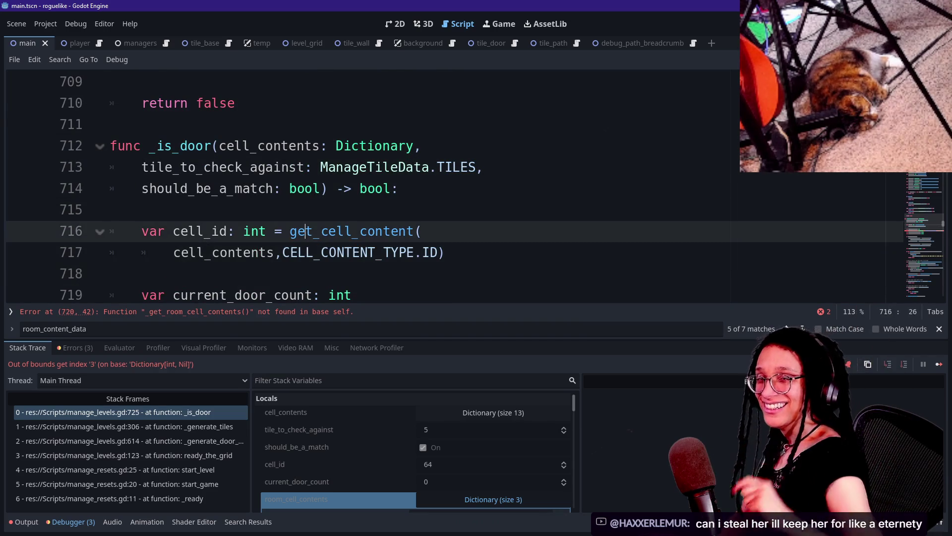
pyautogui.press('Down')
pyautogui.press('Down')
pyautogui.press('Down')
pyautogui.press('Down')
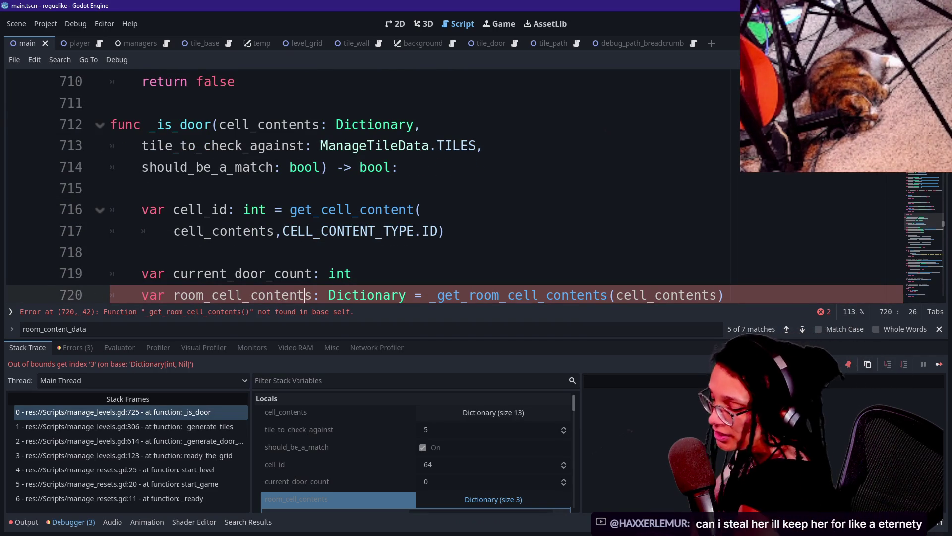
pyautogui.press('Down')
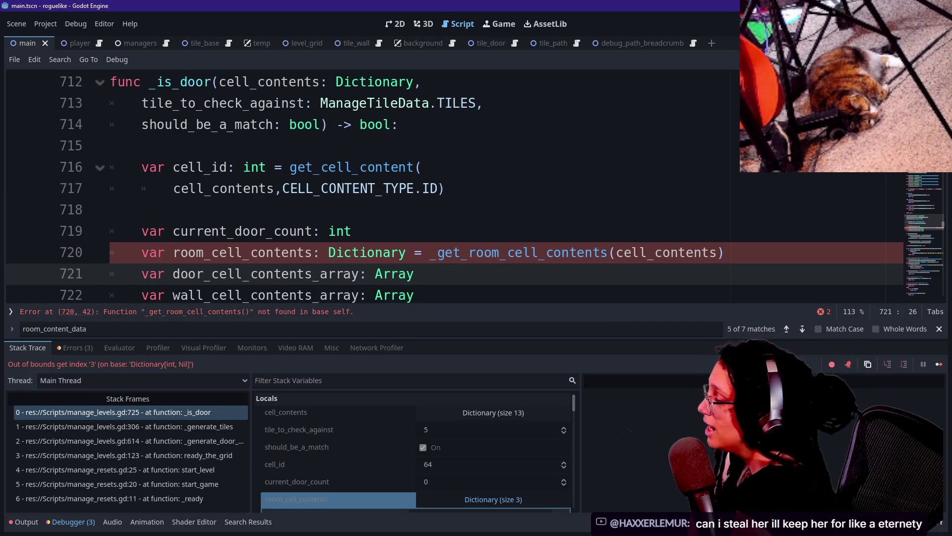
pyautogui.click(110, 210)
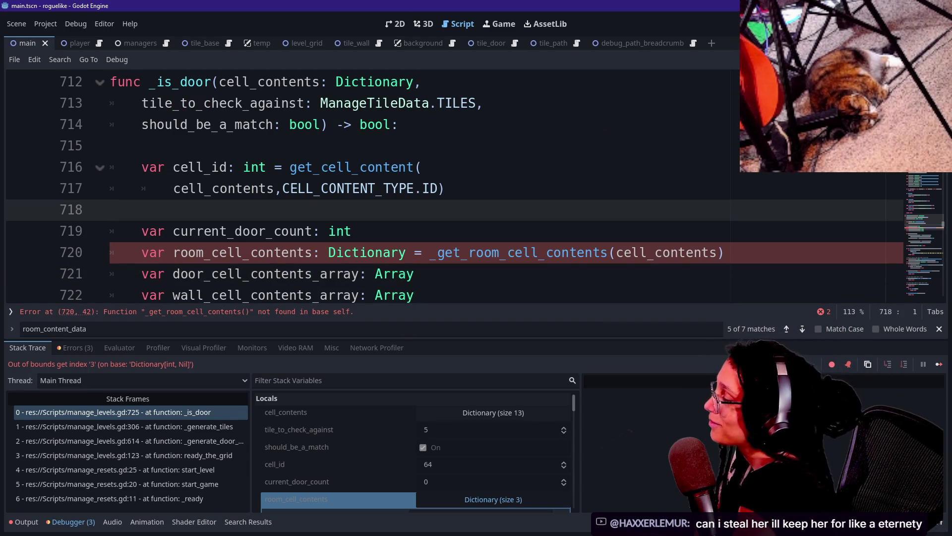
pyautogui.press('Down')
pyautogui.press('Down')
pyautogui.press('Down')
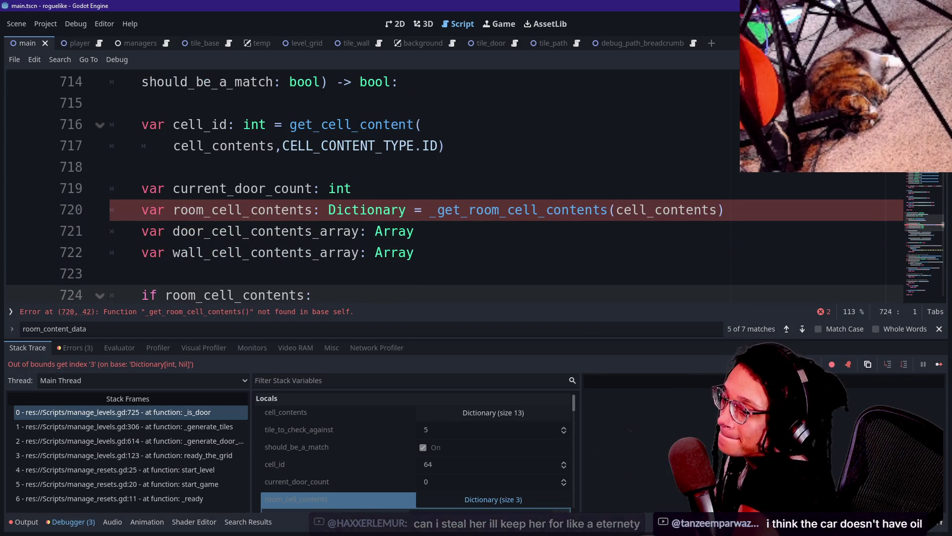
# Review the _is_door header and its variable declarations around line 725.
pyautogui.press('Up')
pyautogui.press('Up')
pyautogui.press('Up')
pyautogui.press('Up')
pyautogui.press('Up')
pyautogui.press('Up')
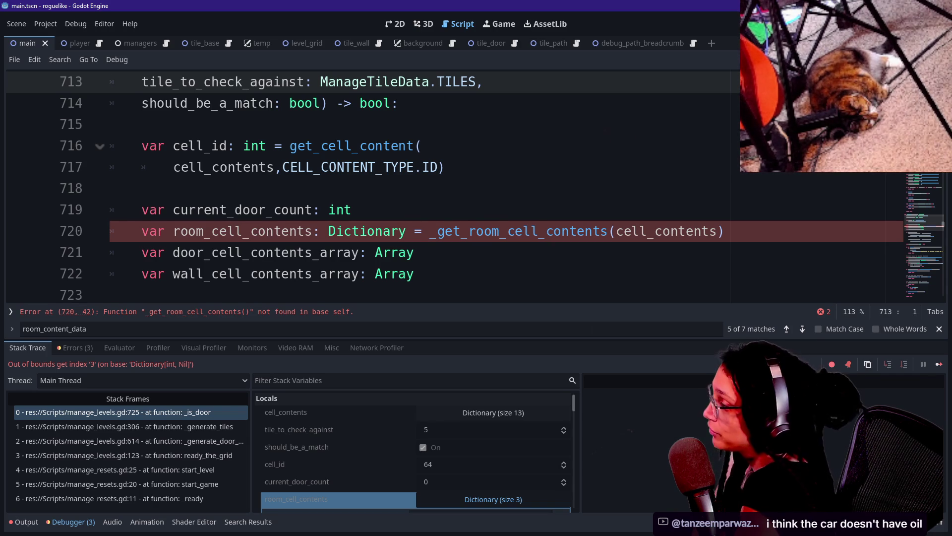
pyautogui.press('Up')
pyautogui.press('Down')
pyautogui.press('Down')
pyautogui.press('Down')
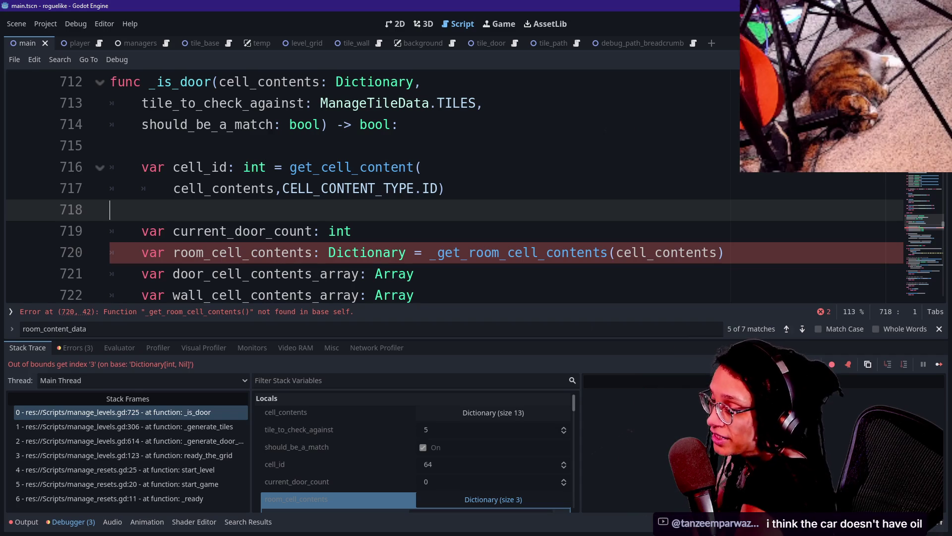
pyautogui.press('Up')
pyautogui.press('Up')
pyautogui.press('Up')
pyautogui.press('Down')
pyautogui.press('Down')
pyautogui.press('Down')
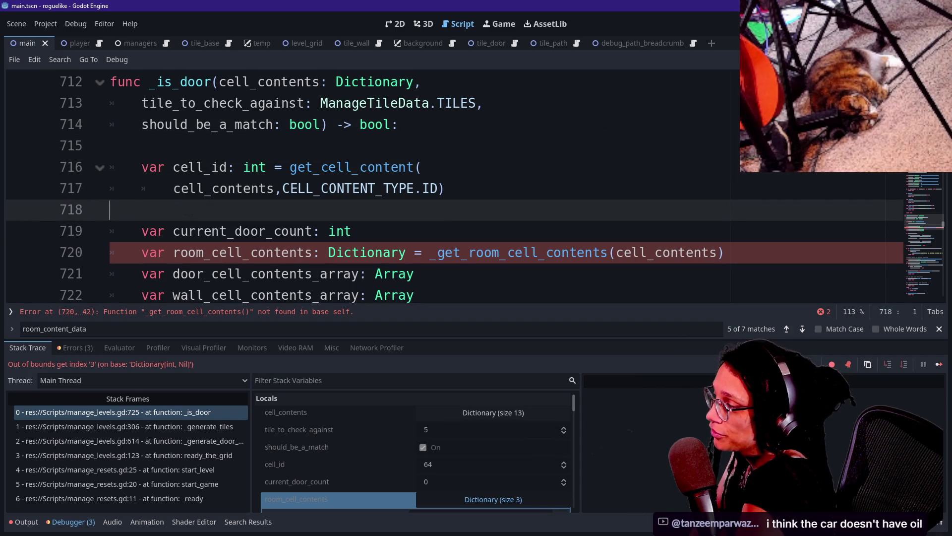
pyautogui.press('Down')
pyautogui.press('Down')
pyautogui.press('Down')
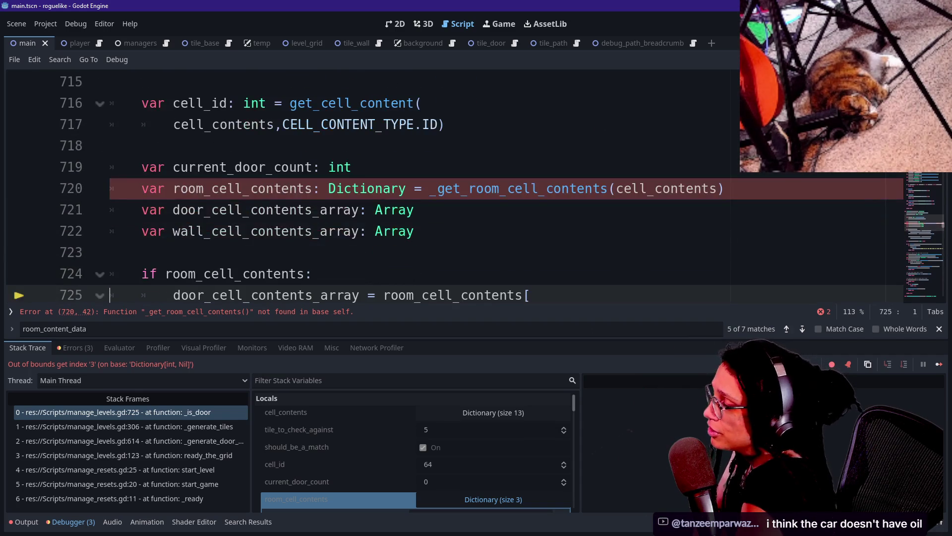
pyautogui.press('Up')
pyautogui.press('Up')
pyautogui.press('Up')
pyautogui.press('Up')
pyautogui.press('Up')
pyautogui.press('Up')
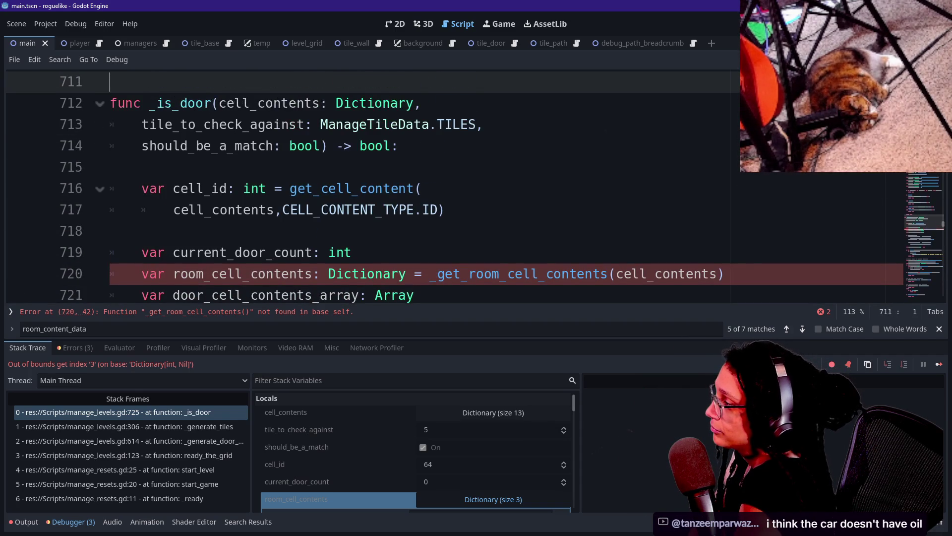
# Review the room and door cell lookups in _is_door, then bring up the 'Proc gen idea' spreadsheet.
pyautogui.press('Down')
pyautogui.press('Down')
pyautogui.press('Down')
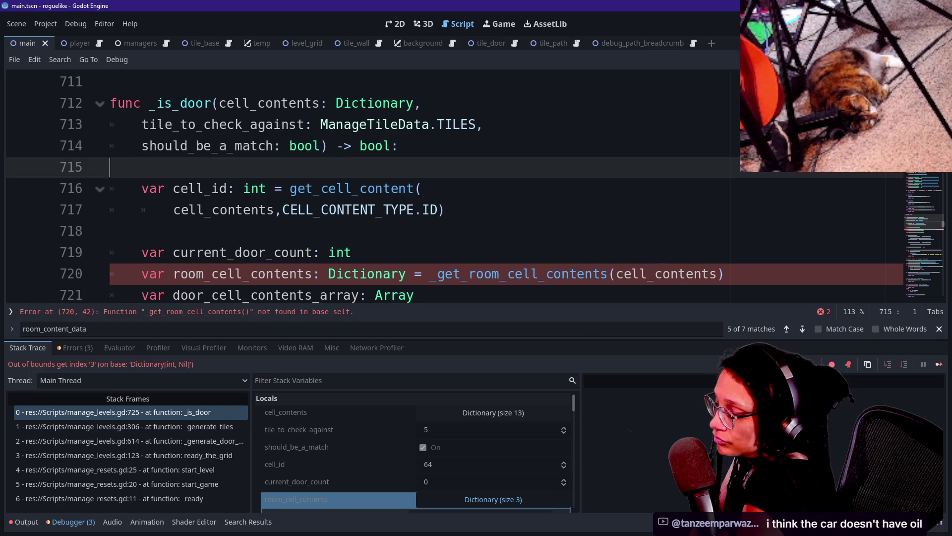
pyautogui.press('Down')
pyautogui.press('Down')
pyautogui.press('Down')
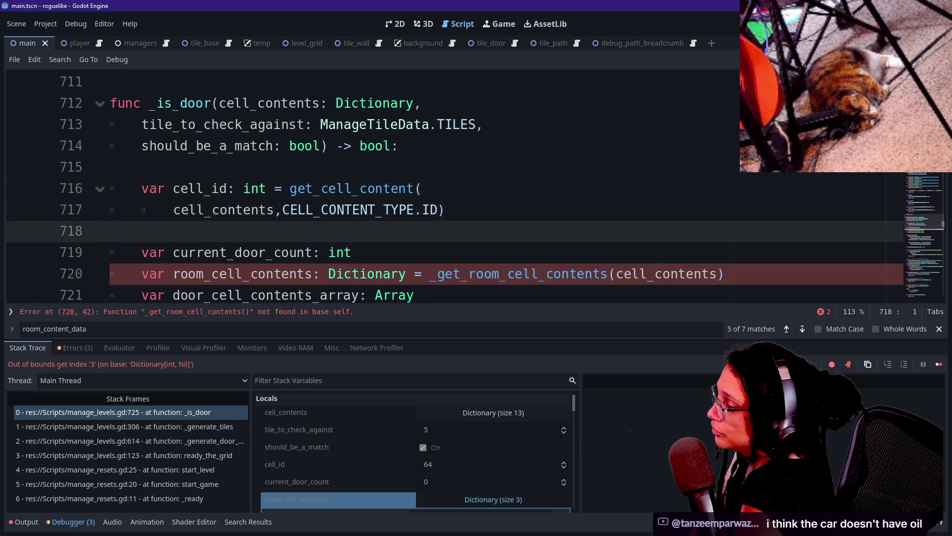
pyautogui.press('Down')
pyautogui.press('Down')
pyautogui.press('Down')
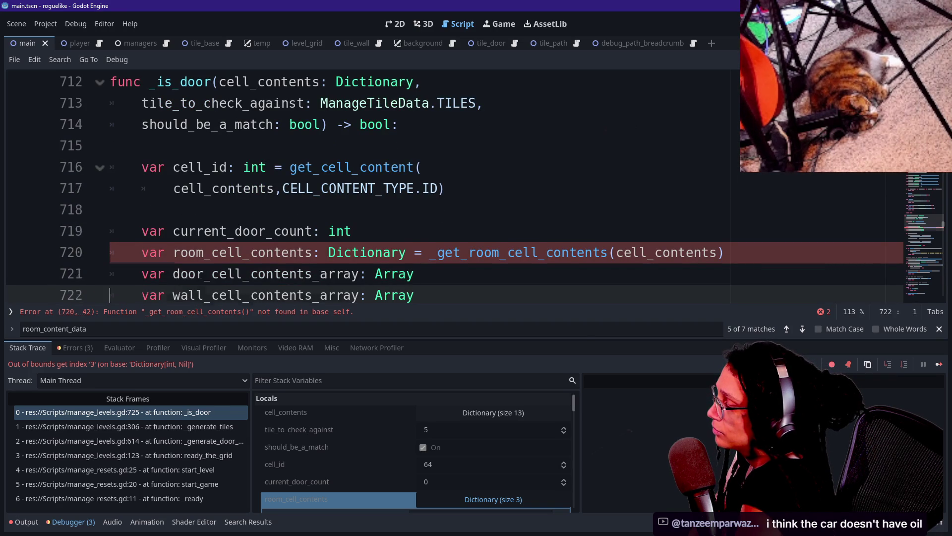
pyautogui.press('Down')
pyautogui.press('Down')
pyautogui.press('Down')
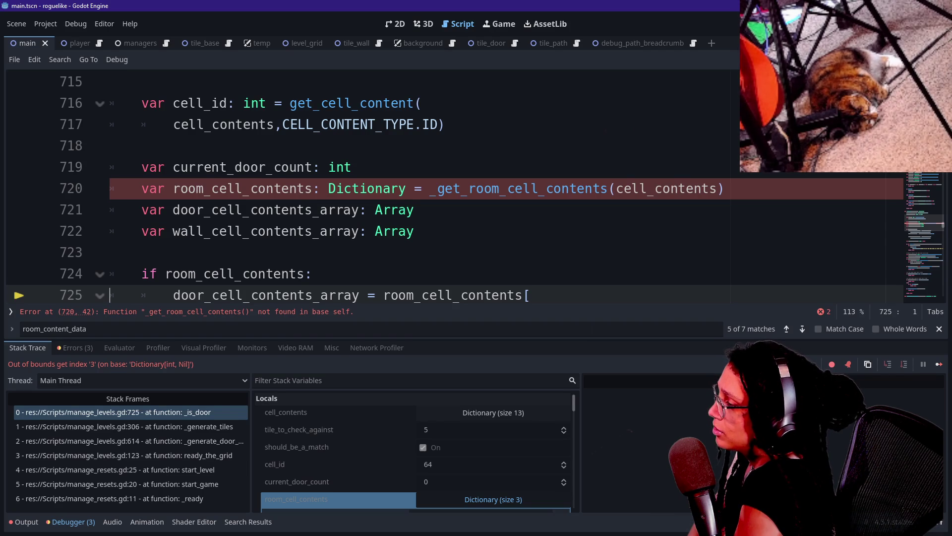
pyautogui.press('Down')
pyautogui.press('Down')
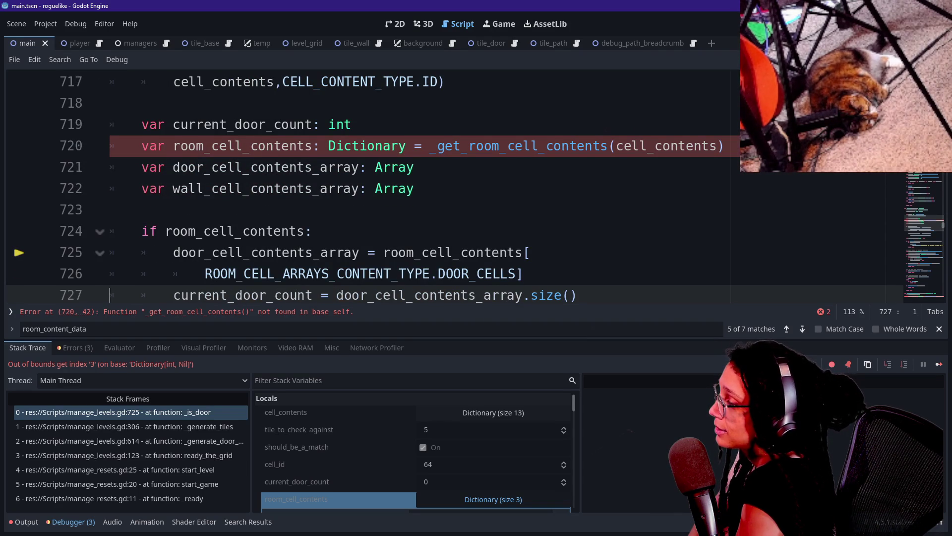
pyautogui.press('Down')
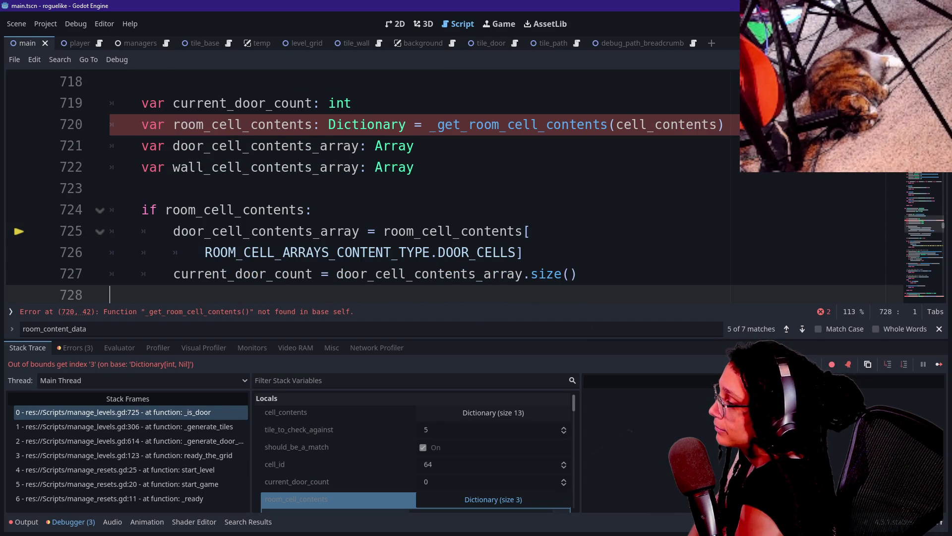
pyautogui.hotkey('alt', 'Tab')
pyautogui.press('Return')
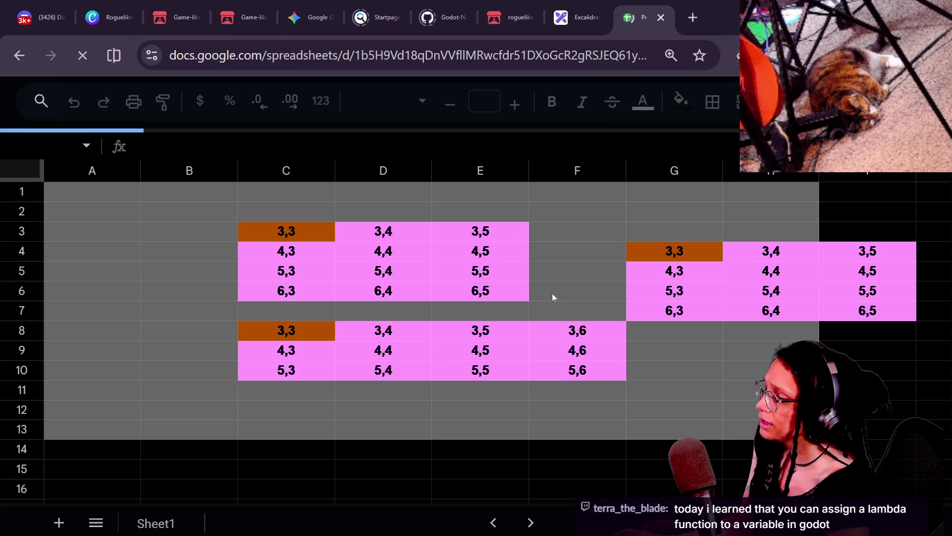
# Move the COMPONENT 1.2 header from W2 out to cell AA15.
pyautogui.hscroll(10, 552, 297)
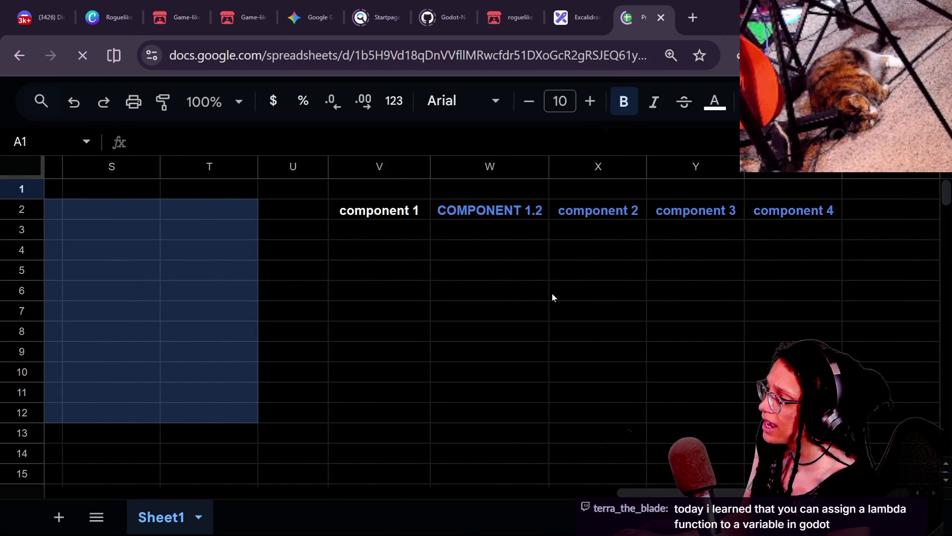
pyautogui.click(502, 235)
pyautogui.click(492, 216)
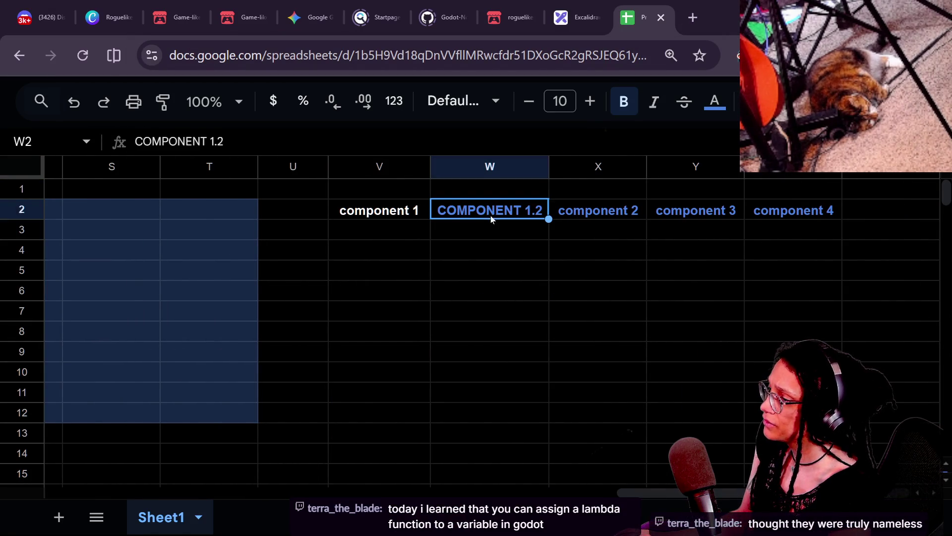
pyautogui.rightClick(502, 169)
pyautogui.click(511, 205)
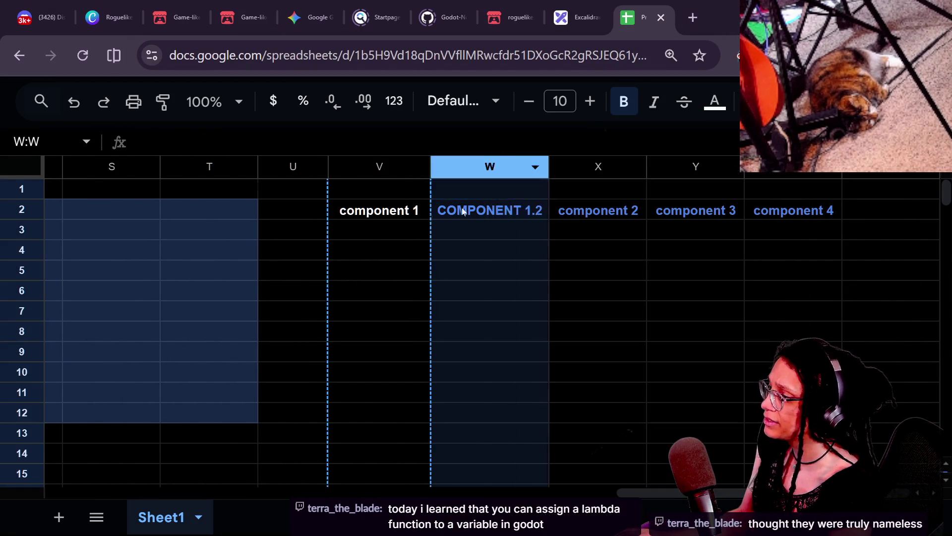
pyautogui.hotkey('ctrl', 'z')
pyautogui.hotkey('ctrl', 'z')
pyautogui.hotkey('ctrl', 'z')
pyautogui.rightClick(487, 164)
pyautogui.click(508, 204)
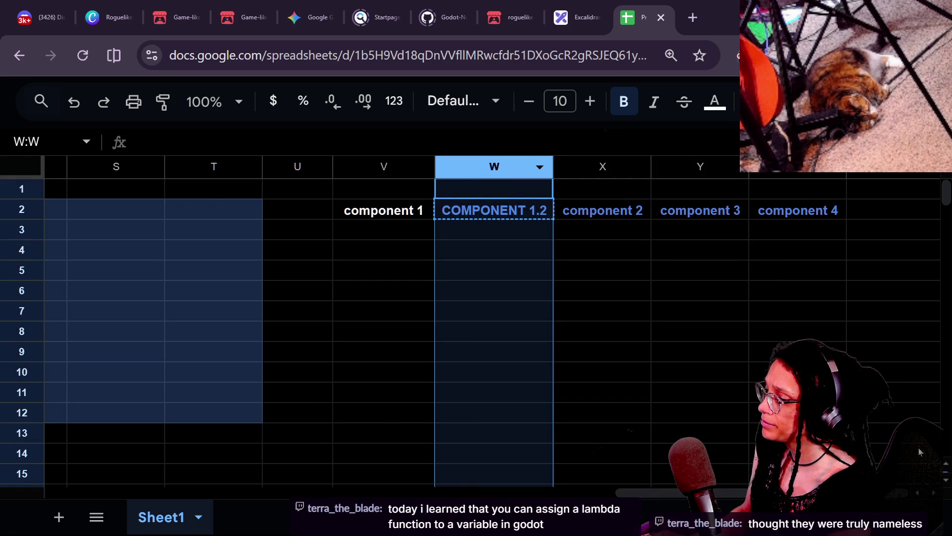
pyautogui.click(918, 474)
pyautogui.hotkey('ctrl', 'v')
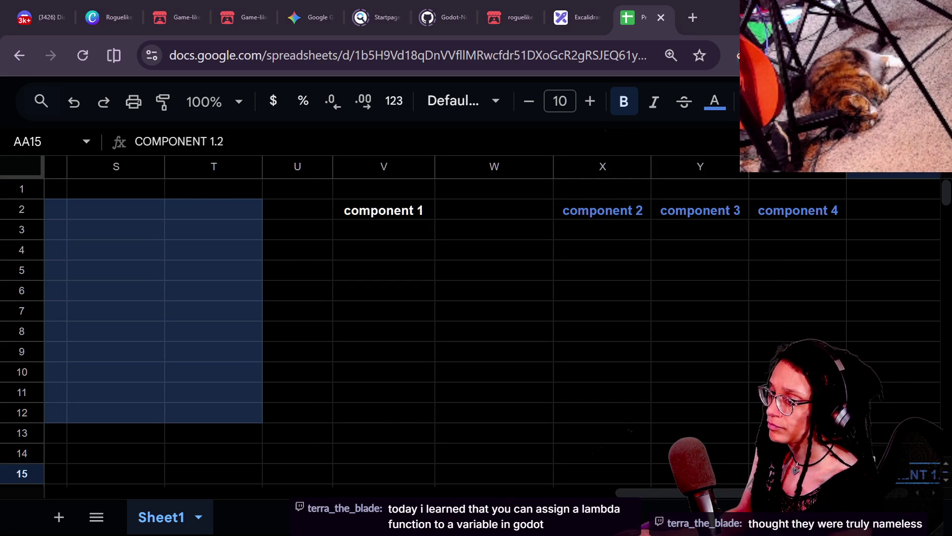
# Delete the now-empty column W.
pyautogui.click(462, 251)
pyautogui.click(465, 165)
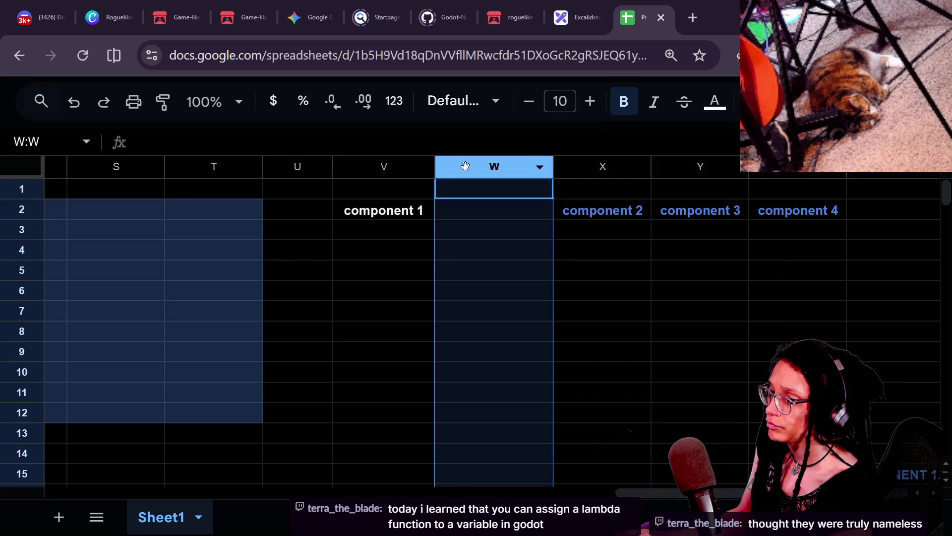
pyautogui.rightClick(465, 165)
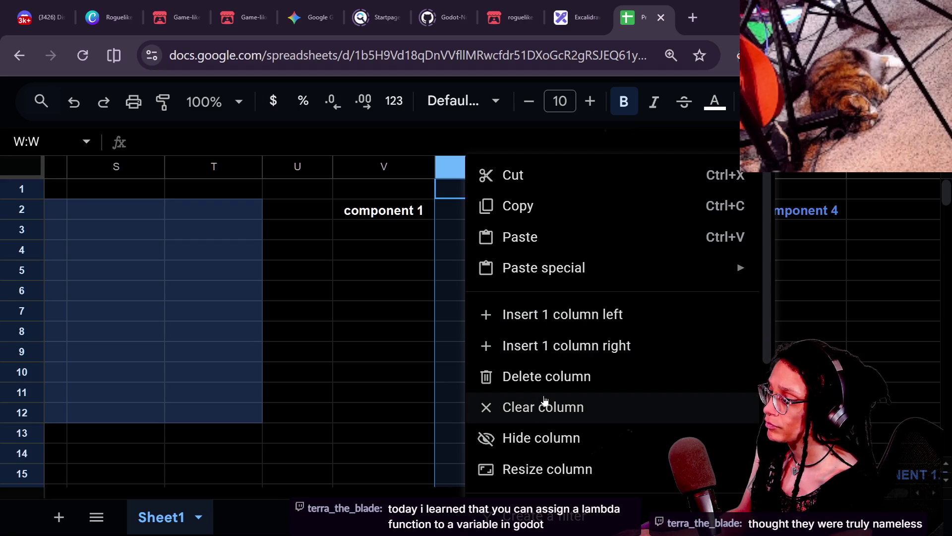
pyautogui.click(586, 378)
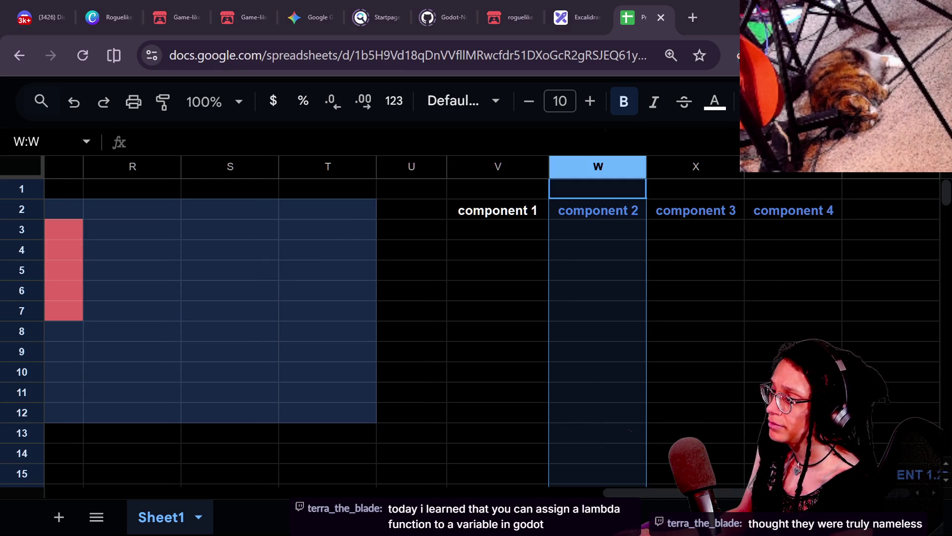
# Inspect the component 1 to component 4 headers now in row 2.
pyautogui.click(529, 211)
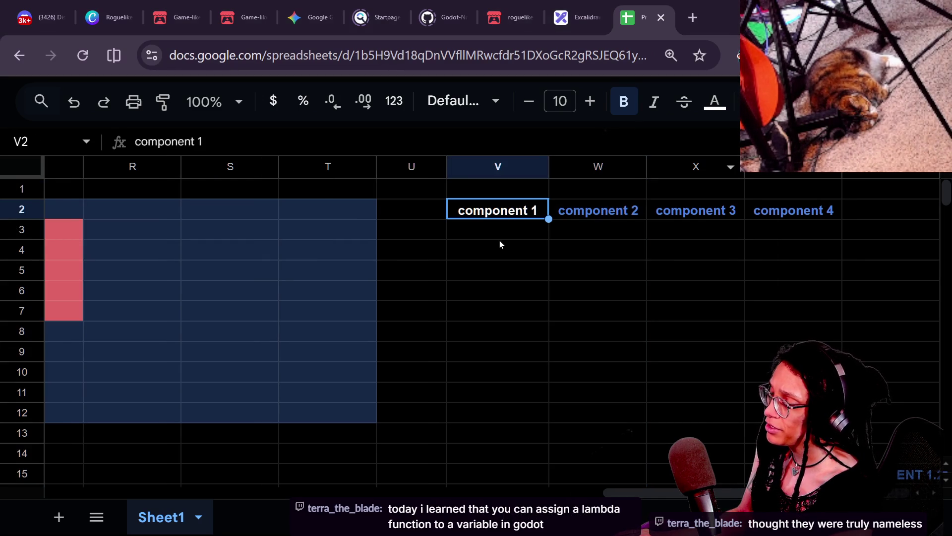
pyautogui.doubleClick(493, 211)
pyautogui.moveTo(458, 208); pyautogui.dragTo(515, 208)
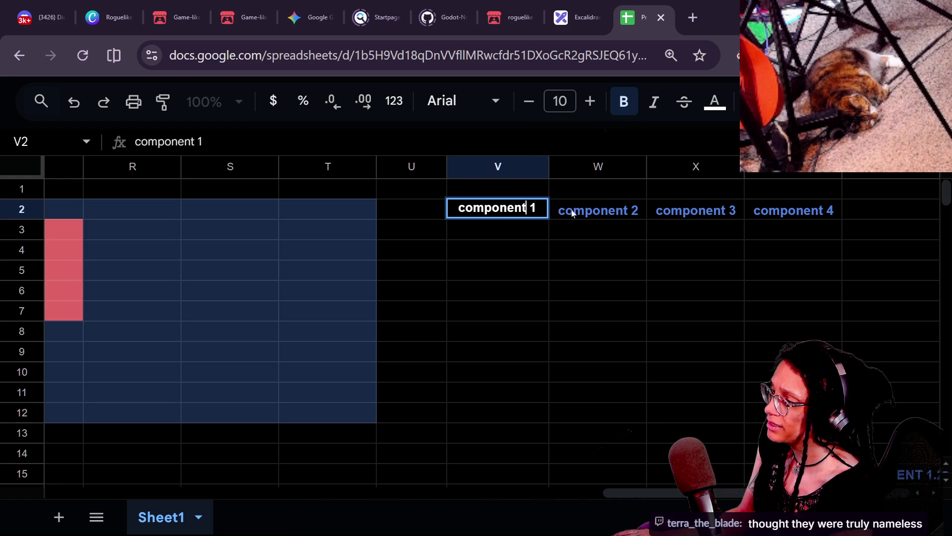
pyautogui.click(598, 210)
pyautogui.click(681, 214)
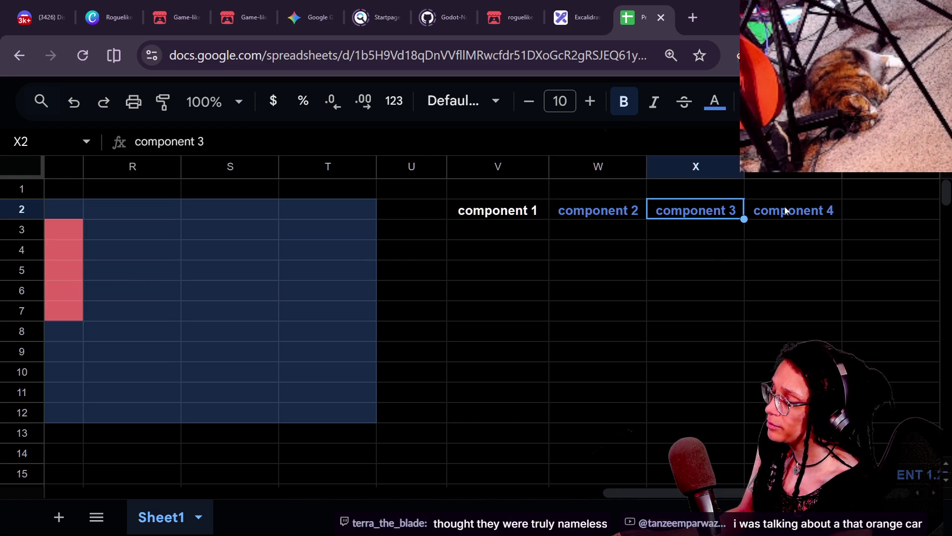
pyautogui.click(536, 215)
pyautogui.click(643, 213)
pyautogui.click(687, 213)
pyautogui.click(764, 211)
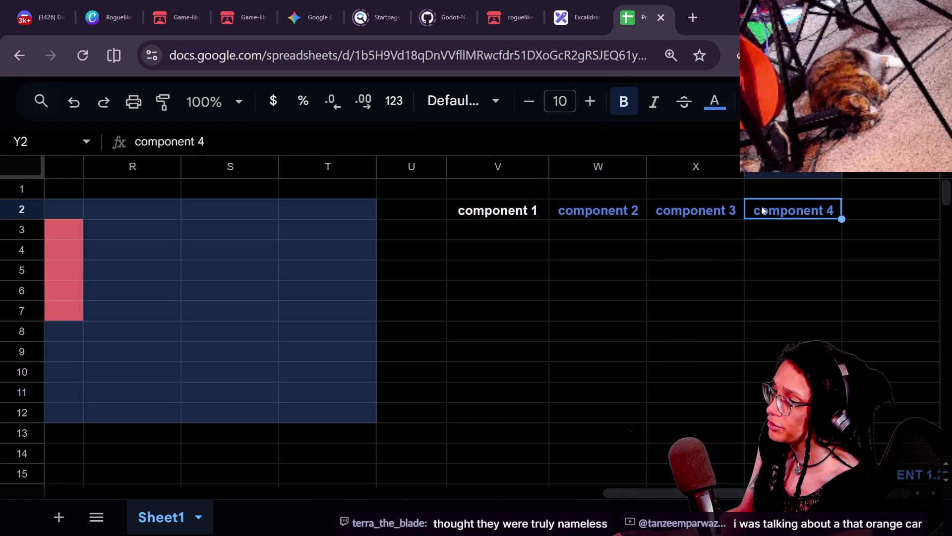
pyautogui.click(628, 217)
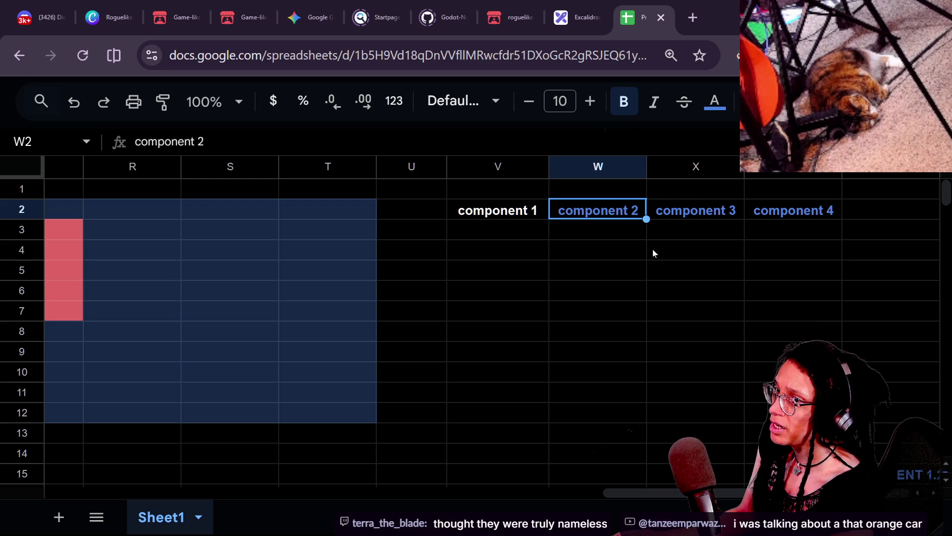
# Recheck the component 1–4 headers across columns V to Y and select column V.
pyautogui.click(517, 273)
pyautogui.click(502, 233)
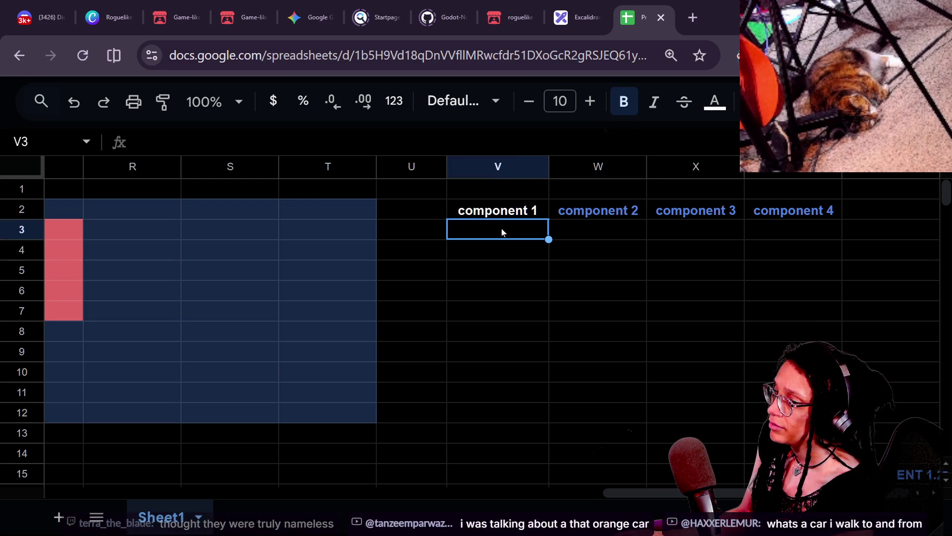
pyautogui.press('Up')
pyautogui.press('Right')
pyautogui.press('Right')
pyautogui.press('Left')
pyautogui.press('Left')
pyautogui.click(813, 212)
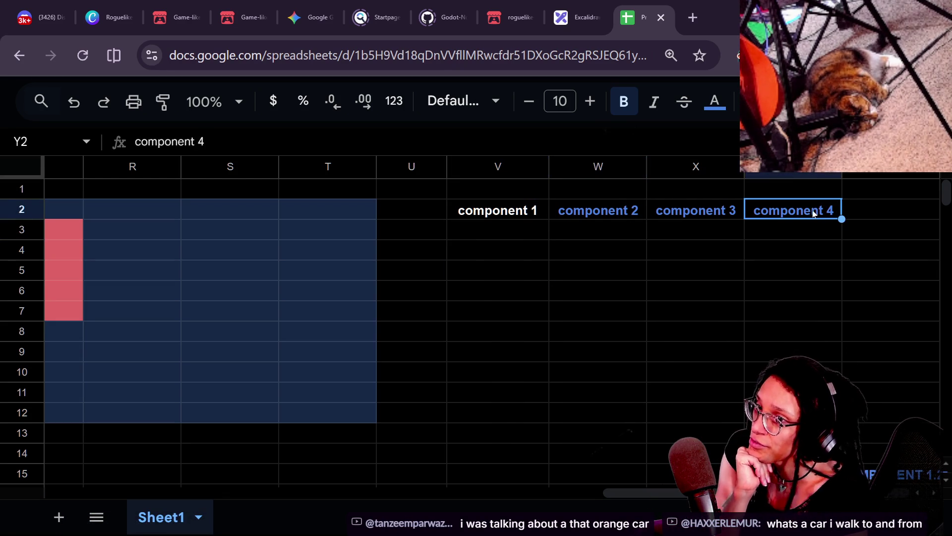
pyautogui.click(666, 209)
pyautogui.click(598, 217)
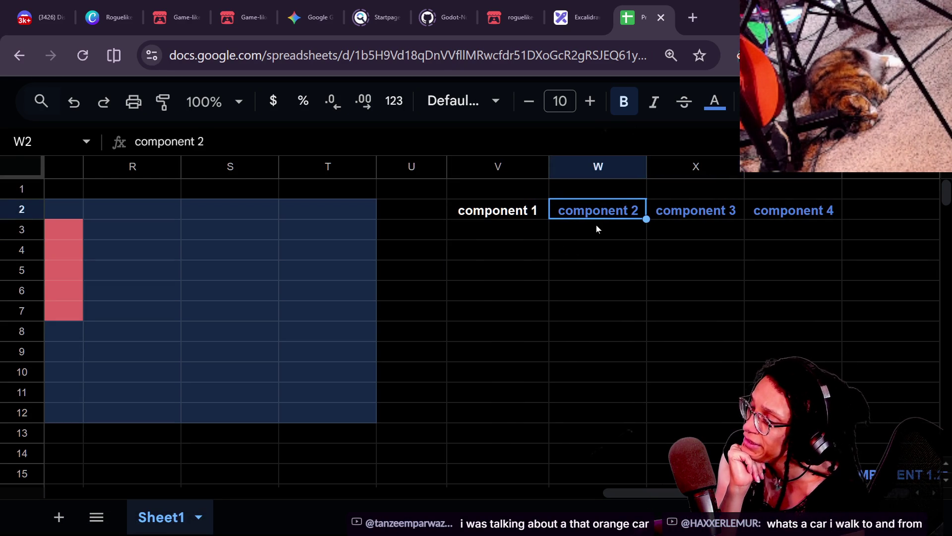
pyautogui.click(469, 219)
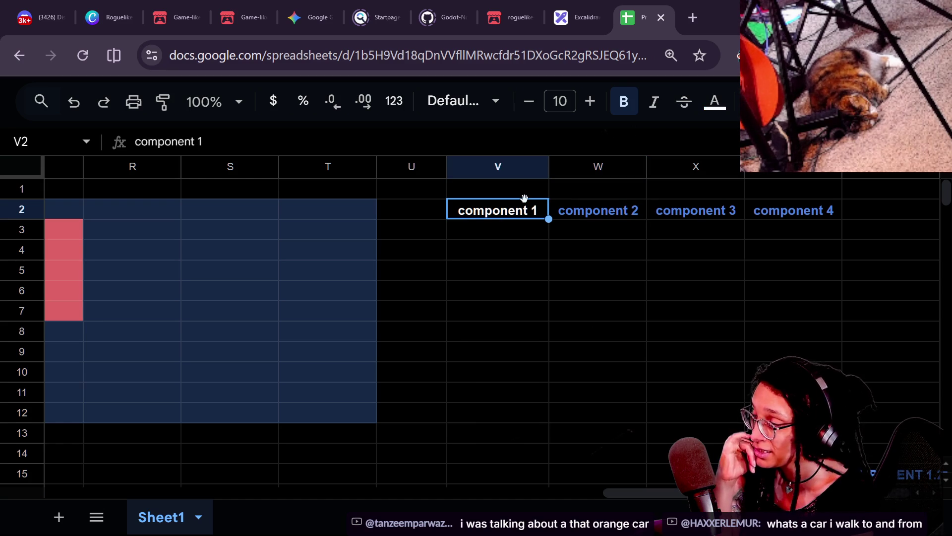
pyautogui.click(525, 168)
pyautogui.rightClick(524, 168)
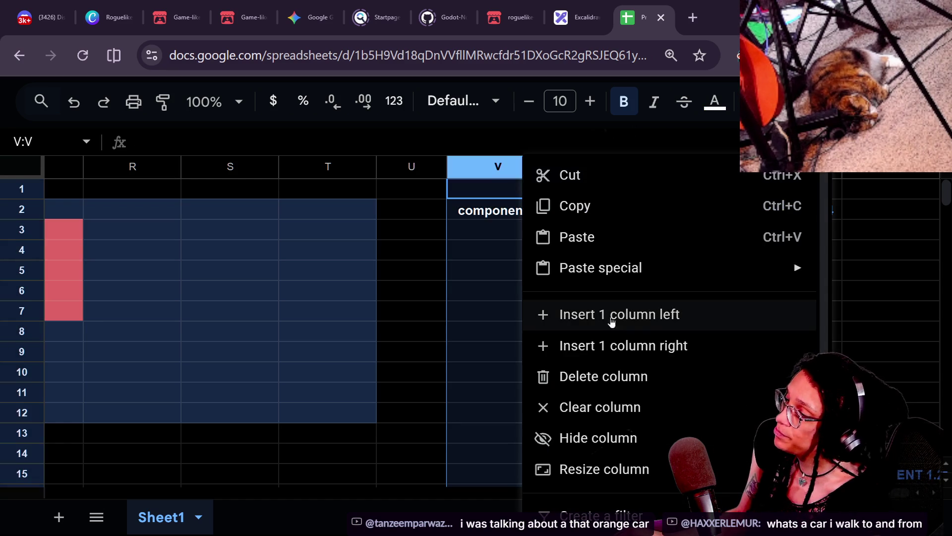
# Insert a column right of component 1 and paste COMPONENT 1.2 back into W2, widening column W.
pyautogui.click(620, 345)
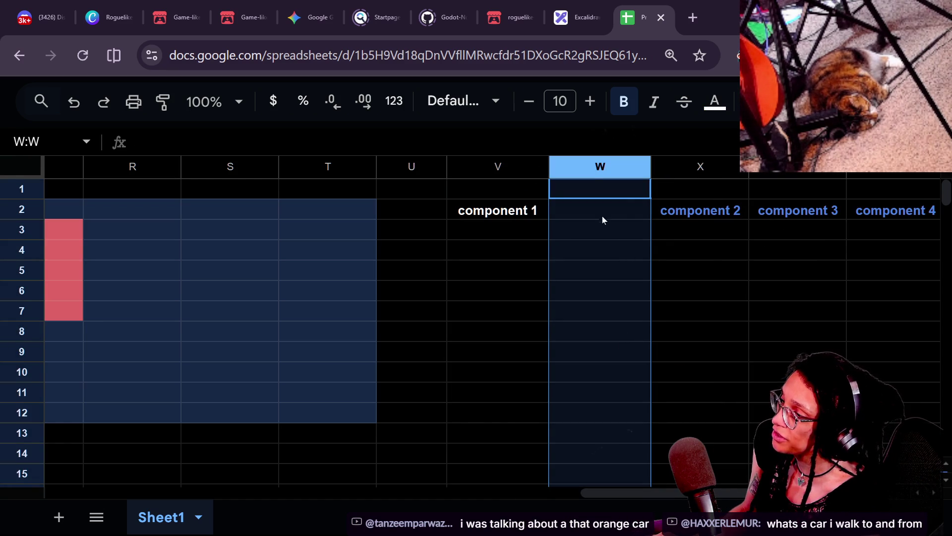
pyautogui.click(603, 219)
pyautogui.hscroll(2, 496, 322)
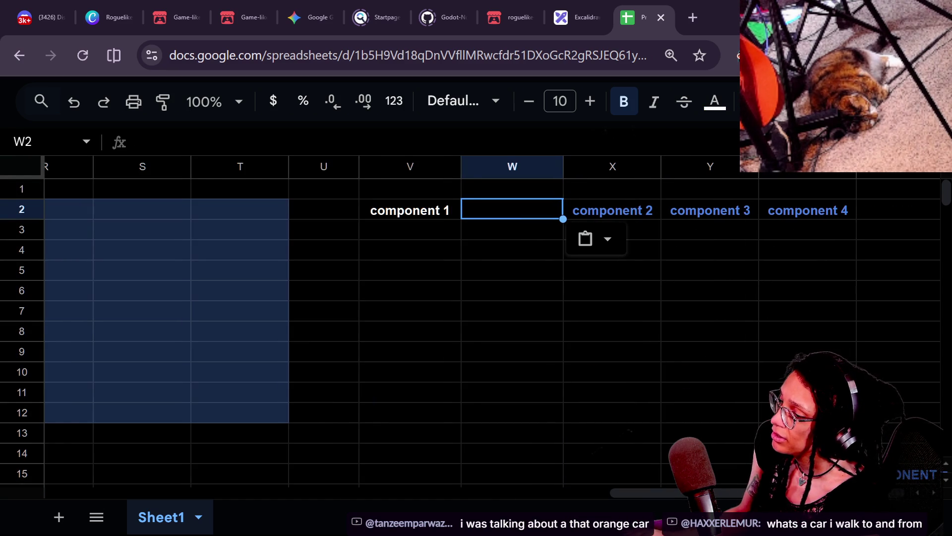
pyautogui.click(898, 474)
pyautogui.click(505, 219)
pyautogui.hotkey('ctrl', 'v')
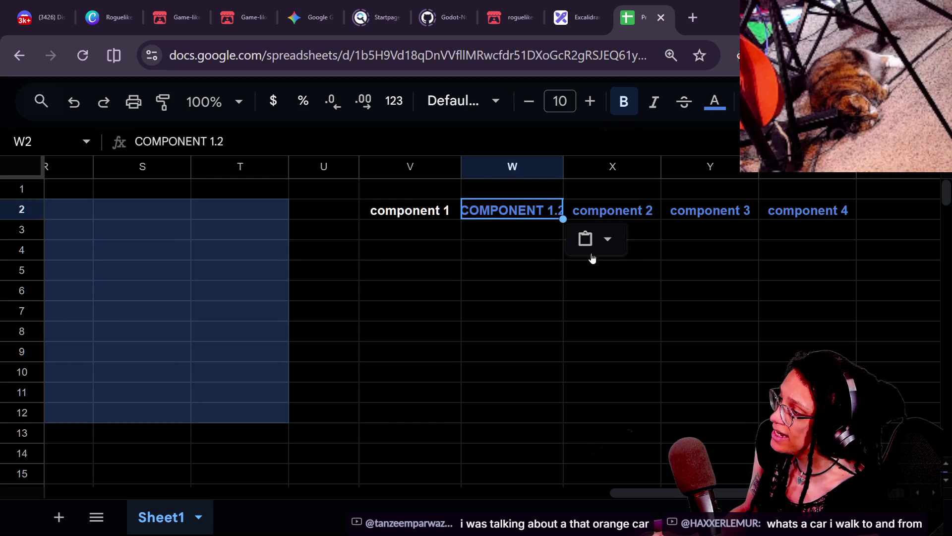
pyautogui.moveTo(563, 173); pyautogui.dragTo(584, 174)
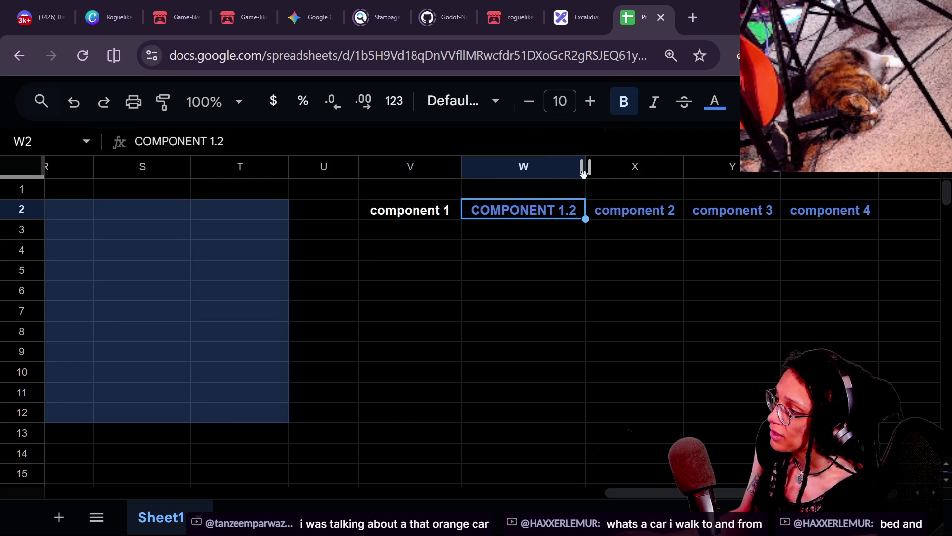
pyautogui.click(521, 291)
pyautogui.click(523, 196)
pyautogui.click(525, 206)
# Set the component 2, component 3 and component 4 header text to red.
pyautogui.click(648, 213)
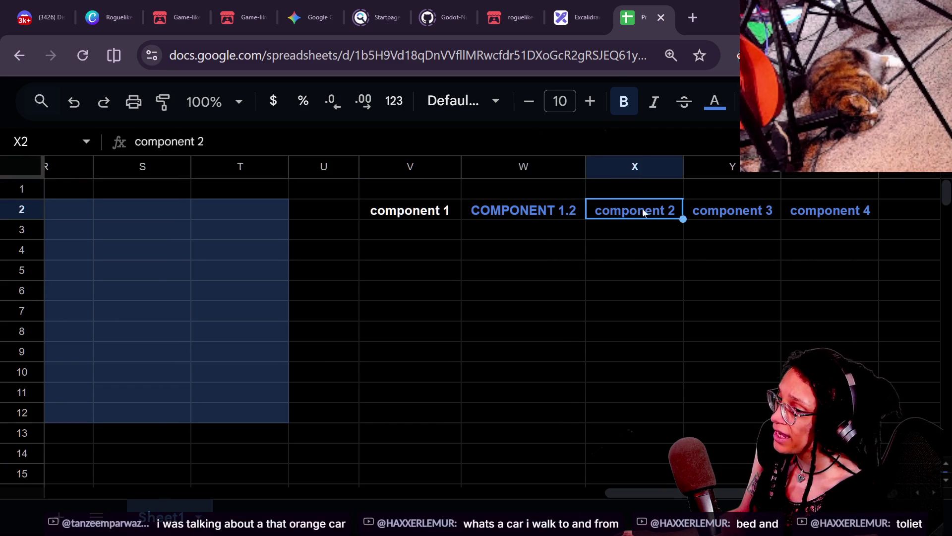
pyautogui.click(715, 102)
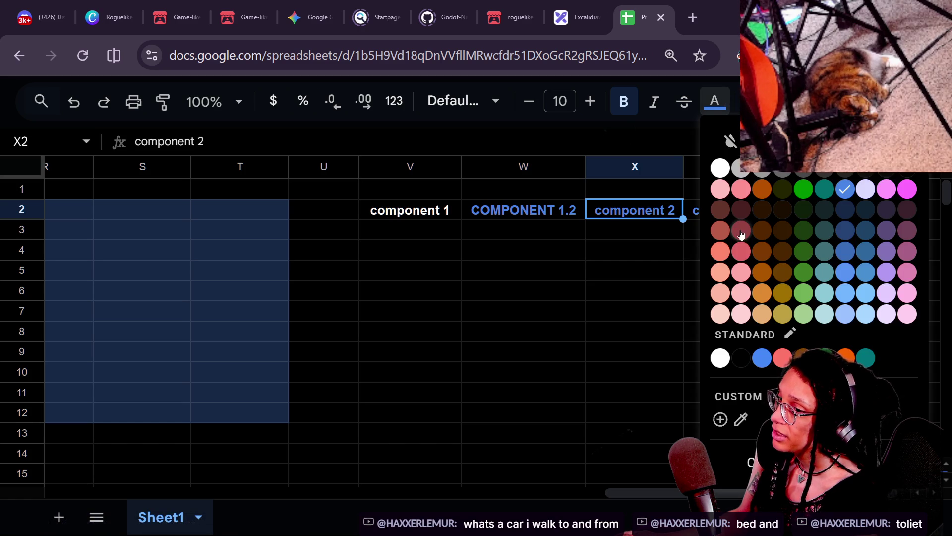
pyautogui.click(741, 229)
pyautogui.click(744, 254)
pyautogui.click(740, 214)
pyautogui.click(714, 105)
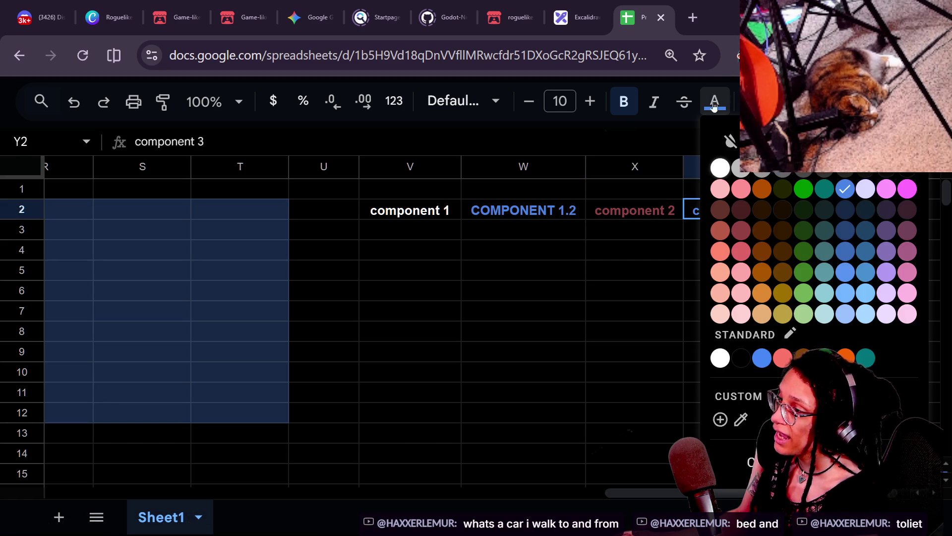
pyautogui.click(741, 230)
pyautogui.click(734, 263)
pyautogui.click(823, 213)
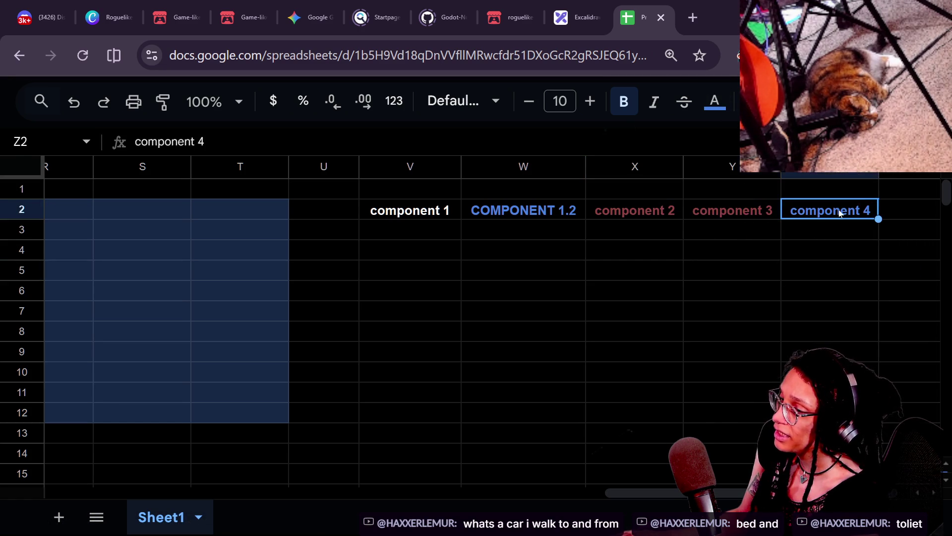
pyautogui.click(714, 103)
pyautogui.click(744, 233)
pyautogui.click(681, 272)
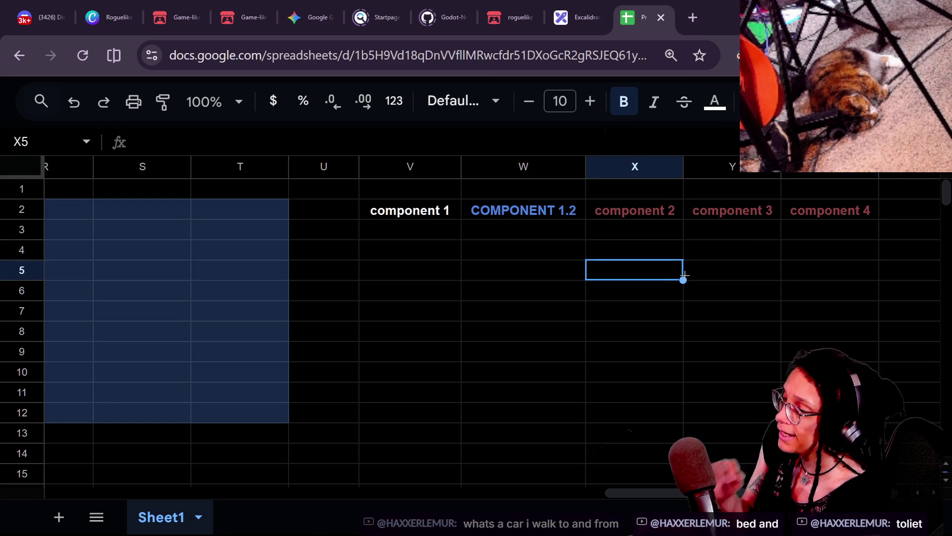
# Recolour the component 2 header blue, clear and restore the headers, and return to Godot.
pyautogui.click(639, 212)
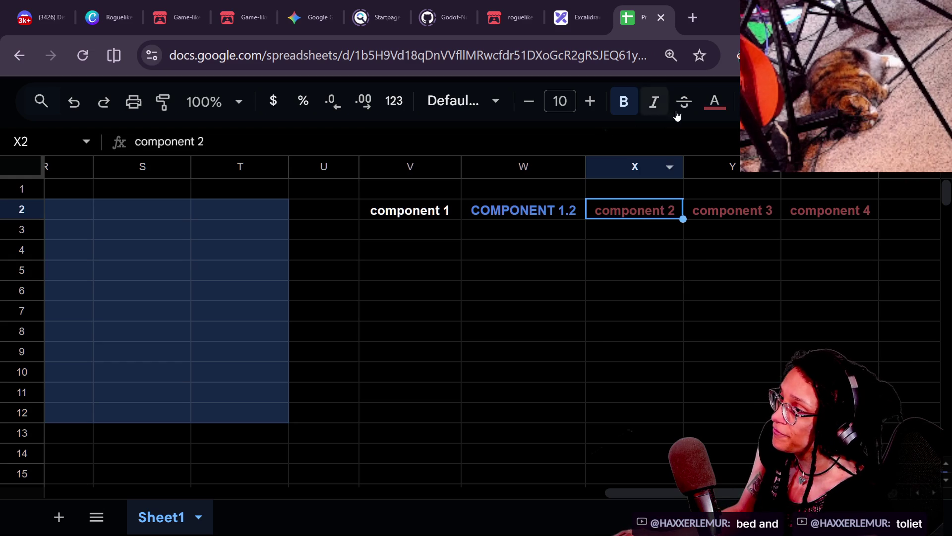
pyautogui.click(703, 107)
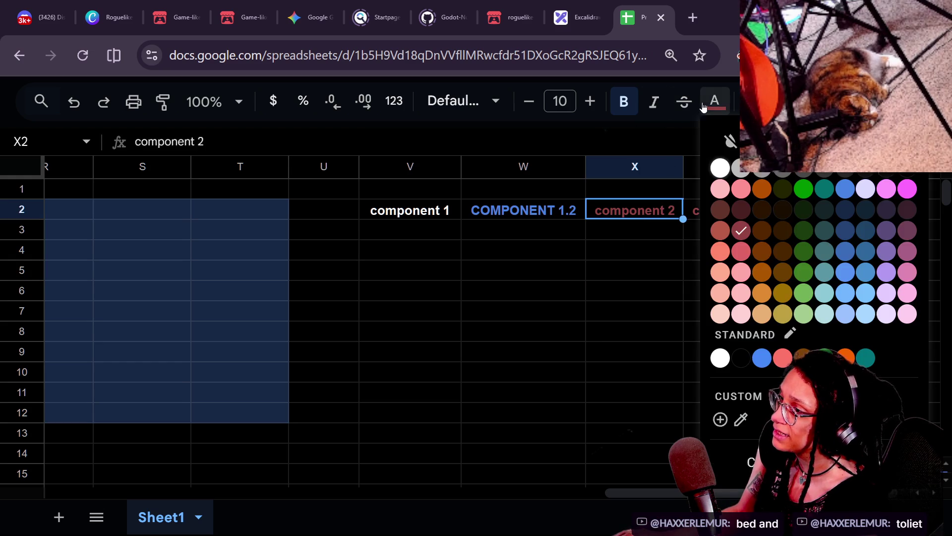
pyautogui.click(845, 251)
pyautogui.click(687, 274)
pyautogui.moveTo(715, 234)
pyautogui.mouseDown()
pyautogui.moveTo(665, 235)
pyautogui.moveTo(718, 213)
pyautogui.mouseUp()
pyautogui.press('Delete')
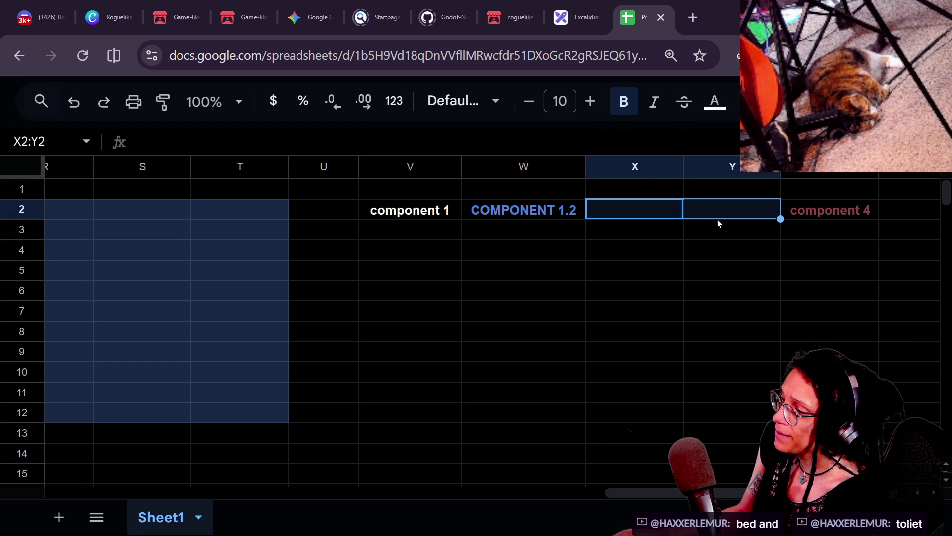
pyautogui.hotkey('ctrl', 'z')
pyautogui.click(727, 207)
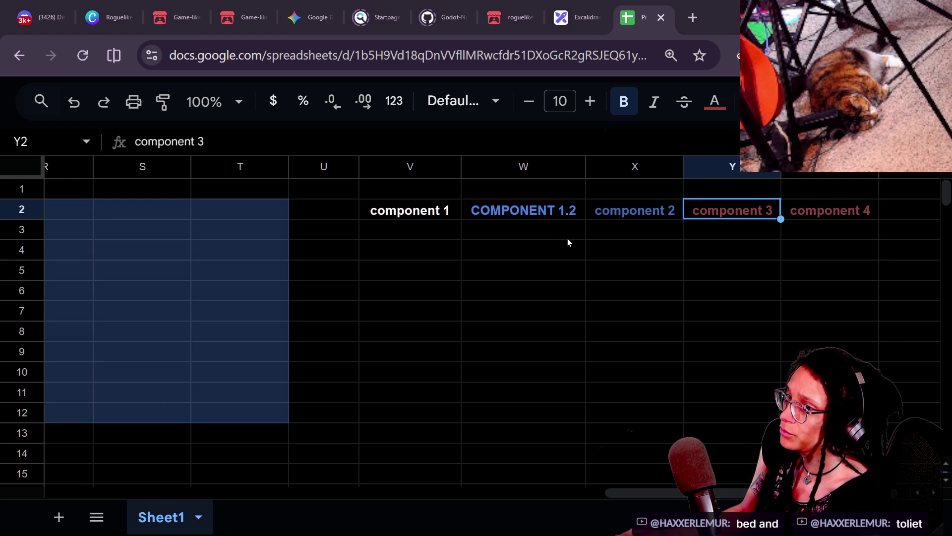
pyautogui.hotkey('alt', 'Tab')
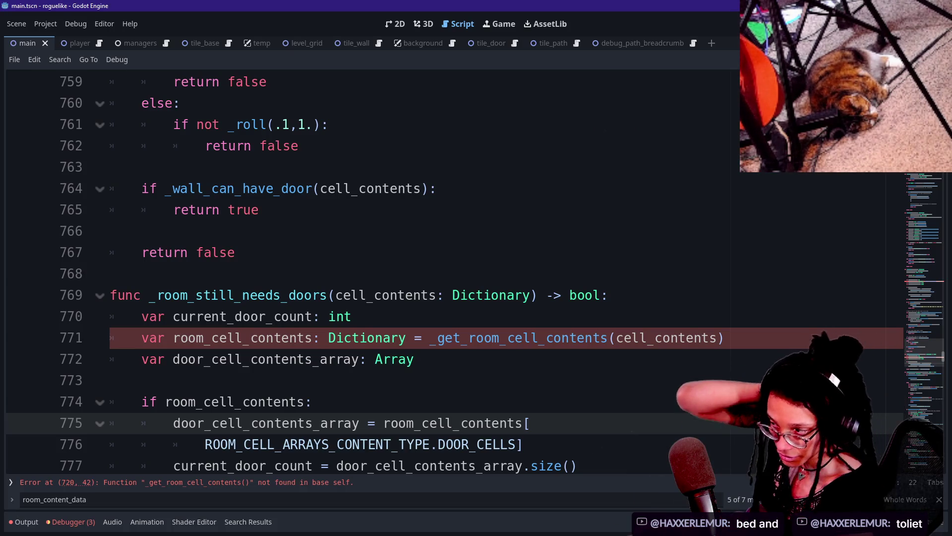
# Review _room_still_needs_doors lines 769–777, save the scene, and go to line 121 of manage_paths.gd in Zed.
pyautogui.press('Down')
pyautogui.press('Up')
pyautogui.press('Up')
pyautogui.press('Up')
pyautogui.press('Up')
pyautogui.press('Up')
pyautogui.press('Down')
pyautogui.press('Down')
pyautogui.press('Down')
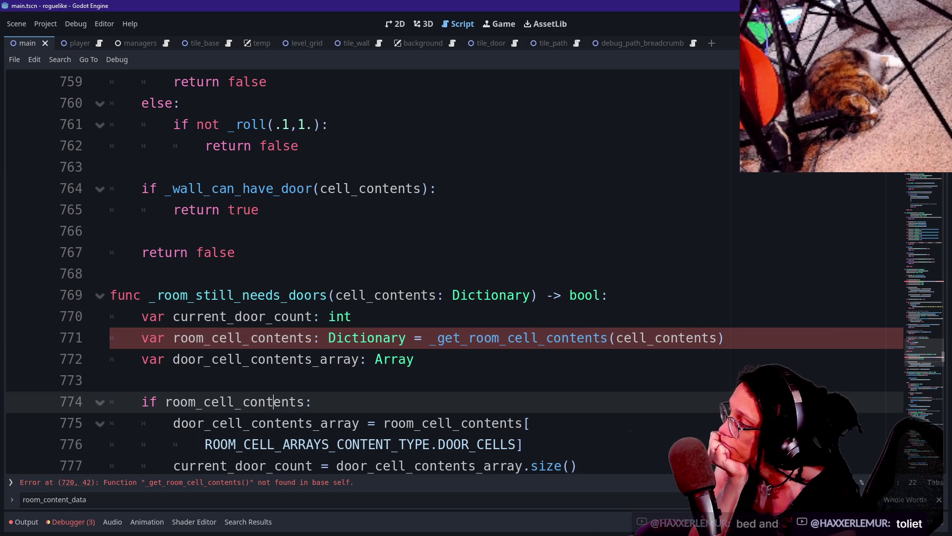
pyautogui.press('Down')
pyautogui.press('Down')
pyautogui.press('Down')
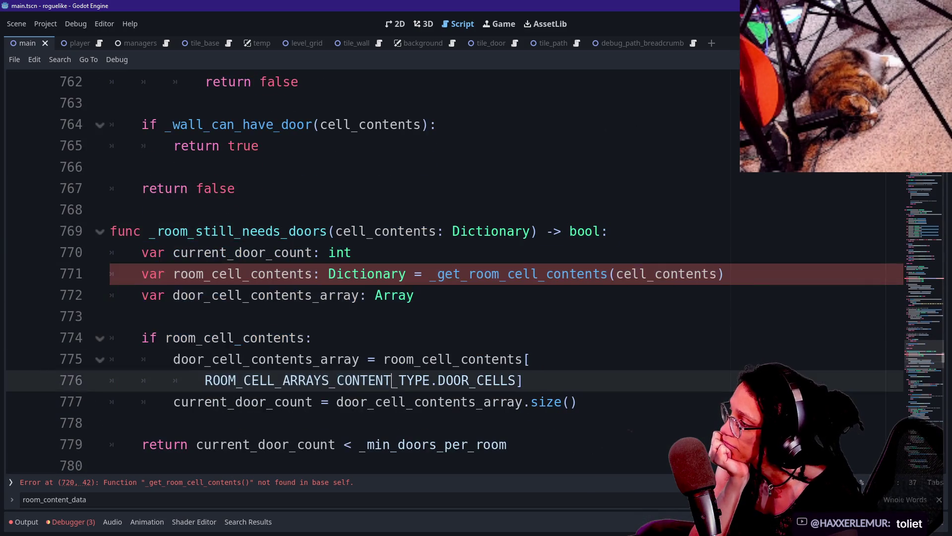
pyautogui.click(375, 402)
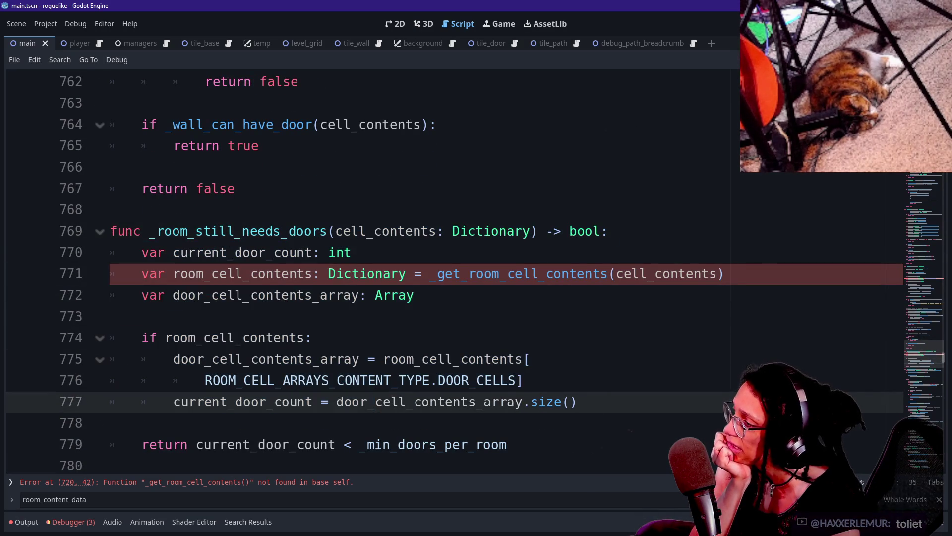
pyautogui.click(376, 380)
pyautogui.hotkey('ctrl', 's')
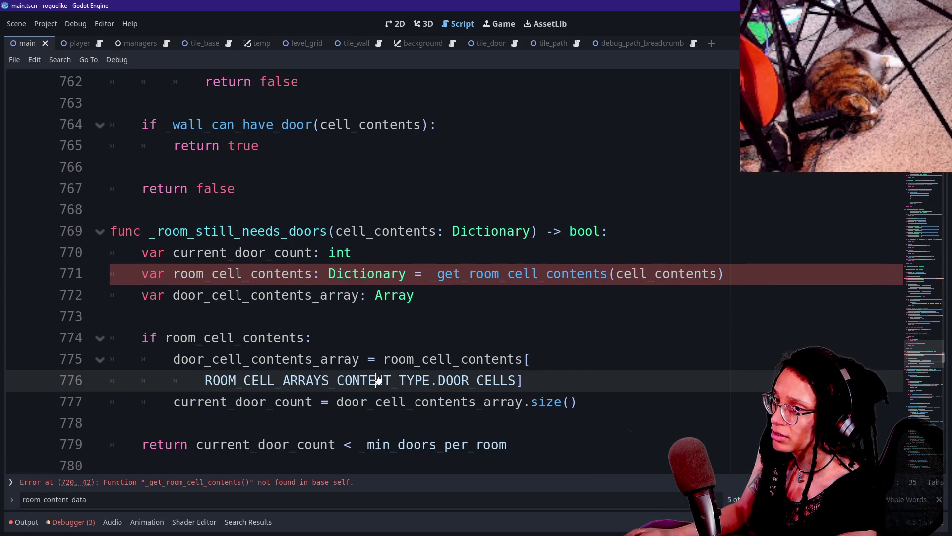
pyautogui.hotkey('alt', 'Tab')
pyautogui.click(259, 337)
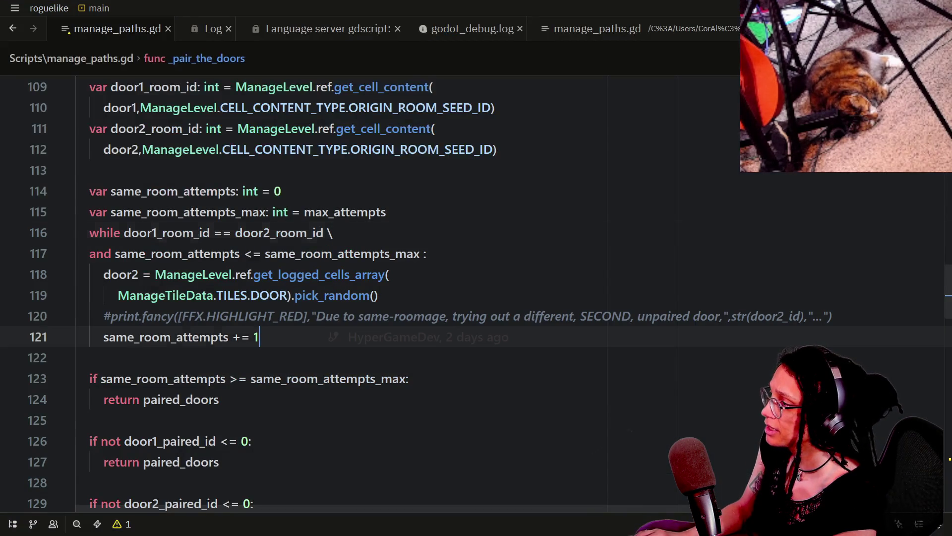
# Check the Godot error, then start and abandon an in-file search for '_room_still_ne'.
pyautogui.scroll(2, 347, 292)
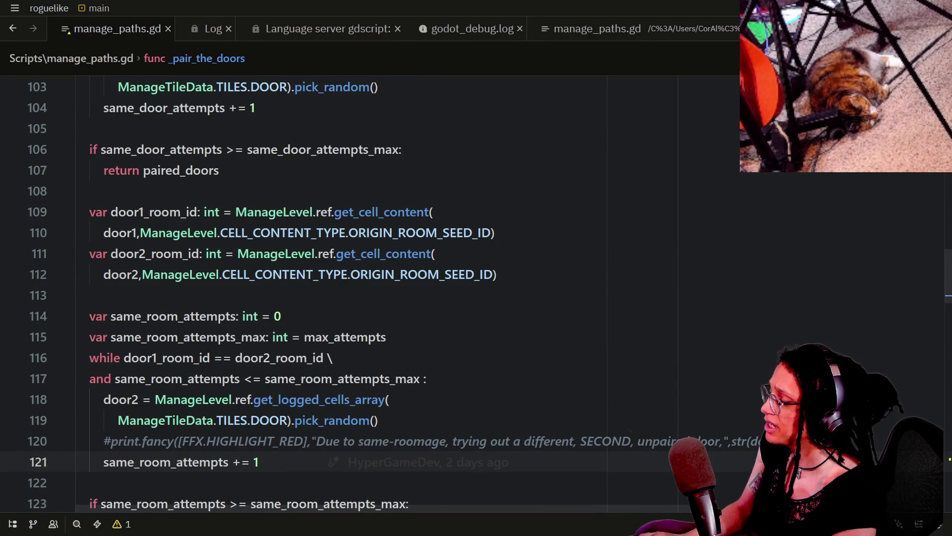
pyautogui.hotkey('alt', 'Tab')
pyautogui.hotkey('alt', 'Tab')
pyautogui.hotkey('ctrl', 'f')
pyautogui.write('_room_still_ne')
pyautogui.hotkey('ctrl', 'a')
pyautogui.press('BackSpace')
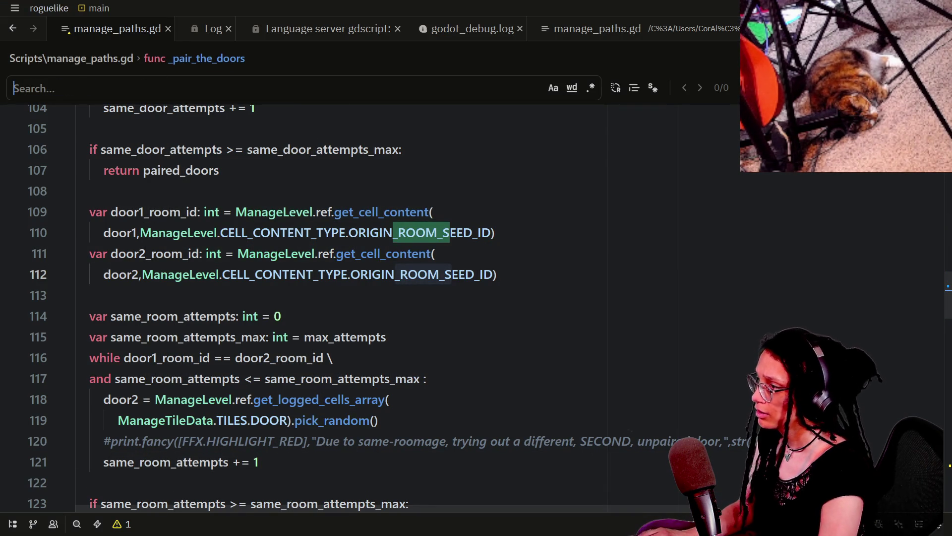
# In Zed, open manage_levels.gd at the _room_still_needs_doors definition on line 769, then return to Godot.
pyautogui.hotkey('ctrl', 'p')
pyautogui.write('manage_level')
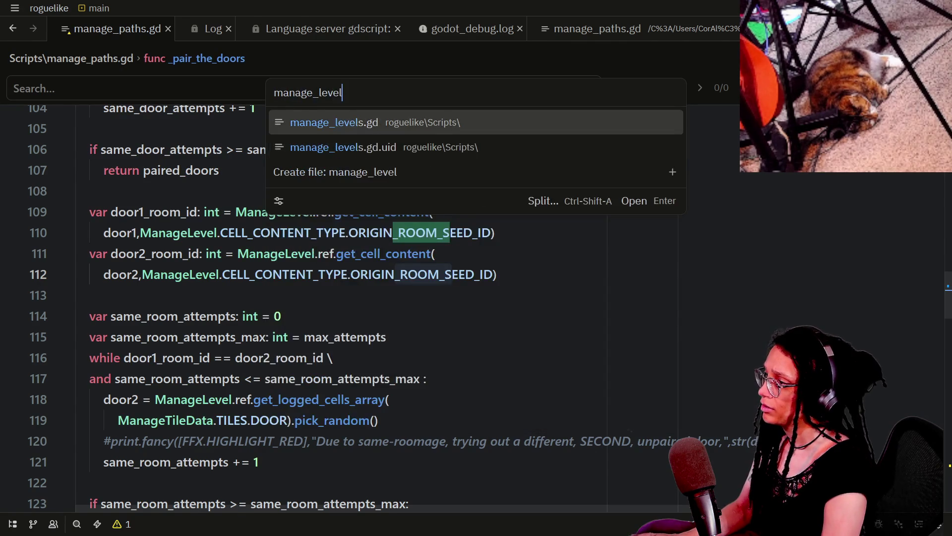
pyautogui.press('Return')
pyautogui.hotkey('ctrl', 'f')
pyautogui.write('room')
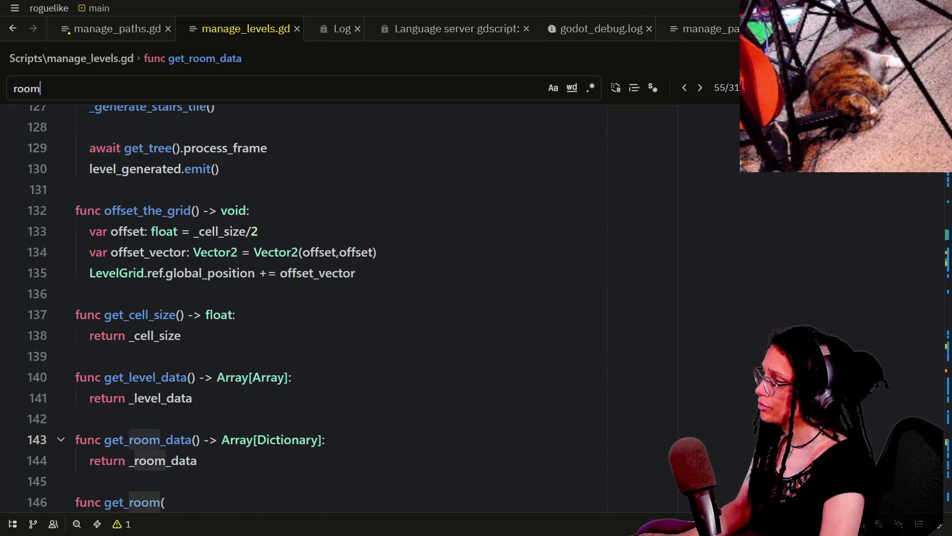
pyautogui.write('_still_')
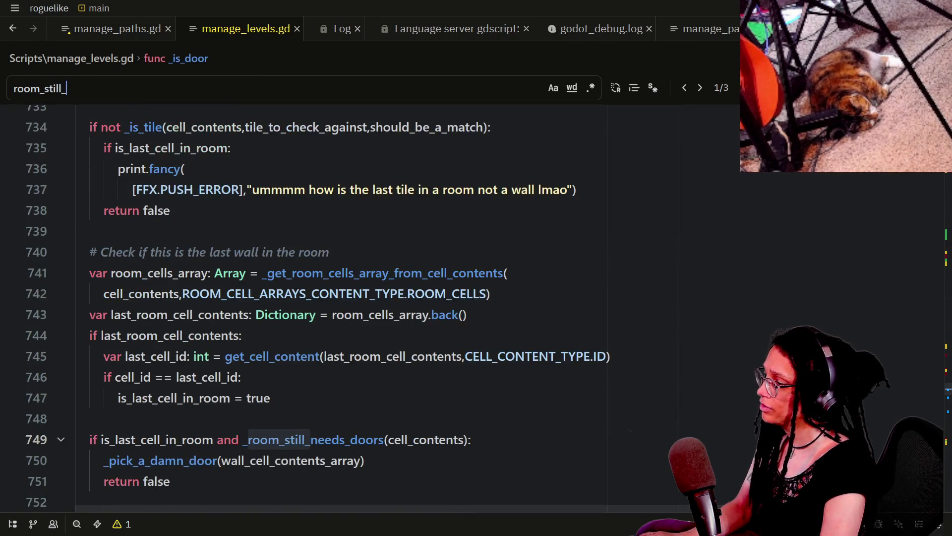
pyautogui.write('n')
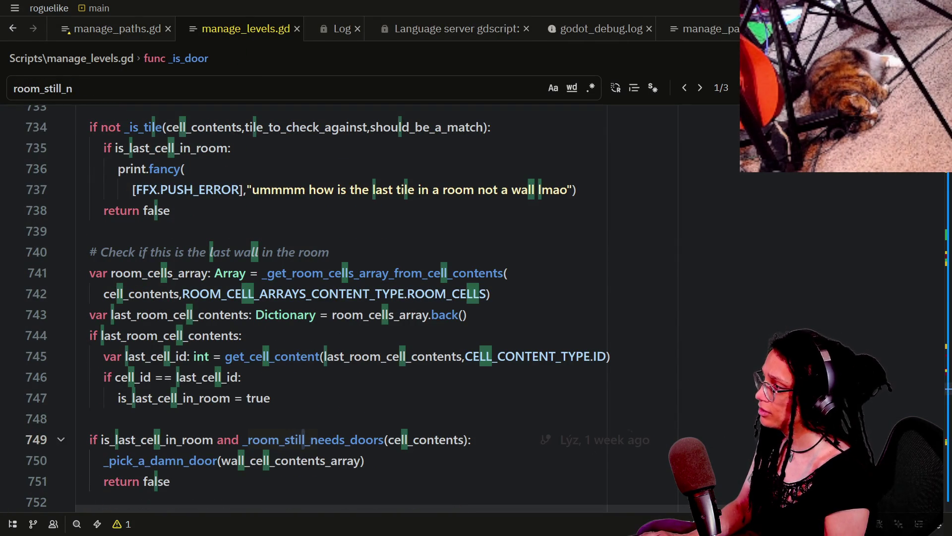
pyautogui.write('ee')
pyautogui.press('Return')
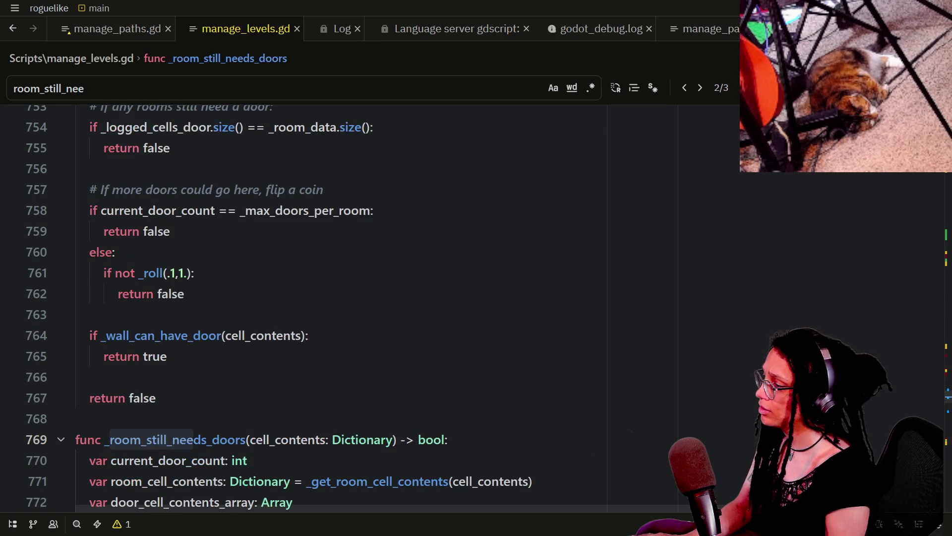
pyautogui.press('Return')
pyautogui.click(448, 190)
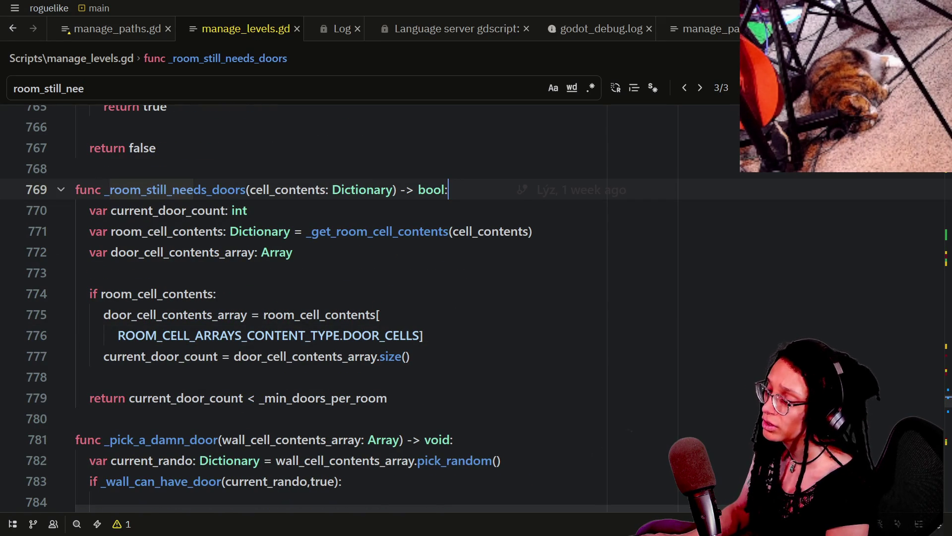
pyautogui.moveTo(570, 190)
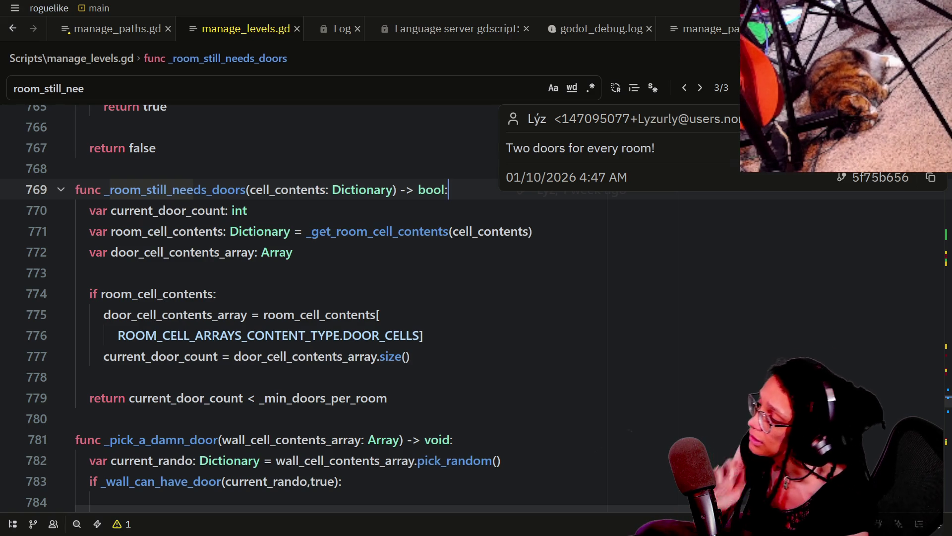
pyautogui.hotkey('alt', 'Tab')
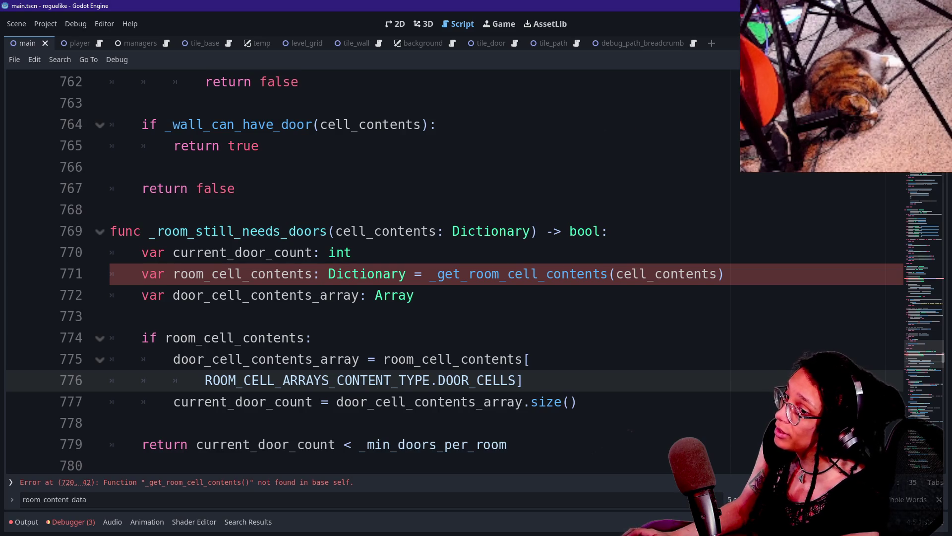
# Move between the current_door_count, room_cell_contents and door_cell_contents_array lines of _room_still_needs_doors.
pyautogui.moveTo(382, 380)
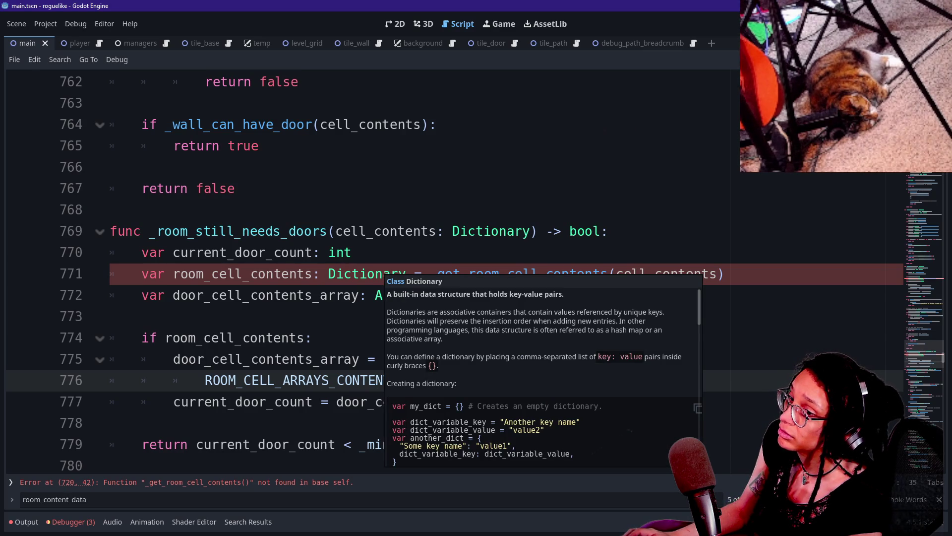
pyautogui.click(381, 295)
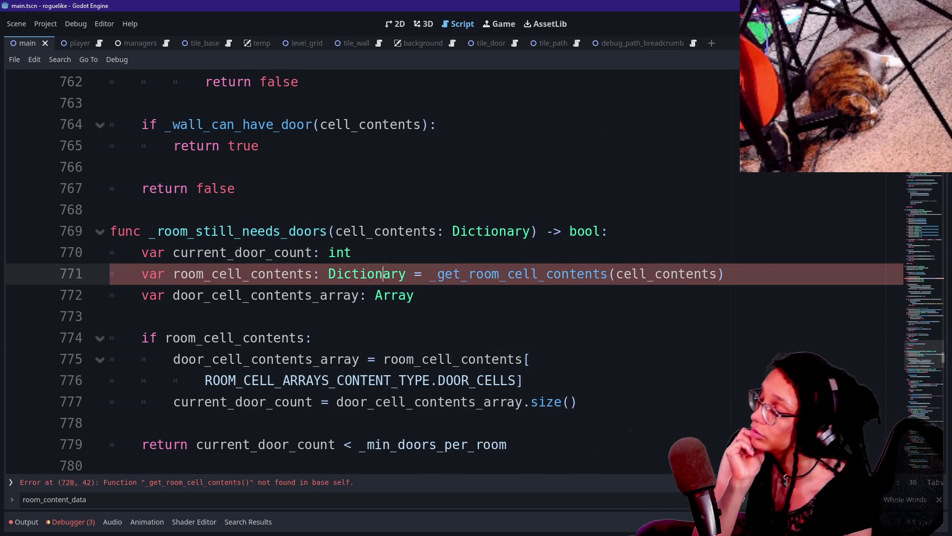
pyautogui.press('Up')
pyautogui.press('Up')
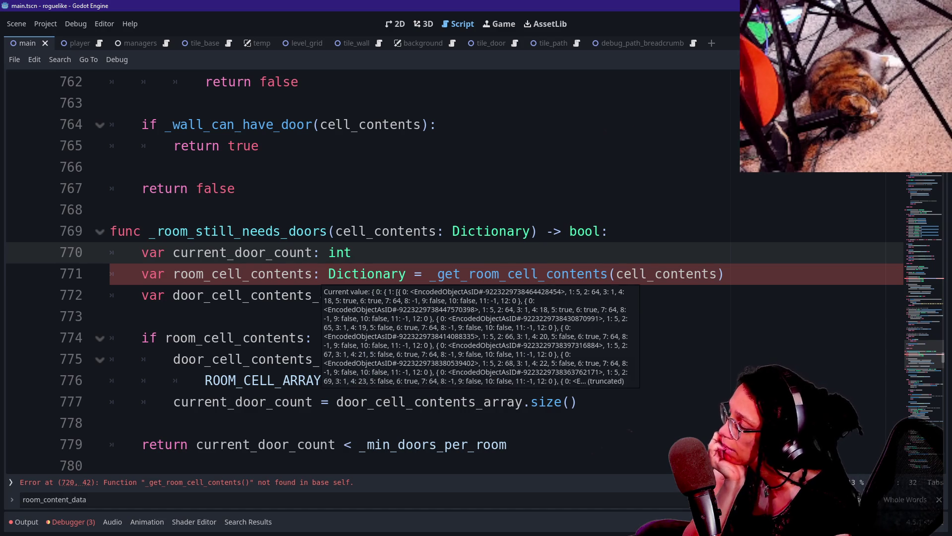
pyautogui.click(313, 274)
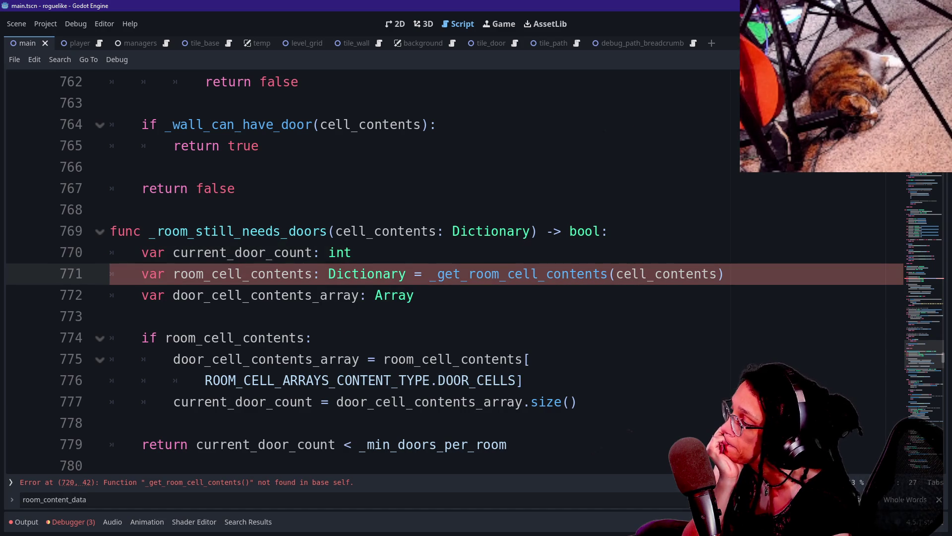
pyautogui.moveTo(347, 274)
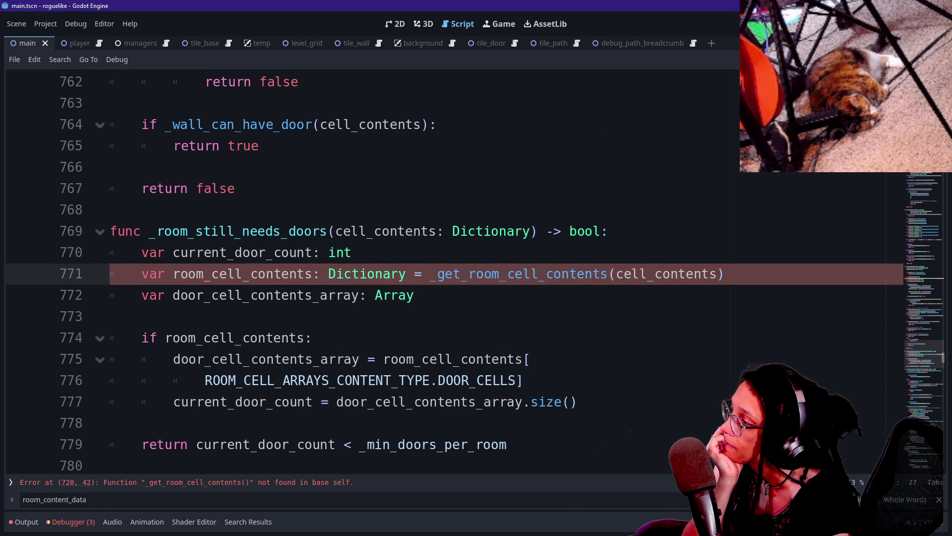
pyautogui.click(353, 252)
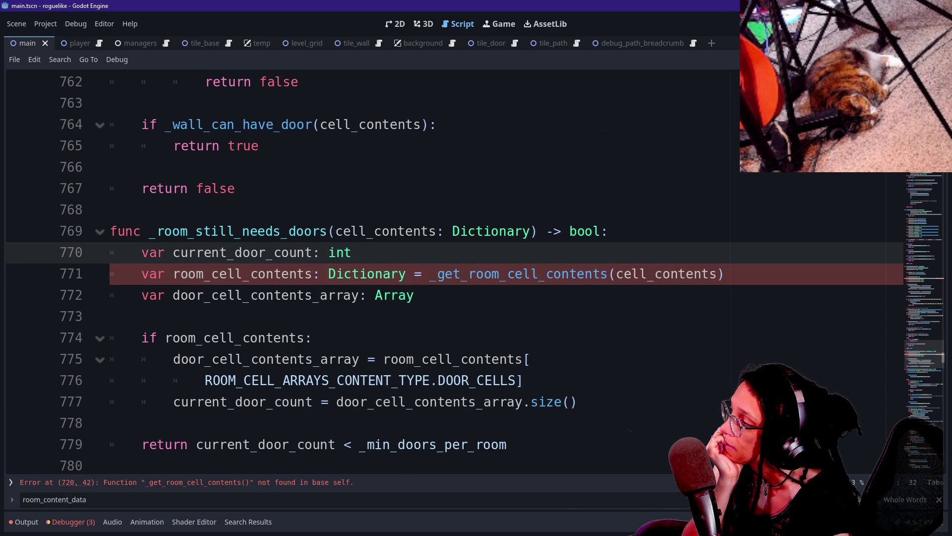
pyautogui.click(352, 295)
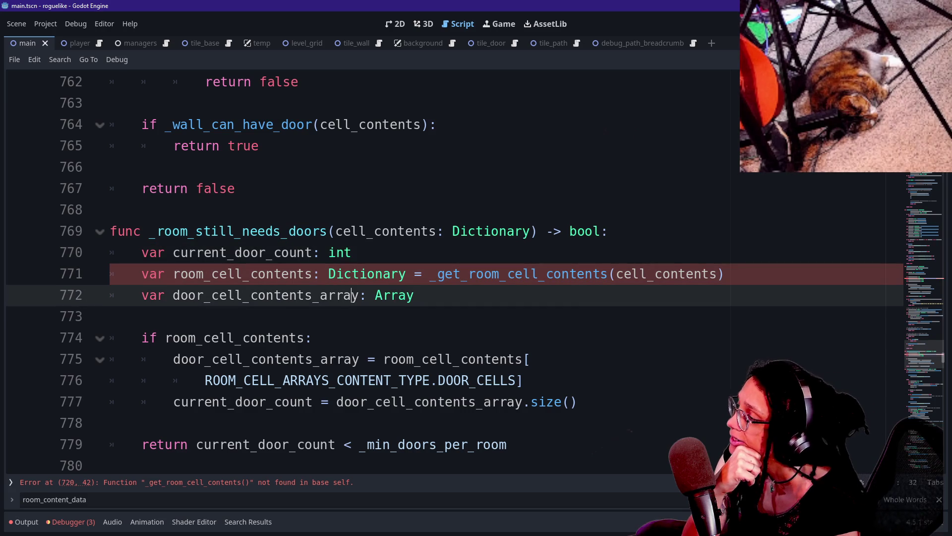
pyautogui.click(352, 253)
# Add a blank indented line after current_door_count and select the Find bar's old search text.
pyautogui.press('Return')
pyautogui.press('BackSpace')
pyautogui.press('BackSpace')
pyautogui.press('Return')
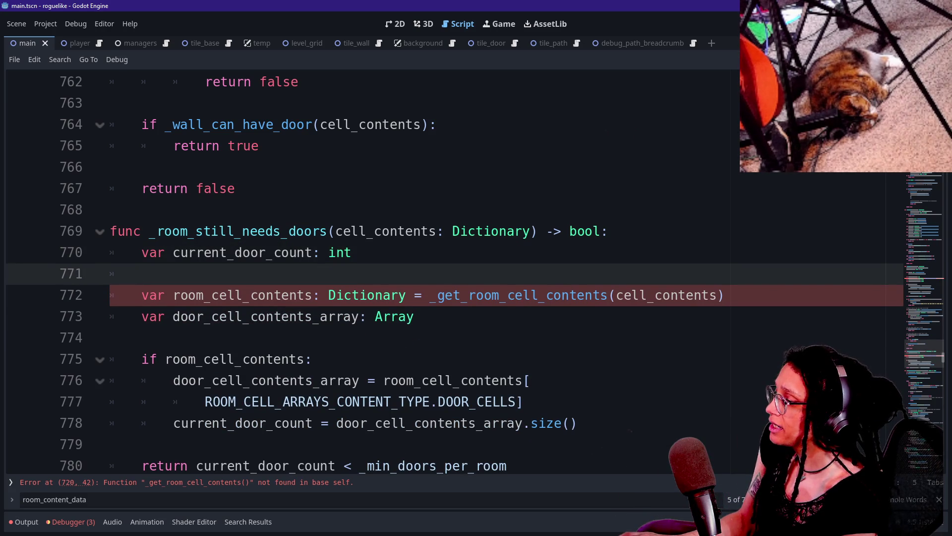
pyautogui.click(254, 419)
pyautogui.hotkey('ctrl', 'f')
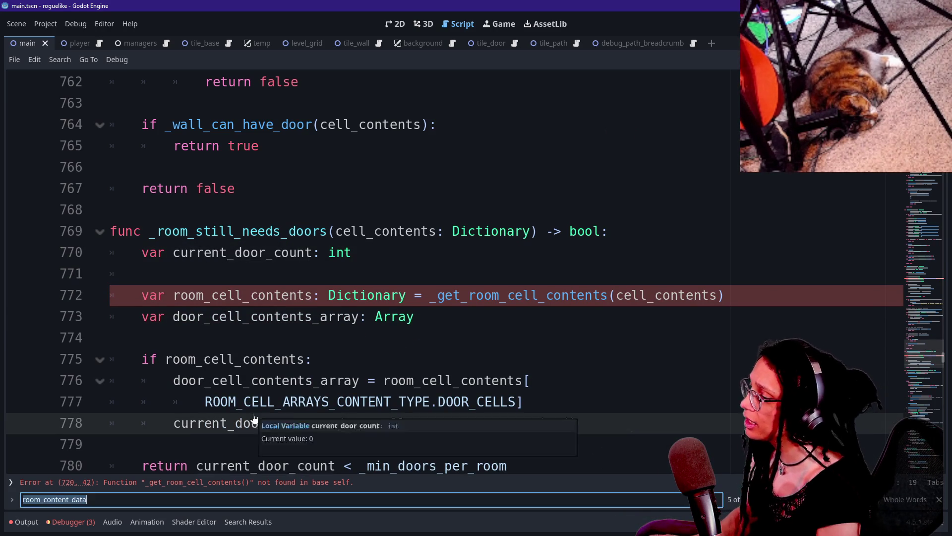
# Search the script for '_get_room_content' to reach the _get_room_contents function.
pyautogui.write('_get_rom_c')
pyautogui.press('BackSpace')
pyautogui.press('BackSpace')
pyautogui.press('BackSpace')
pyautogui.write('om_conten')
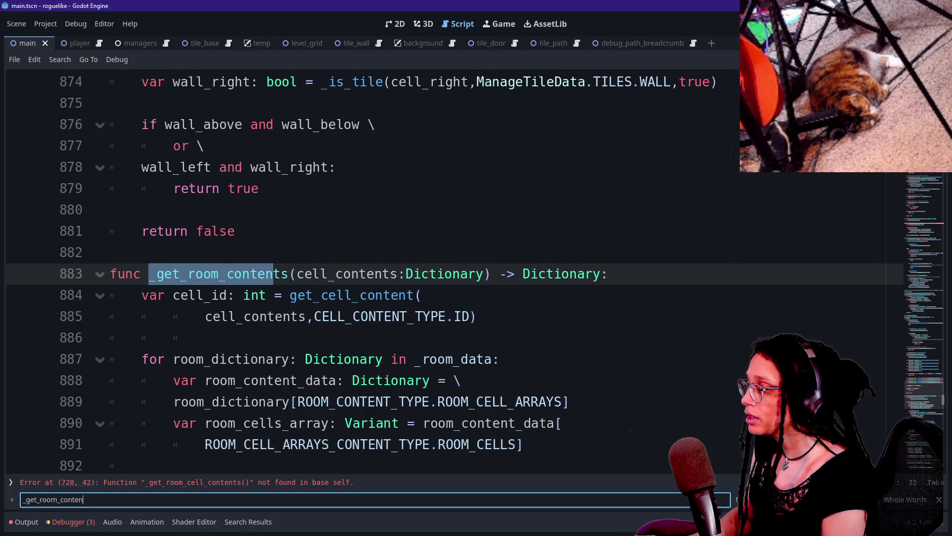
pyautogui.write('t')
pyautogui.press('Down')
pyautogui.press('Down')
pyautogui.press('Down')
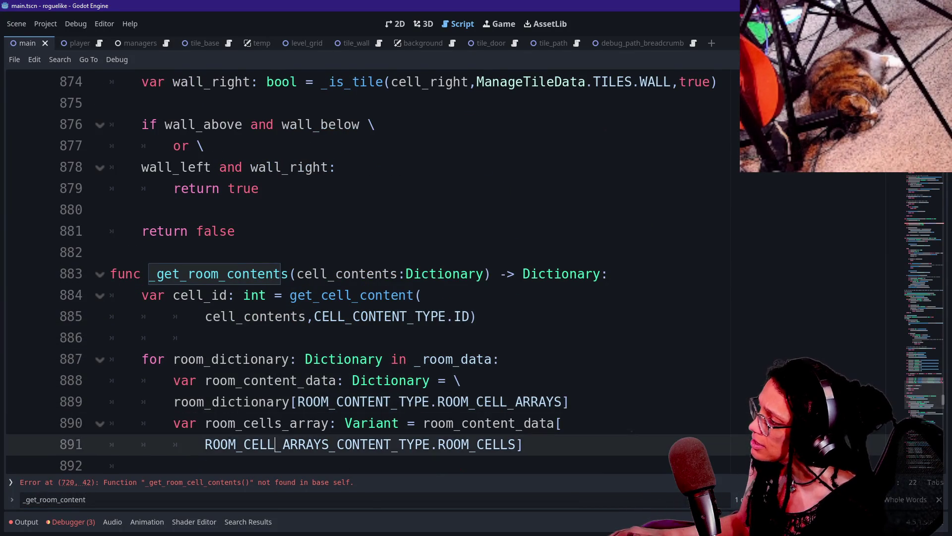
pyautogui.press('Down')
pyautogui.press('Down')
pyautogui.press('Down')
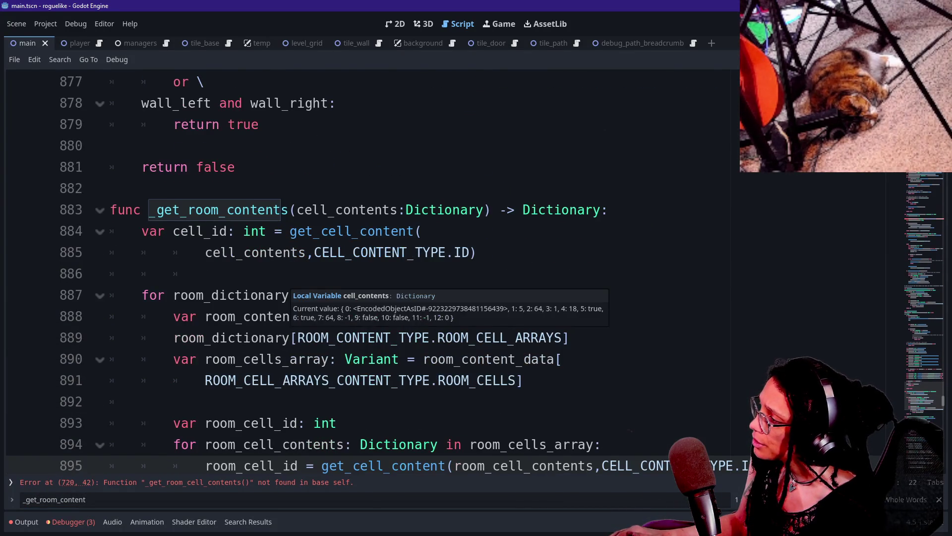
# Examine _get_room_contents, selecting its cell_contents parameter, cell_id line and returned room_dictionary.
pyautogui.click(277, 210)
pyautogui.scroll(-3, 377, 273)
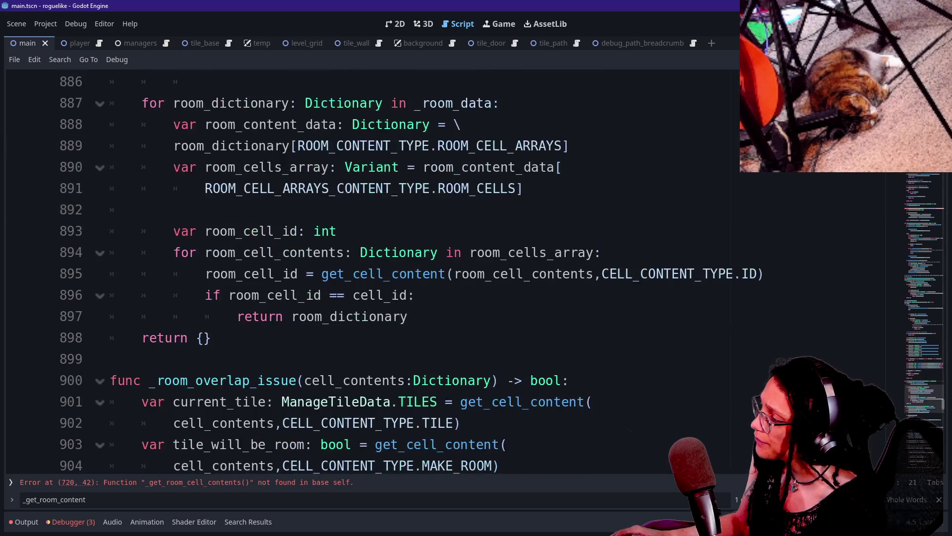
pyautogui.click(269, 317)
pyautogui.moveTo(268, 316); pyautogui.dragTo(408, 317)
pyautogui.click(268, 316)
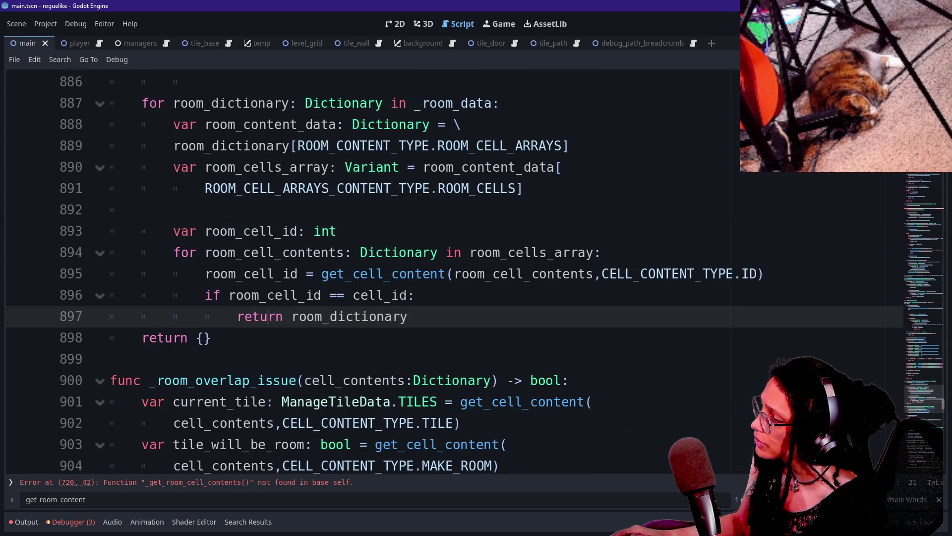
pyautogui.scroll(3, 377, 273)
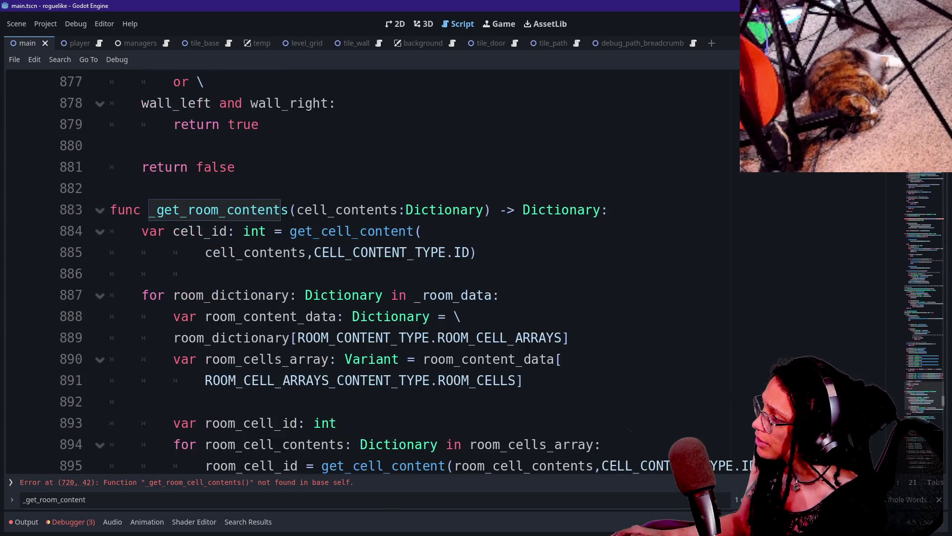
pyautogui.moveTo(142, 231); pyautogui.dragTo(348, 231)
pyautogui.click(299, 231)
pyautogui.click(348, 231)
pyautogui.moveTo(296, 210); pyautogui.dragTo(359, 210)
pyautogui.click(358, 210)
pyautogui.moveTo(288, 210); pyautogui.dragTo(375, 210)
pyautogui.click(420, 231)
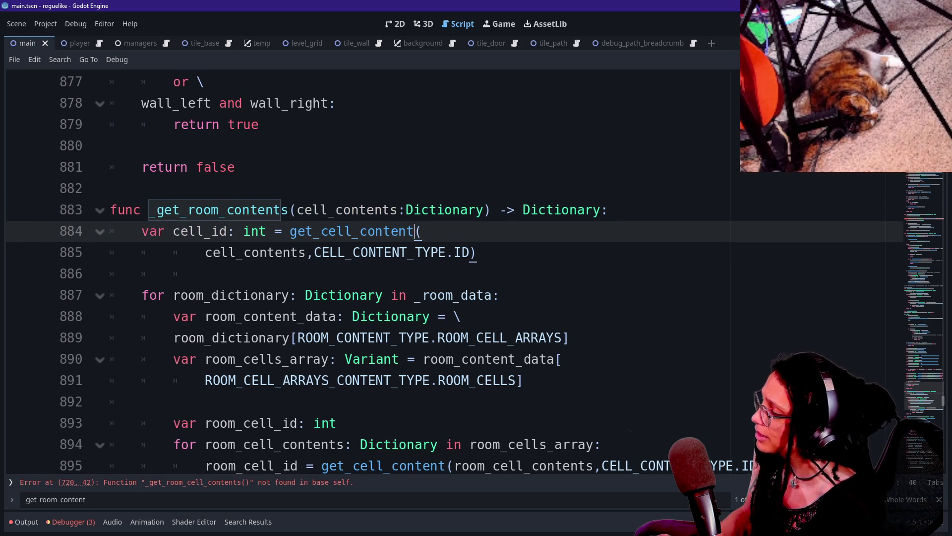
pyautogui.click(243, 338)
# Search for _get_room_cell_contents, cycling between its calls on lines 720 and 772.
pyautogui.hotkey('ctrl', 'f')
pyautogui.write('_g')
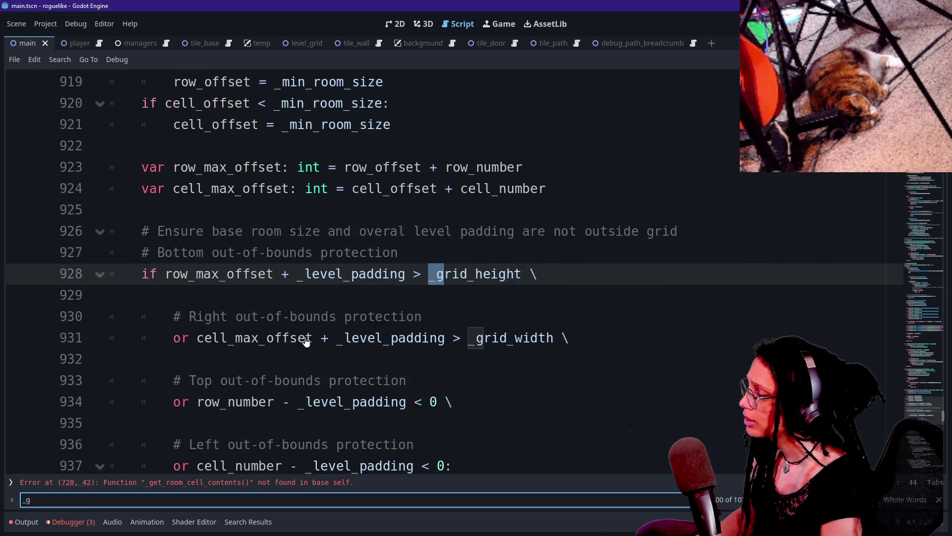
pyautogui.write('et_room_ce')
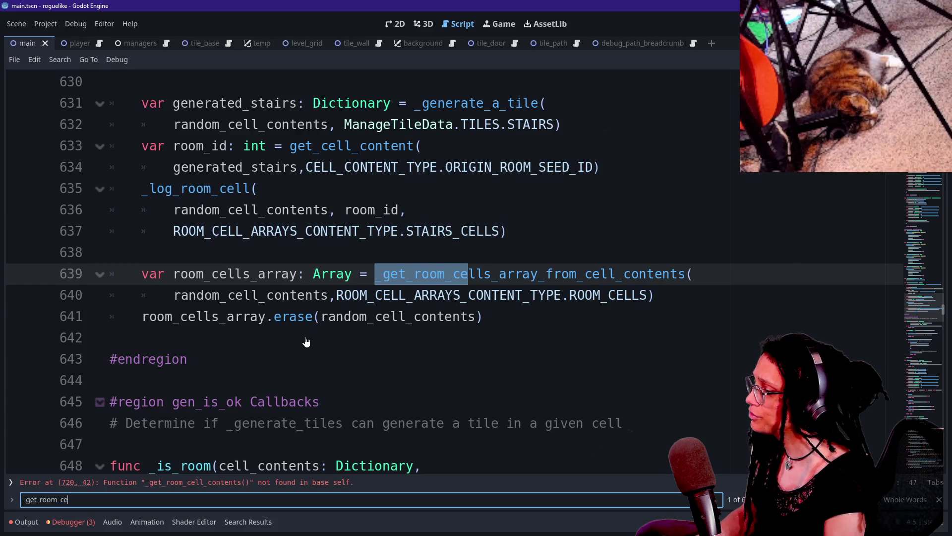
pyautogui.write('ll_contents')
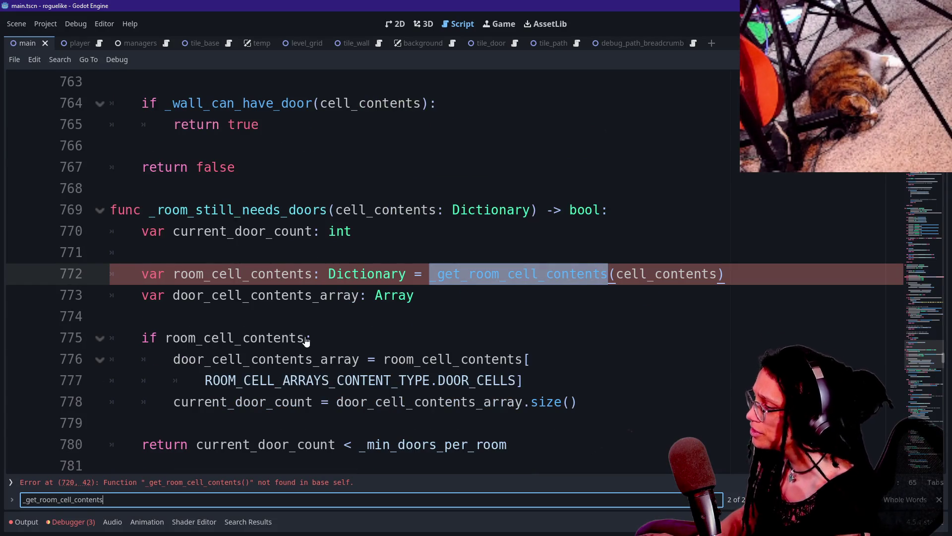
pyautogui.press('Return')
pyautogui.press('Return')
pyautogui.press('Return')
pyautogui.press('Return')
pyautogui.press('Return')
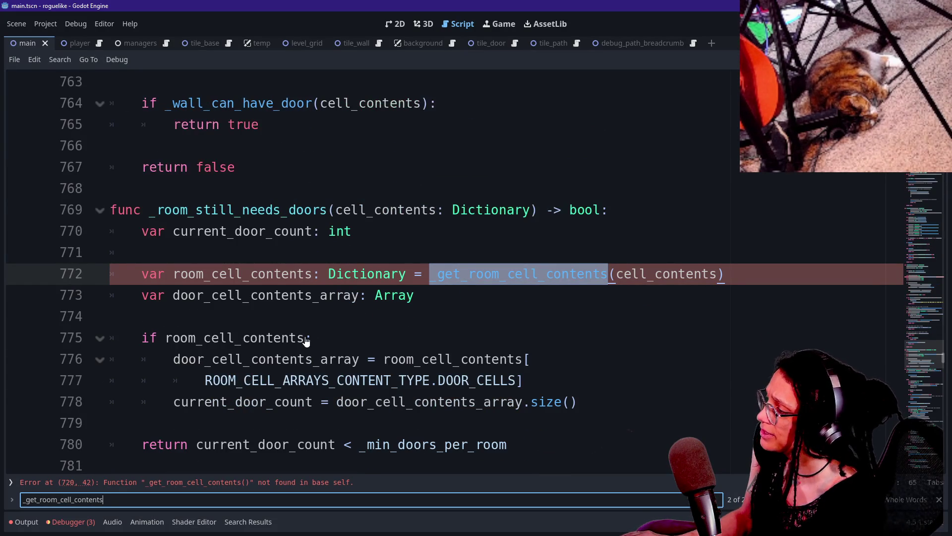
pyautogui.press('Return')
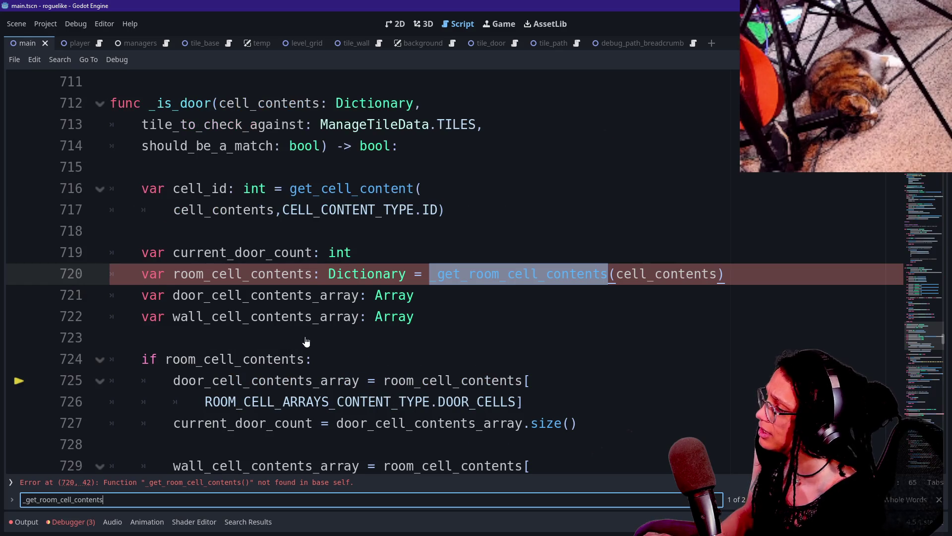
pyautogui.press('Return')
pyautogui.press('Return')
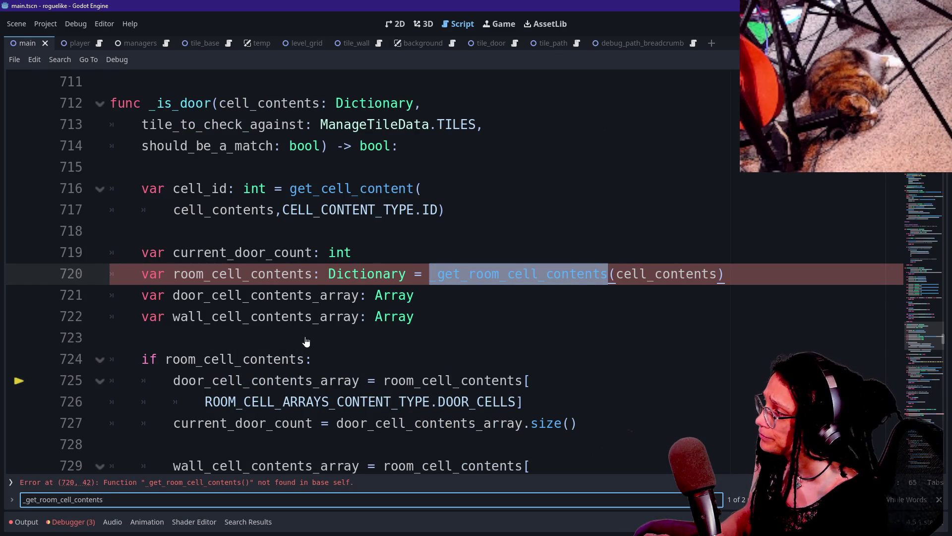
pyautogui.press('Return')
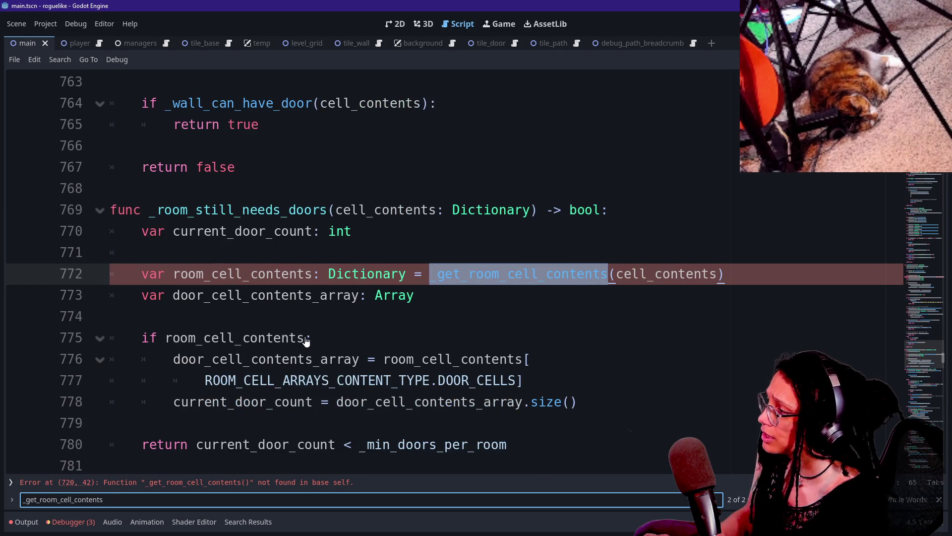
pyautogui.press('Return')
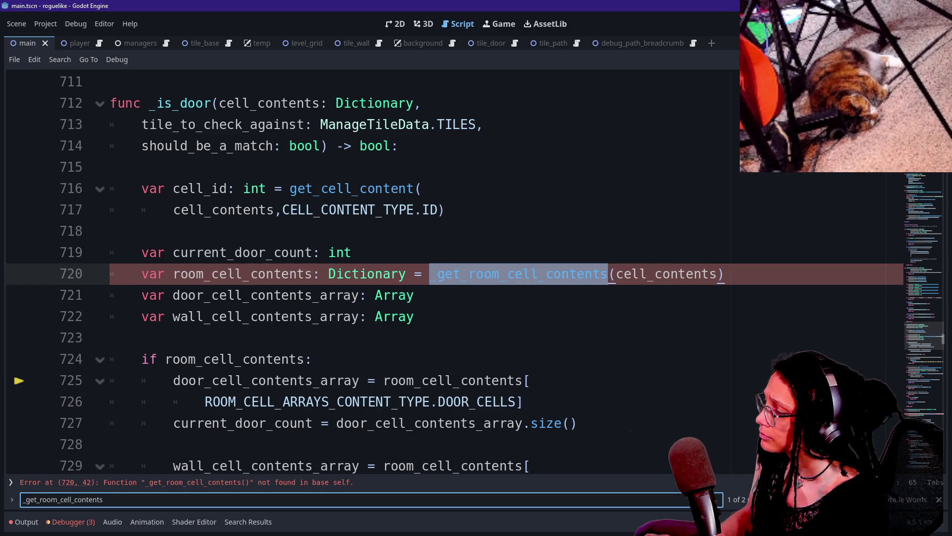
pyautogui.press('Return')
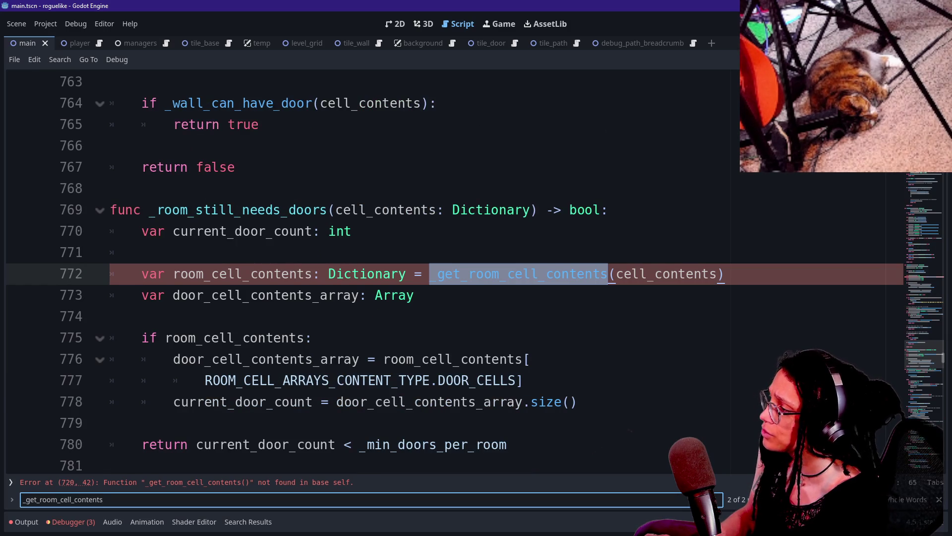
pyautogui.press('Return')
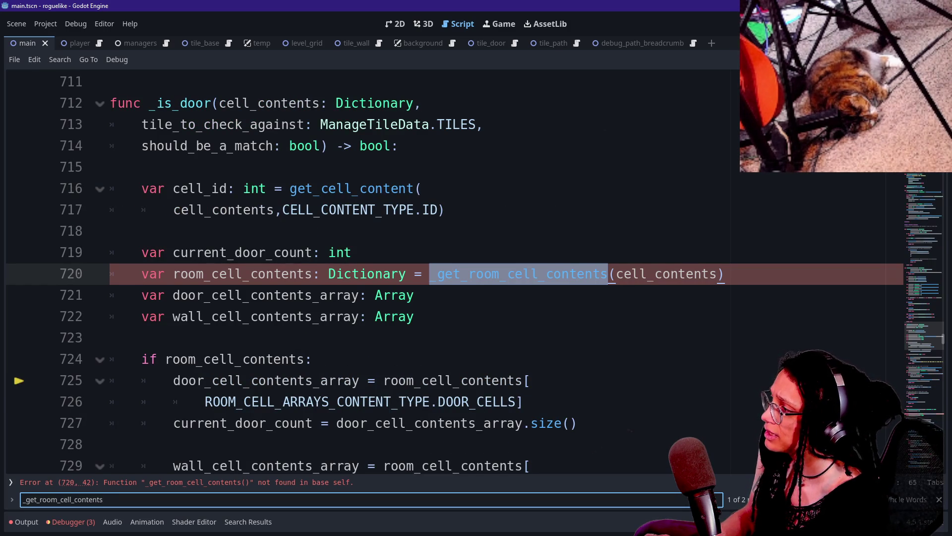
pyautogui.press('Return')
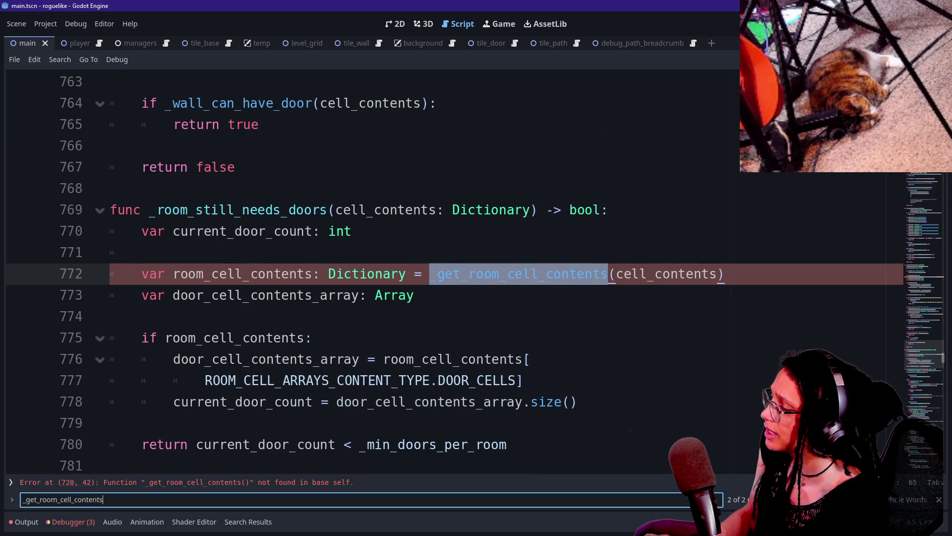
pyautogui.scroll(-3, 305, 327)
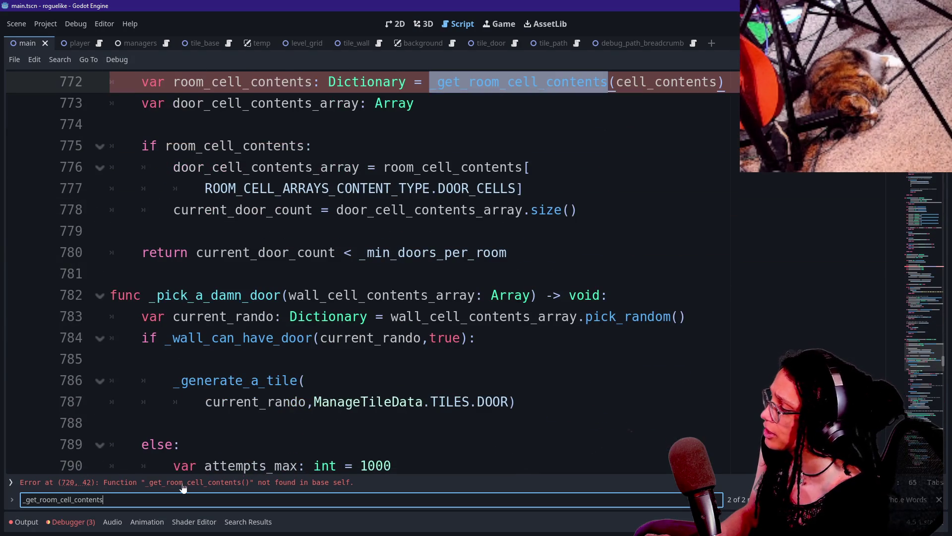
pyautogui.press('BackSpace')
pyautogui.press('BackSpace')
pyautogui.press('BackSpace')
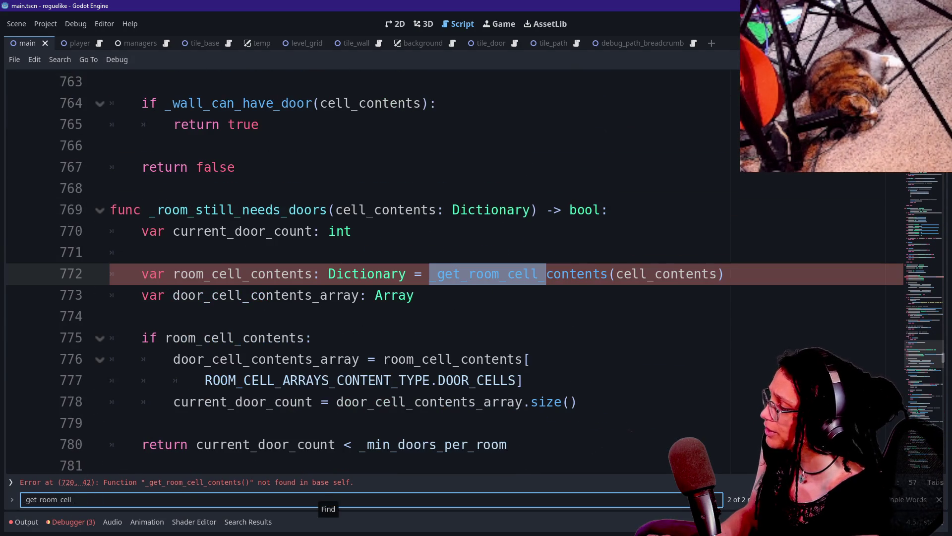
pyautogui.press('BackSpace')
pyautogui.press('Return')
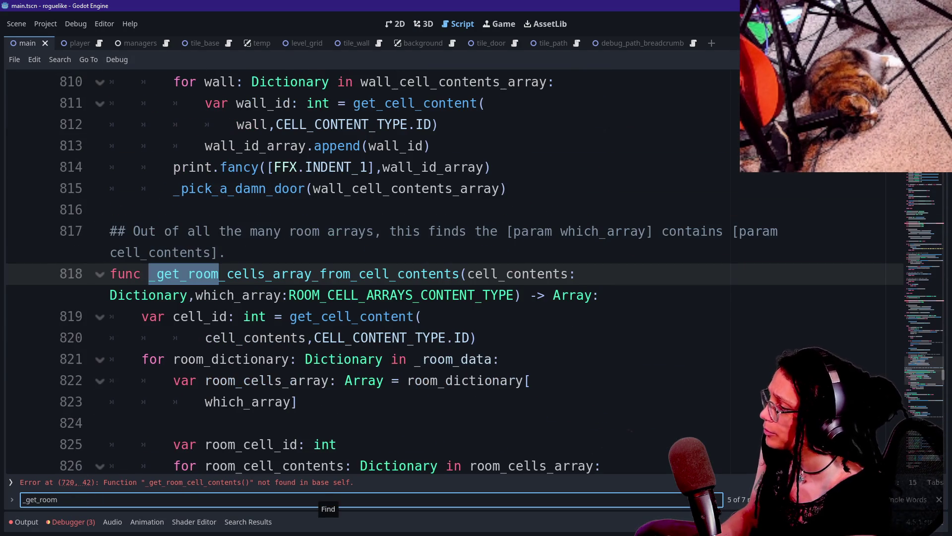
pyautogui.write('_c')
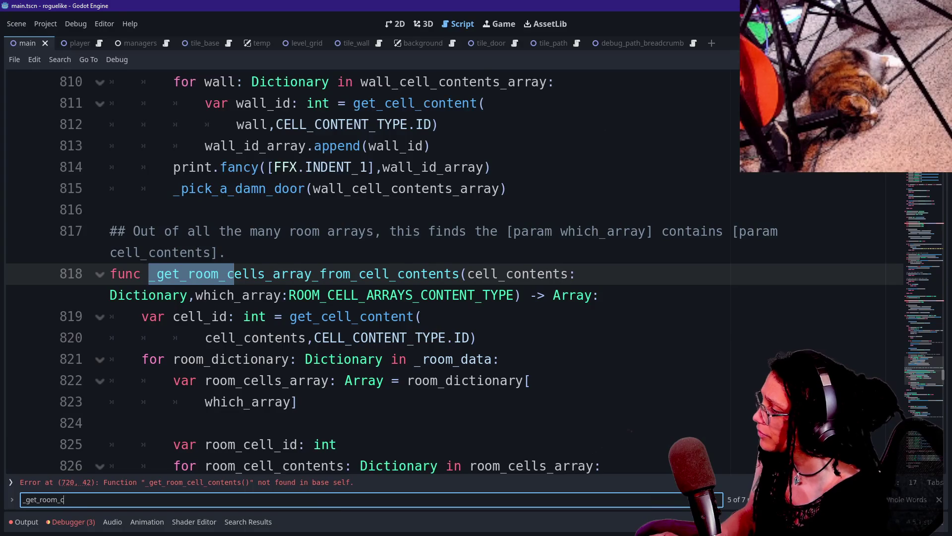
pyautogui.write('ontents')
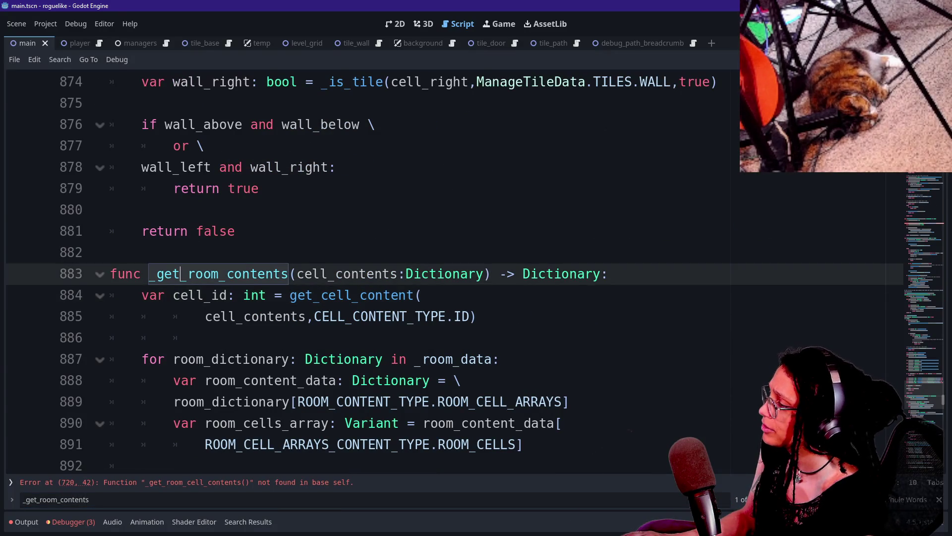
# Comment out the whole _get_room_contents function, lines 883–898, with Ctrl+K.
pyautogui.scroll(-2, 372, 268)
pyautogui.scroll(-1, 372, 268)
pyautogui.moveTo(110, 82); pyautogui.dragTo(214, 401)
pyautogui.hotkey('ctrl', 'k')
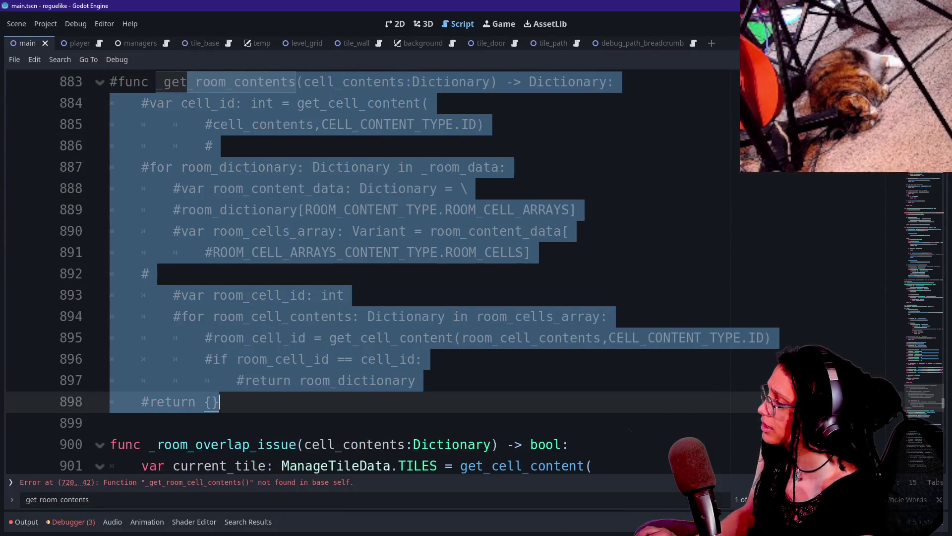
pyautogui.click(314, 252)
# Jump to the line 720 error and place the caret at the end of line 717 in _is_door.
pyautogui.click(255, 485)
pyautogui.click(446, 209)
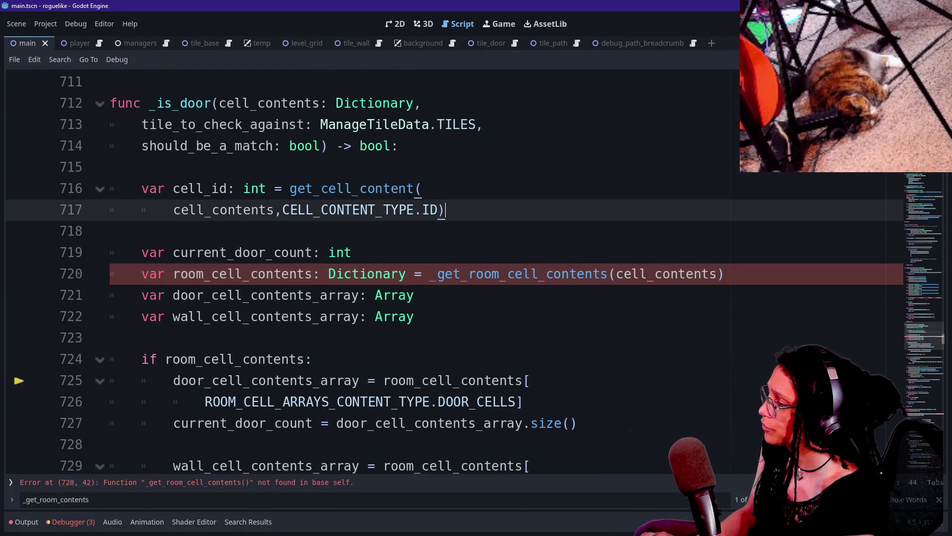
pyautogui.click(111, 231)
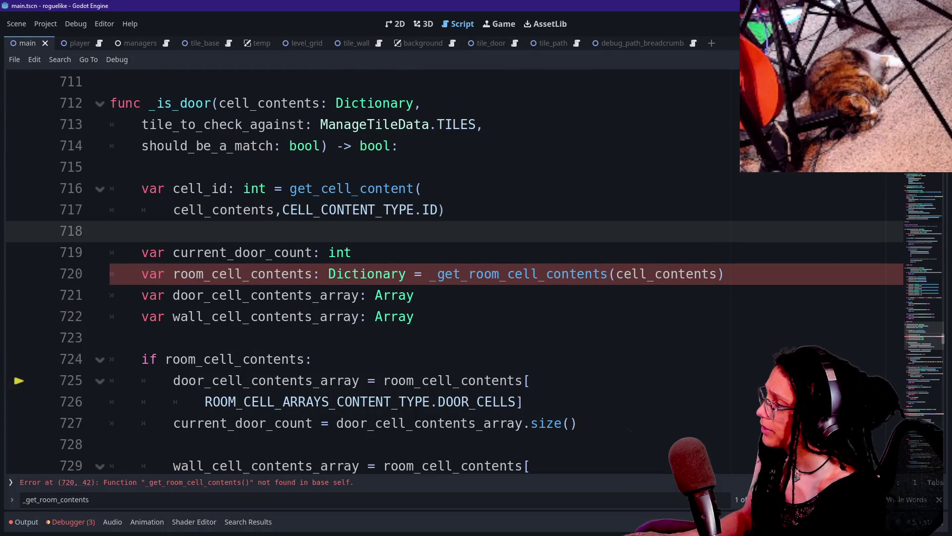
pyautogui.scroll(2, 372, 268)
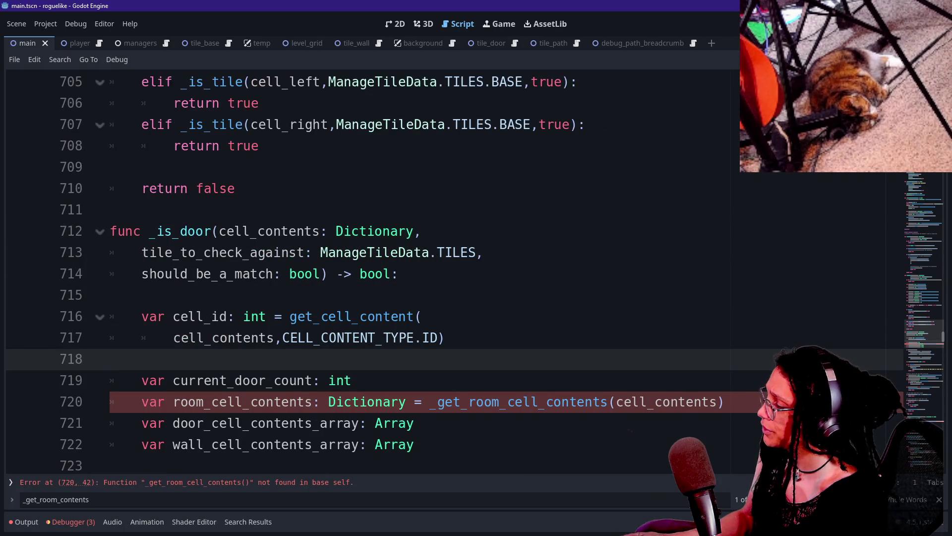
pyautogui.moveTo(203, 231); pyautogui.dragTo(376, 253)
pyautogui.click(219, 231)
pyautogui.click(149, 358)
pyautogui.click(445, 338)
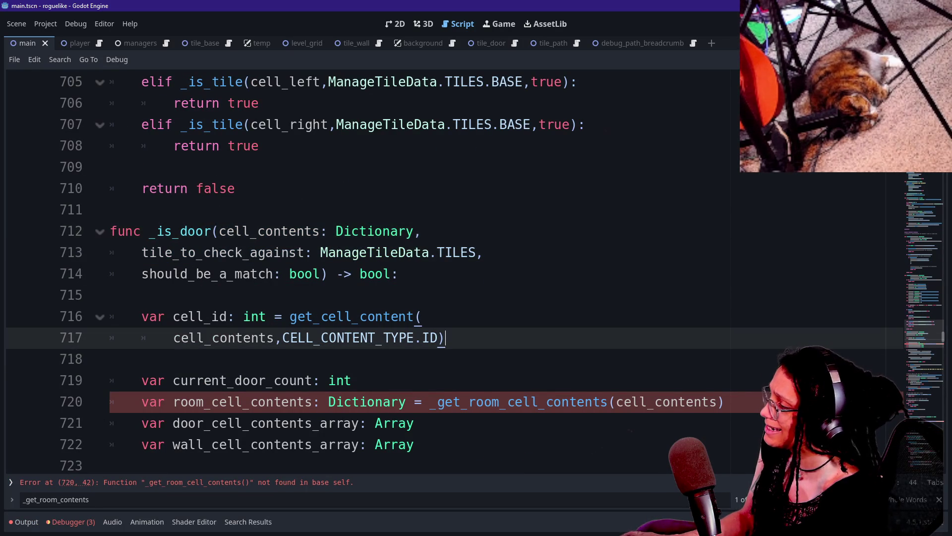
# On a new line 718, type 'var room_id: int =' and fix its typos, leaving the value unassigned.
pyautogui.press('Return')
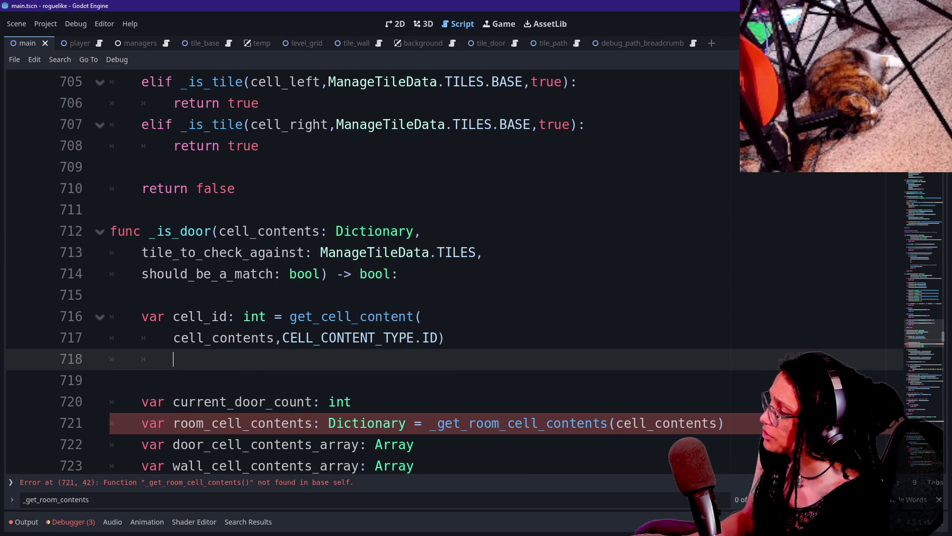
pyautogui.press('BackSpace')
pyautogui.write('va')
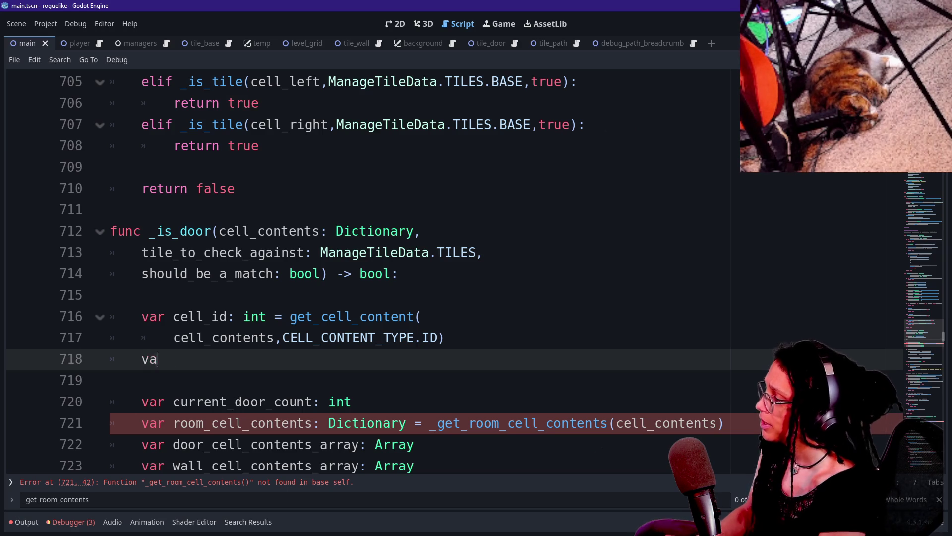
pyautogui.write('r room_id: ')
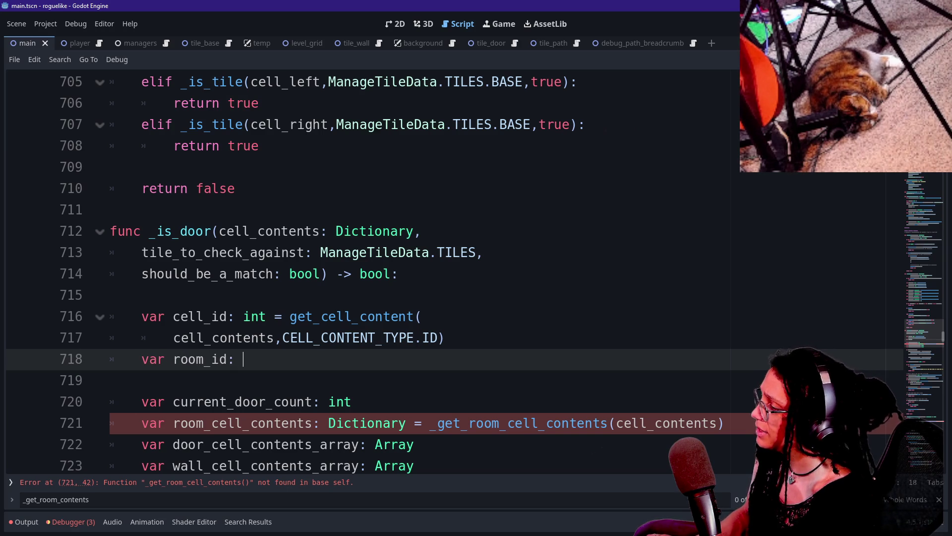
pyautogui.write('inr =')
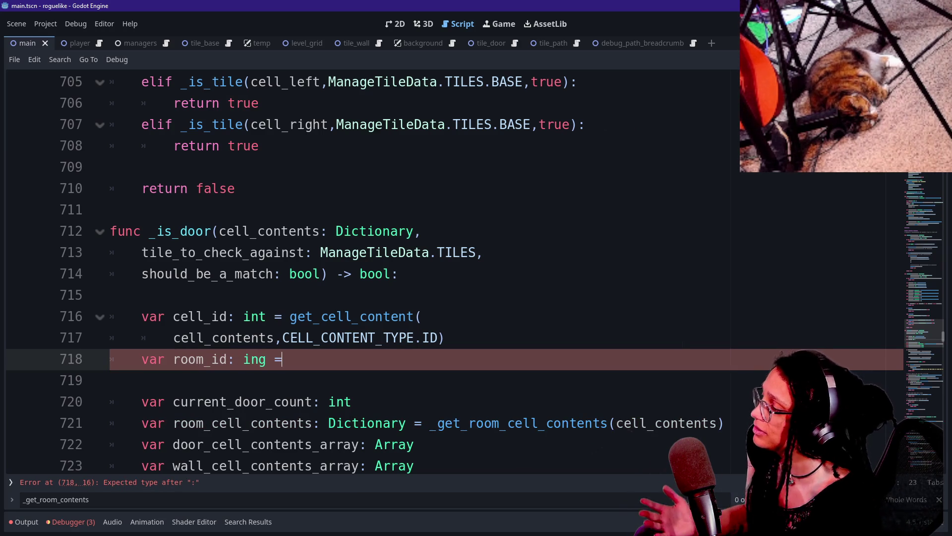
pyautogui.press('BackSpace')
pyautogui.press('BackSpace')
pyautogui.press('BackSpace')
pyautogui.write('t')
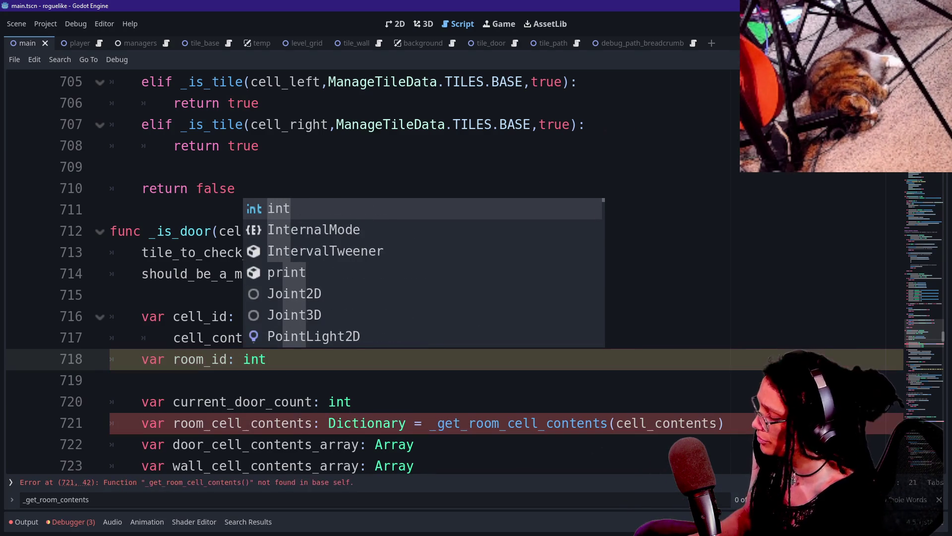
pyautogui.write(' = ')
pyautogui.write('r')
pyautogui.press('BackSpace')
pyautogui.write('f')
pyautogui.press('BackSpace')
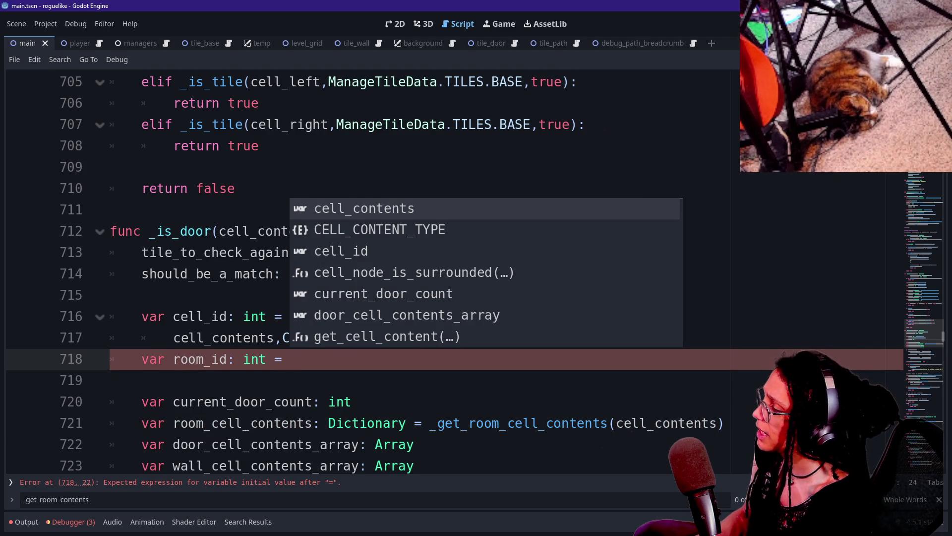
pyautogui.press('Down')
pyautogui.press('Up')
pyautogui.press('Up')
pyautogui.press('Down')
pyautogui.press('Down')
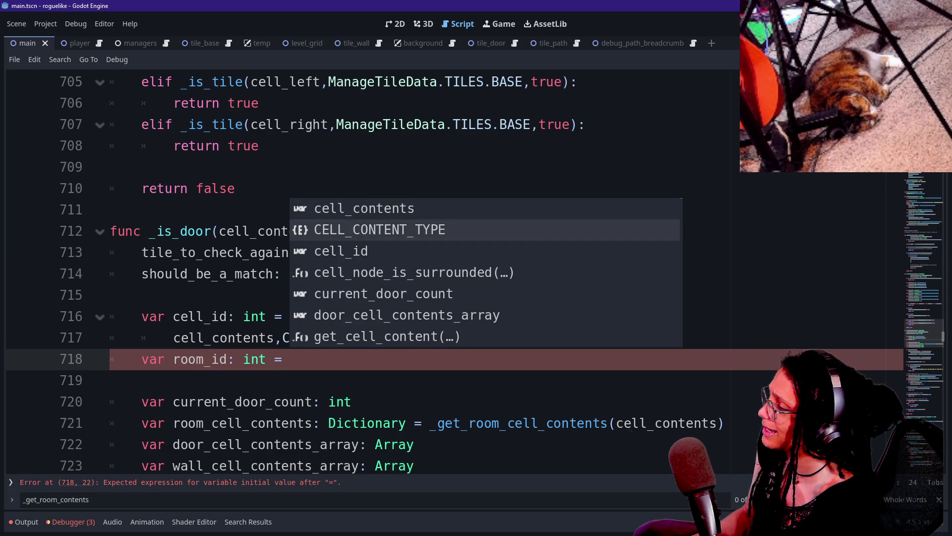
pyautogui.click(352, 402)
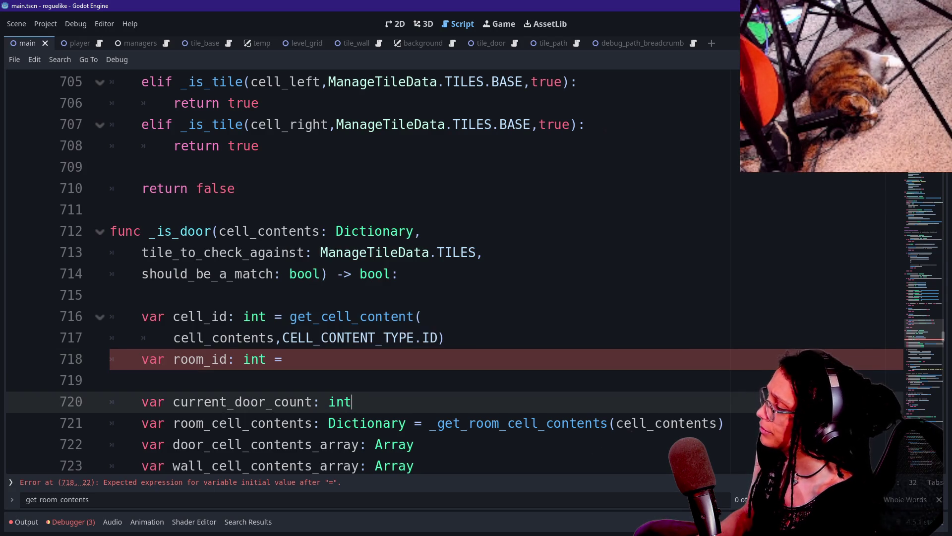
# Inspect room_cell_contents on line 721 and open the project script list with Ctrl+Alt+O.
pyautogui.click(312, 422)
pyautogui.moveTo(313, 422)
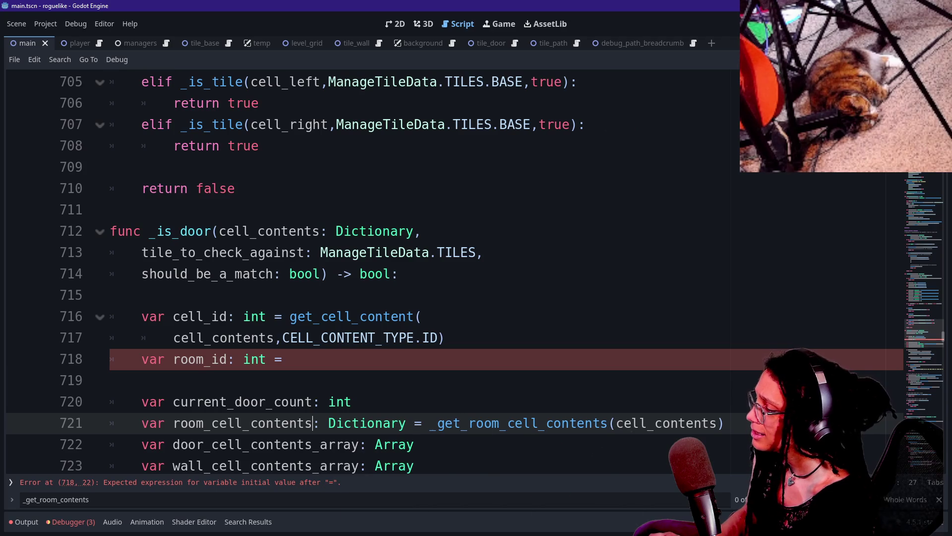
pyautogui.hotkey('ctrl', 'alt', 'o')
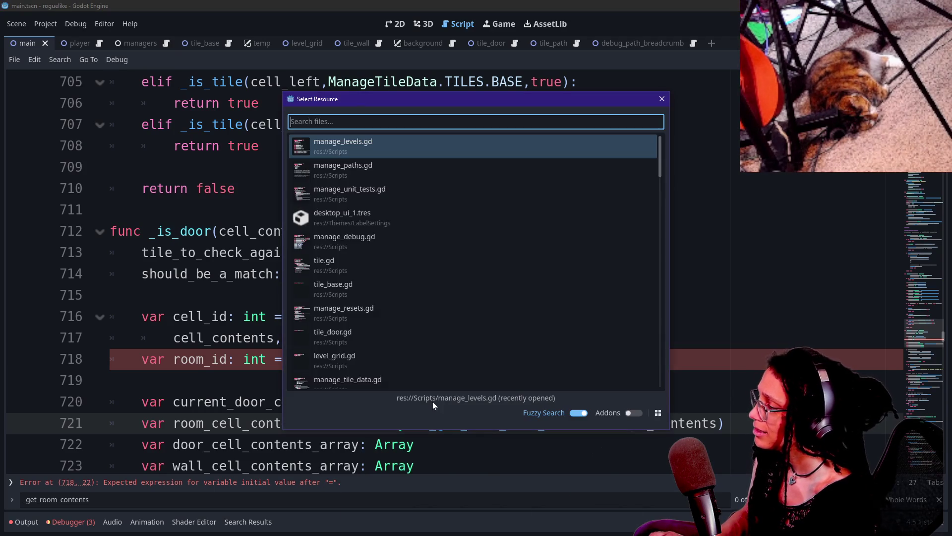
pyautogui.press('Escape')
pyautogui.hotkey('ctrl', 'shift', 'f')
pyautogui.write('room_ce')
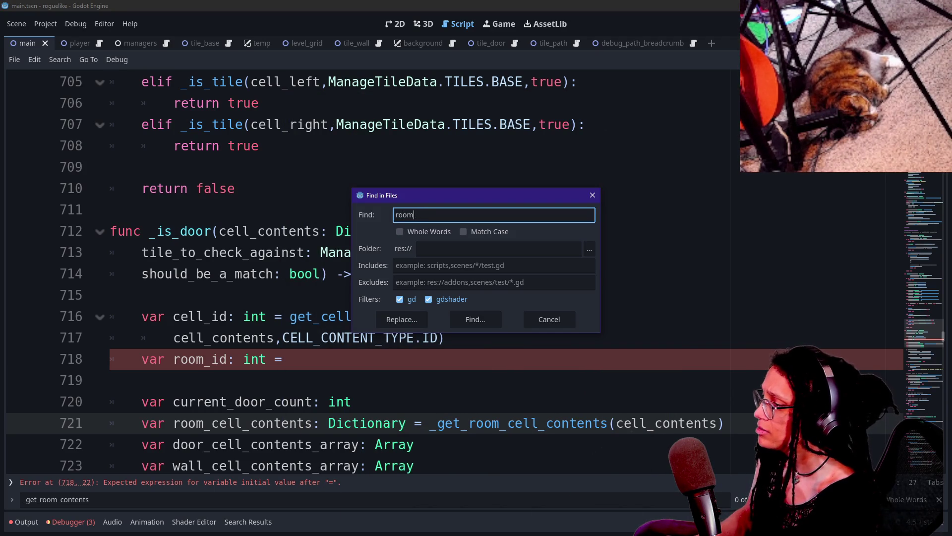
pyautogui.press('BackSpace')
pyautogui.press('BackSpace')
pyautogui.write('get_roo')
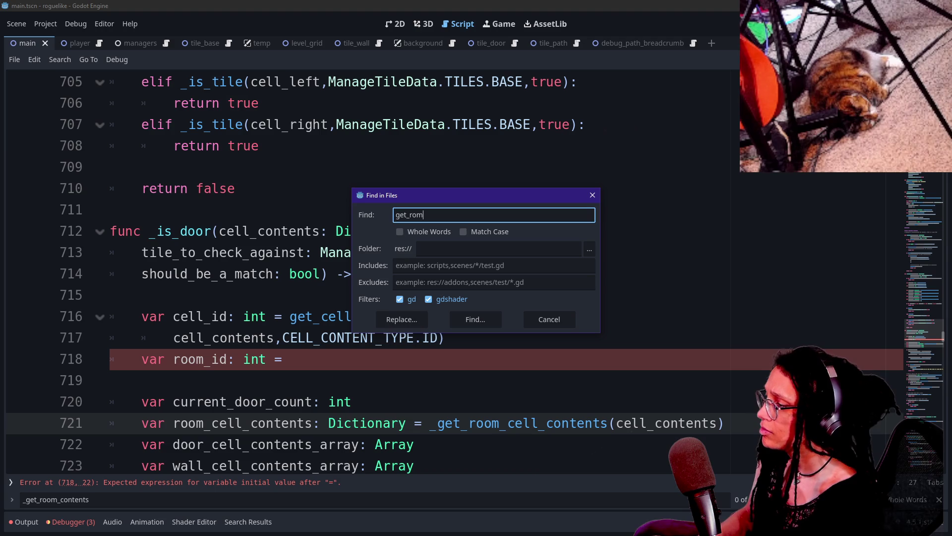
pyautogui.write('m_contents')
pyautogui.press('Return')
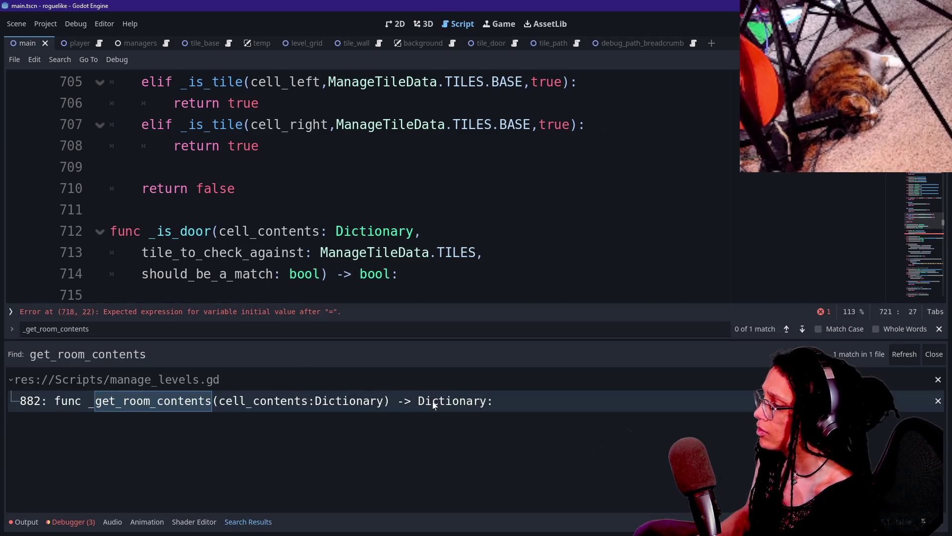
pyautogui.click(243, 402)
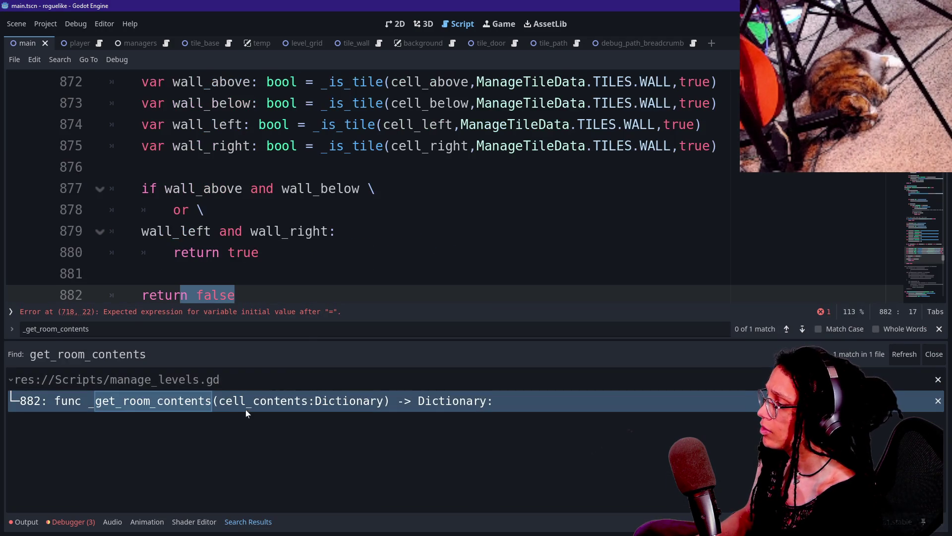
pyautogui.click(205, 210)
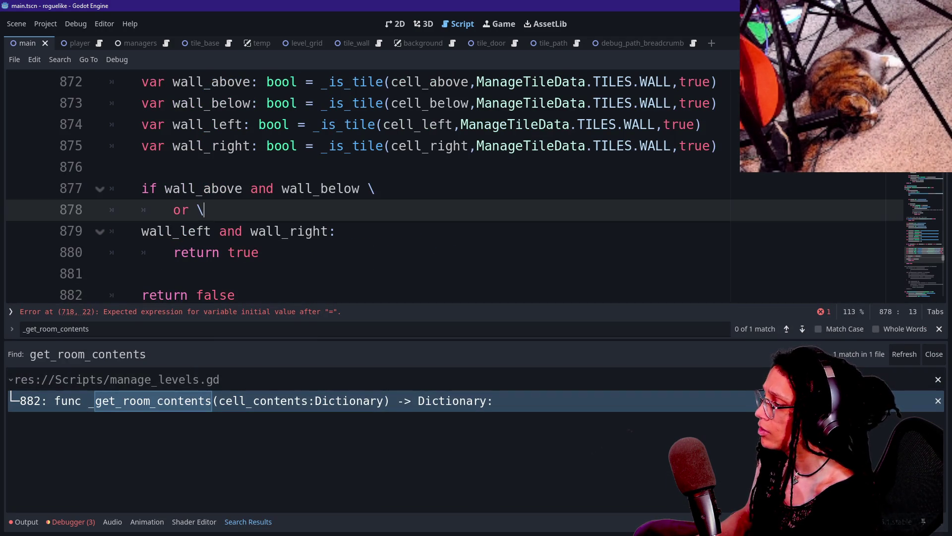
pyautogui.hotkey('alt', 'o')
pyautogui.hotkey('alt', 'o')
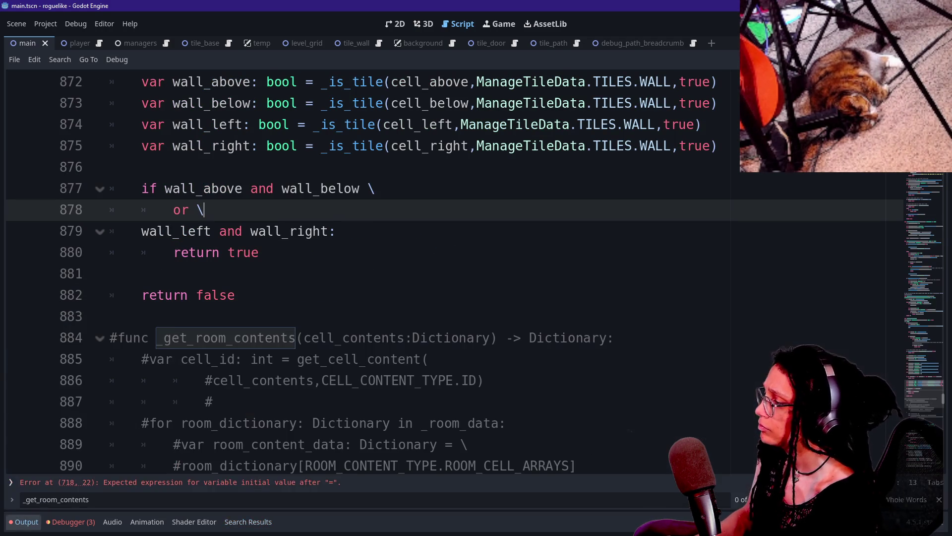
pyautogui.scroll(-1, 474, 270)
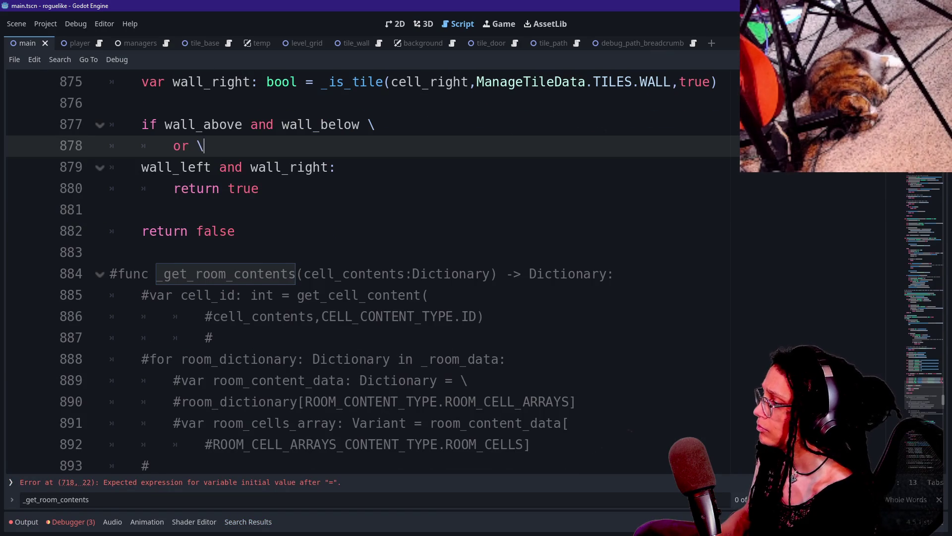
pyautogui.moveTo(149, 273); pyautogui.dragTo(321, 402)
pyautogui.doubleClick(321, 402)
pyautogui.click(178, 482)
pyautogui.click(351, 316)
pyautogui.click(285, 274)
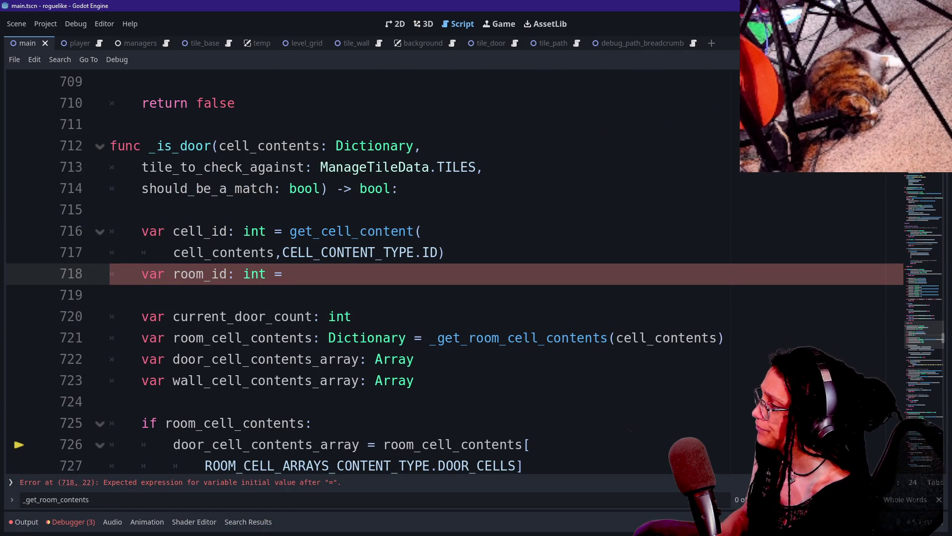
# Complete room_id as get_cell_content(cell_contents, CELL_CONTENT_TYPE.ORIGIN_ROOM_SEED_ID).
pyautogui.write('get_')
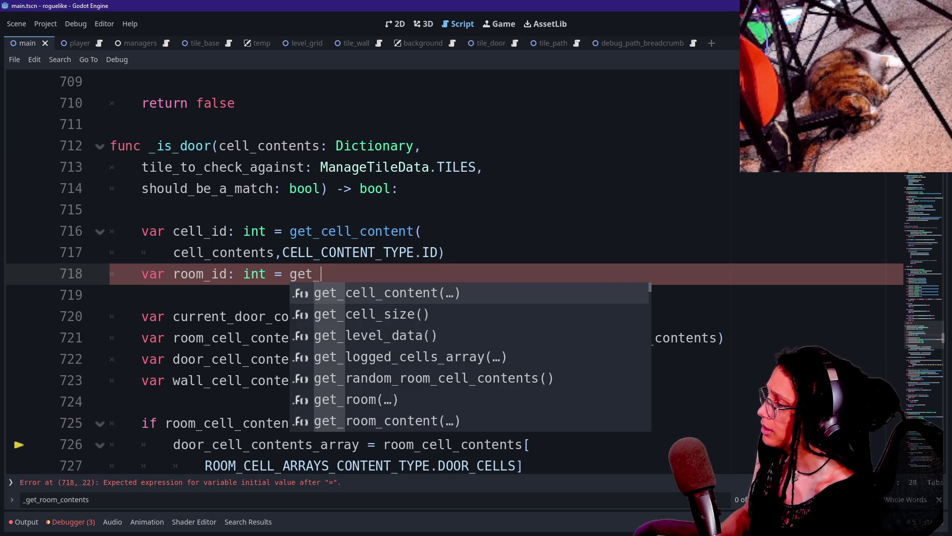
pyautogui.press('Return')
pyautogui.write('.')
pyautogui.press('BackSpace')
pyautogui.press('Return')
pyautogui.write('cell')
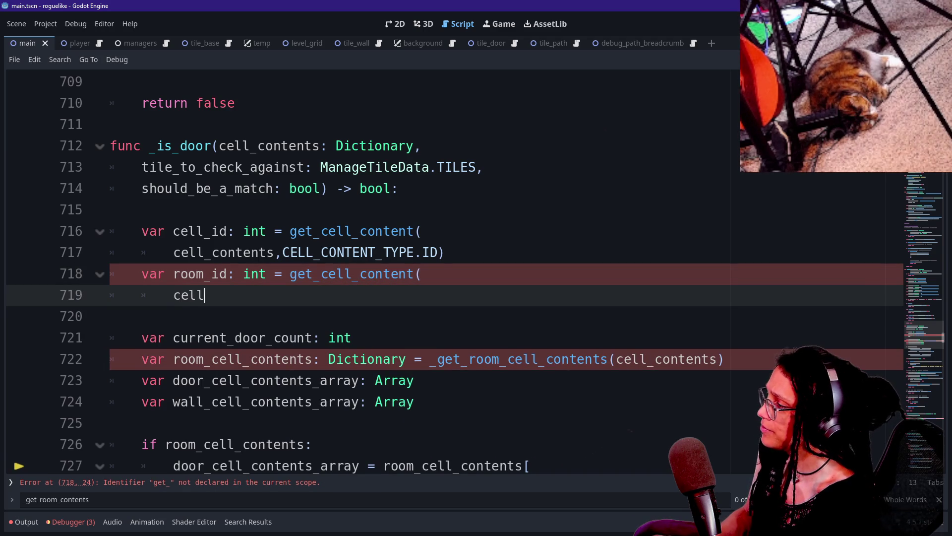
pyautogui.write('_contents,')
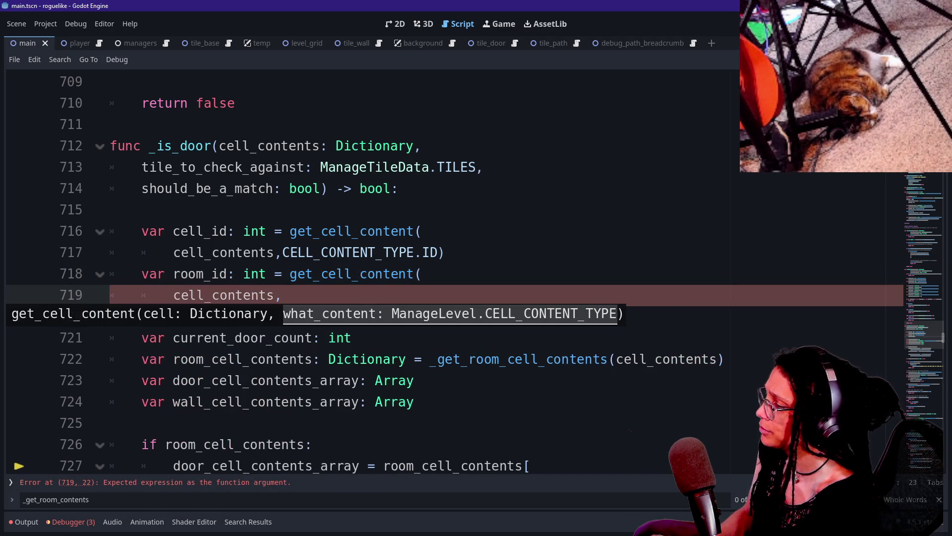
pyautogui.write('C')
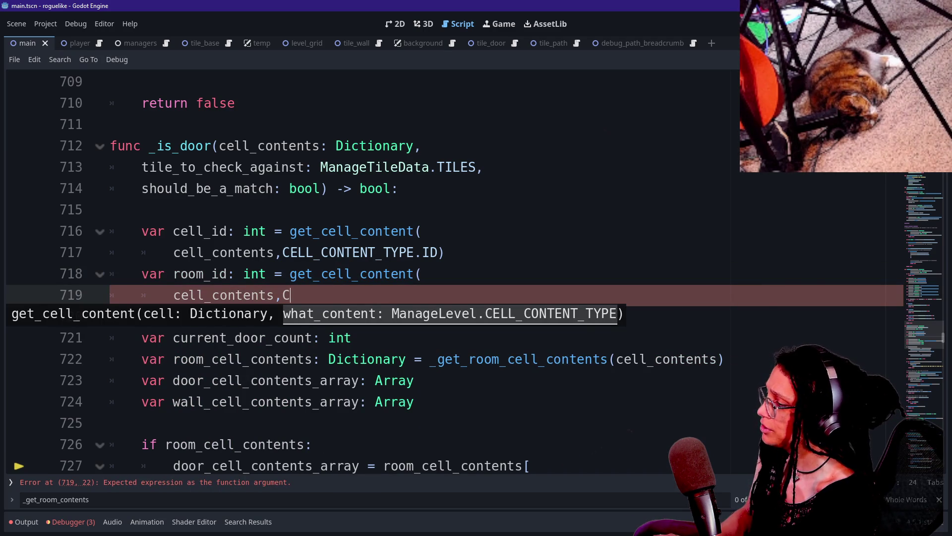
pyautogui.write('ELL_CONTENT_TYPE.')
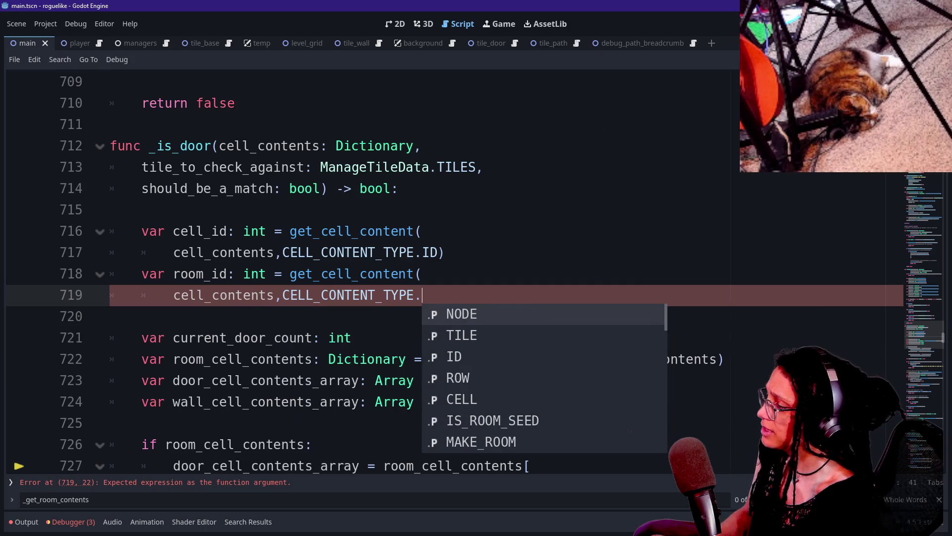
pyautogui.press('Down')
pyautogui.press('Down')
pyautogui.press('Down')
pyautogui.press('Down')
pyautogui.press('Down')
pyautogui.press('Down')
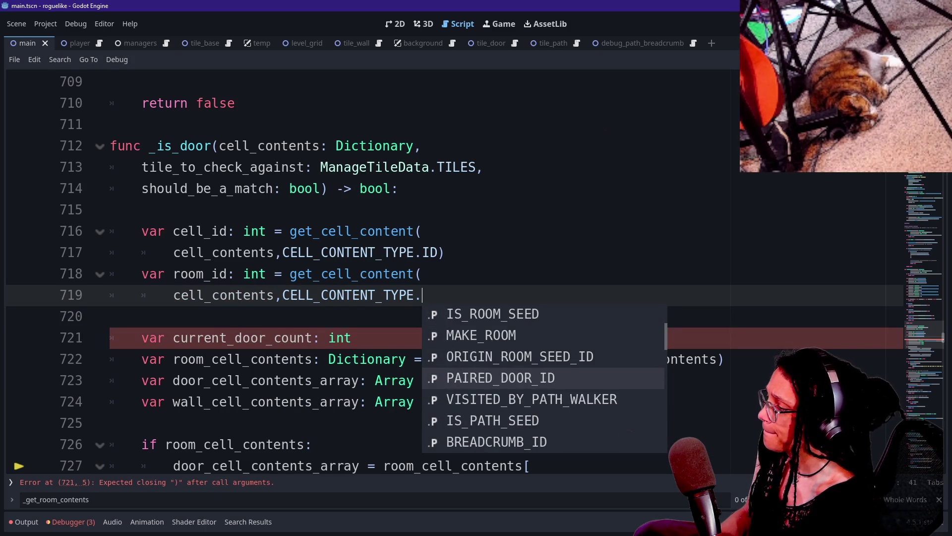
pyautogui.press('Up')
pyautogui.press('Up')
pyautogui.press('Down')
pyautogui.press('Up')
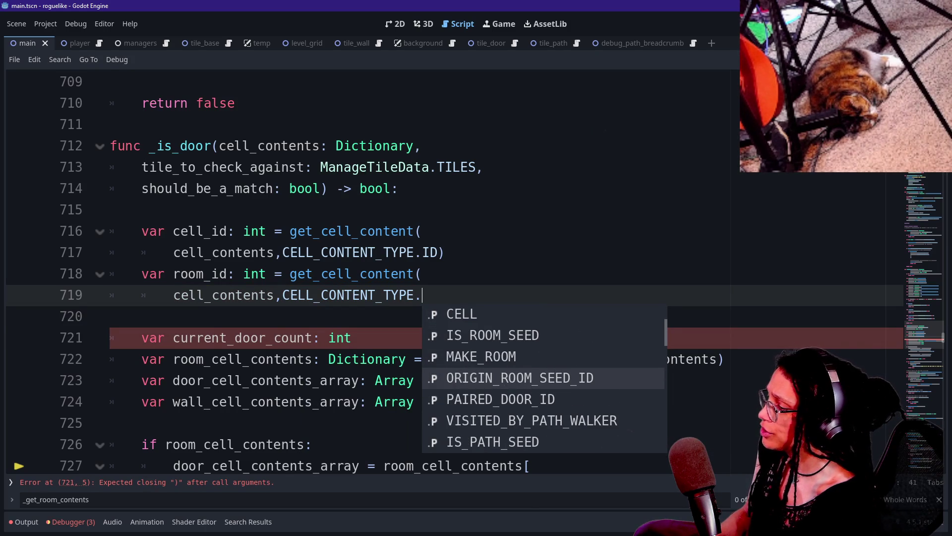
pyautogui.press('Return')
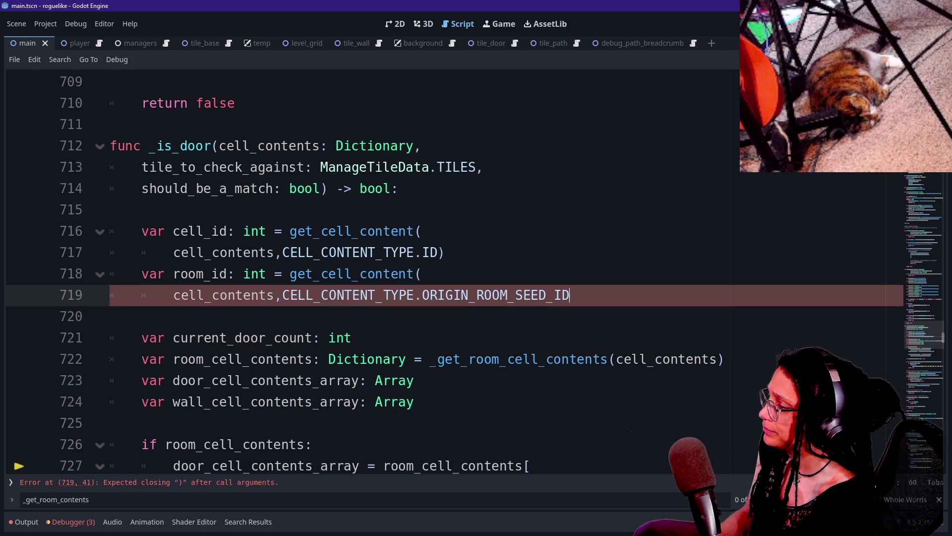
pyautogui.write(')')
# On the next line, start 'var room_dictionary: Dictionary = get_room' toward get_room_content.
pyautogui.click(111, 317)
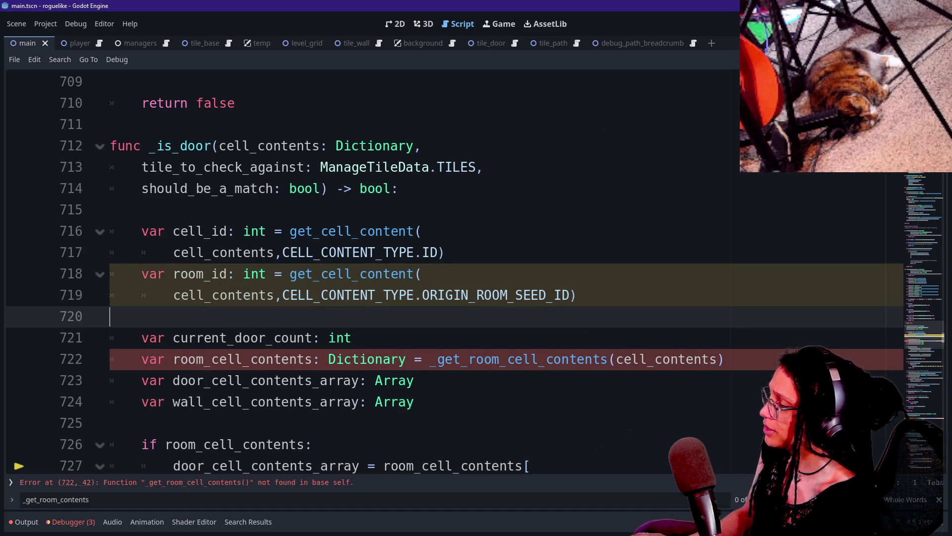
pyautogui.click(576, 295)
pyautogui.press('BackSpace')
pyautogui.press('Return')
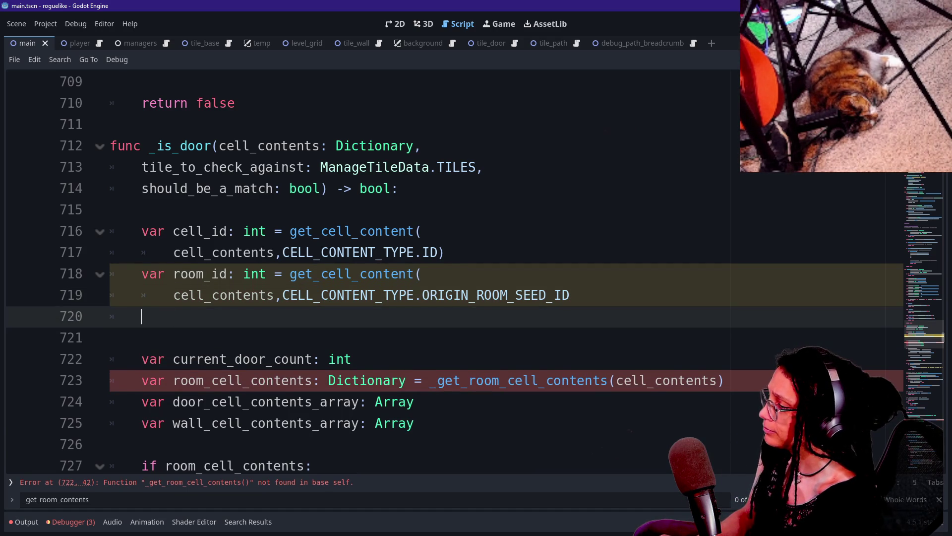
pyautogui.hotkey('ctrl', 'z')
pyautogui.hotkey('ctrl', 'z')
pyautogui.press('Return')
pyautogui.write('g')
pyautogui.press('BackSpace')
pyautogui.press('BackSpace')
pyautogui.write('var')
pyautogui.write('room_dictionr')
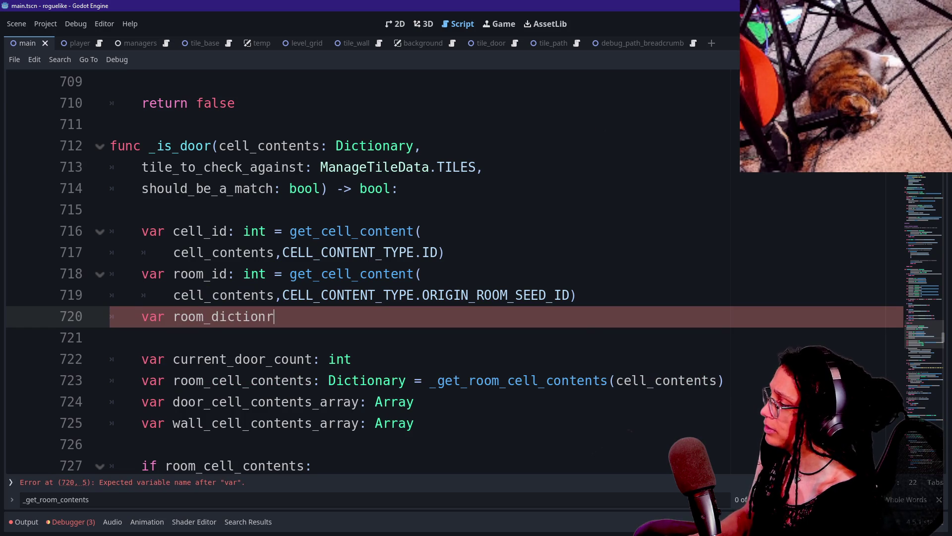
pyautogui.press('BackSpace')
pyautogui.write('ary: Dictionary = ')
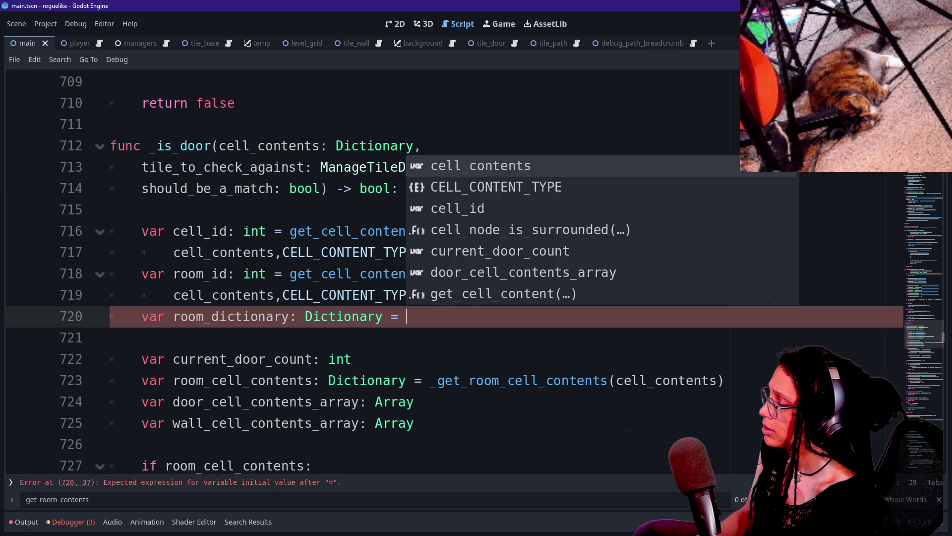
pyautogui.write('get_room')
pyautogui.press('Down')
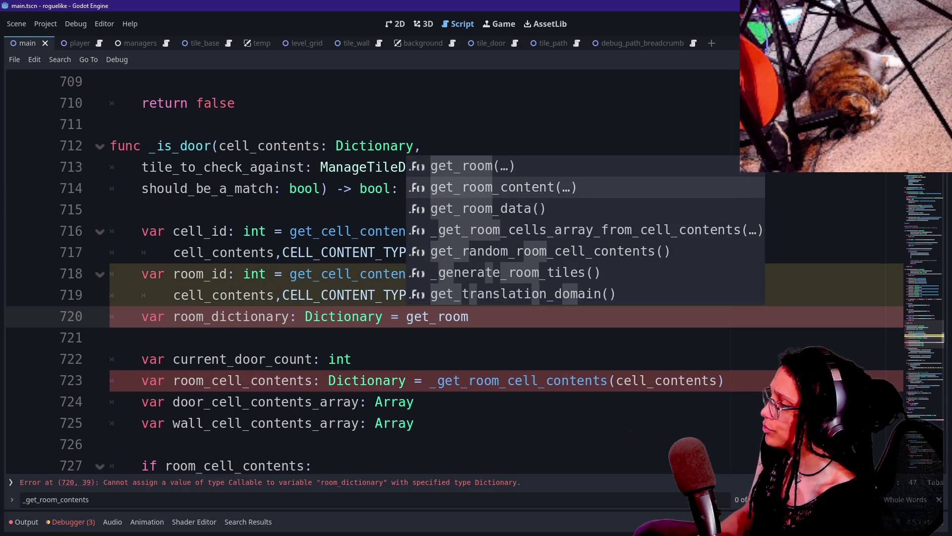
# Set room_dictionary to get_room_content(room_id, ROOM_CONTENT_TYPE.ROOM_CELL_ARRAYS) on line 720.
pyautogui.press('Return')
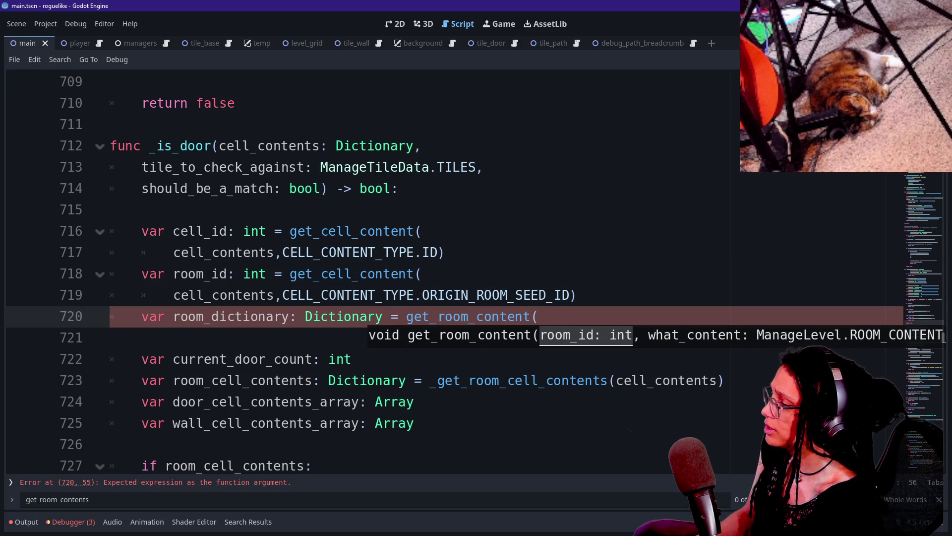
pyautogui.press('Return')
pyautogui.write('room_')
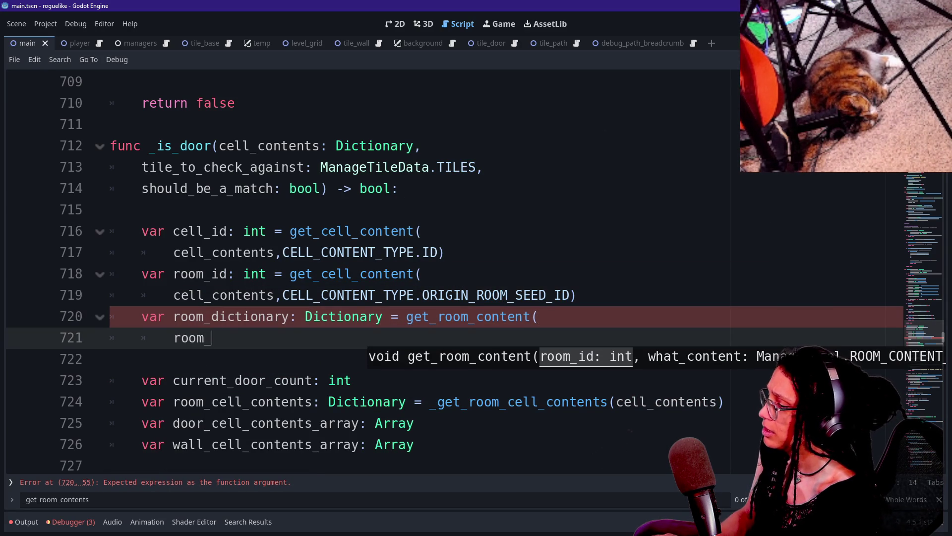
pyautogui.write('id,ROOM')
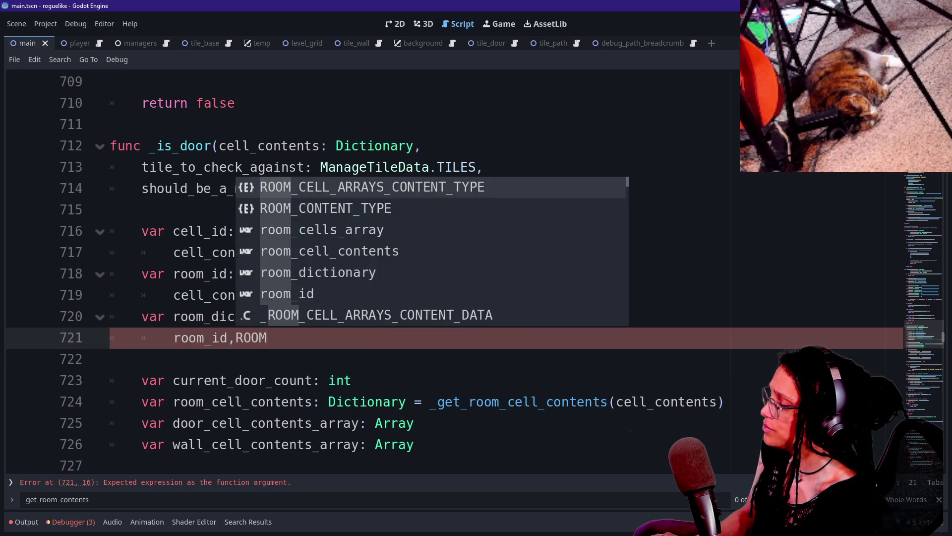
pyautogui.write('_CONTENT')
pyautogui.press('Return')
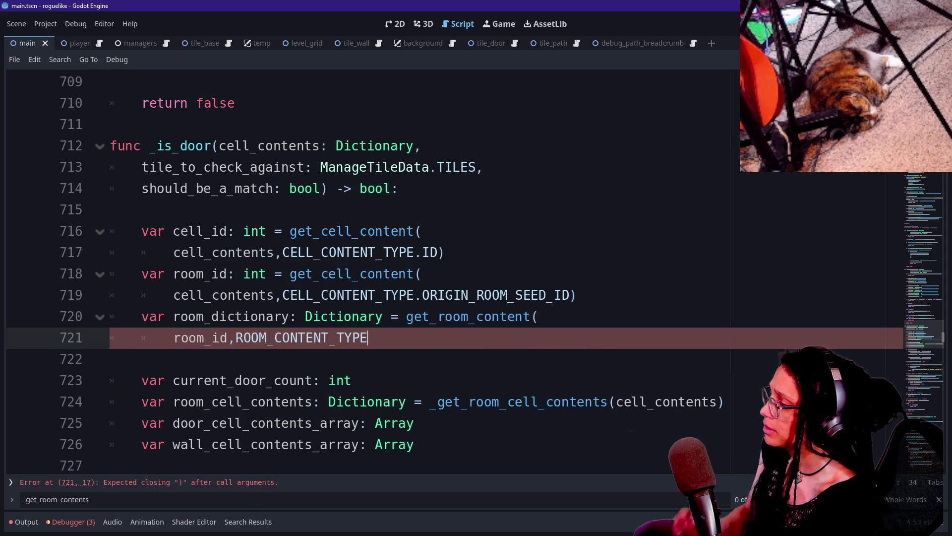
pyautogui.write('.')
pyautogui.press('Return')
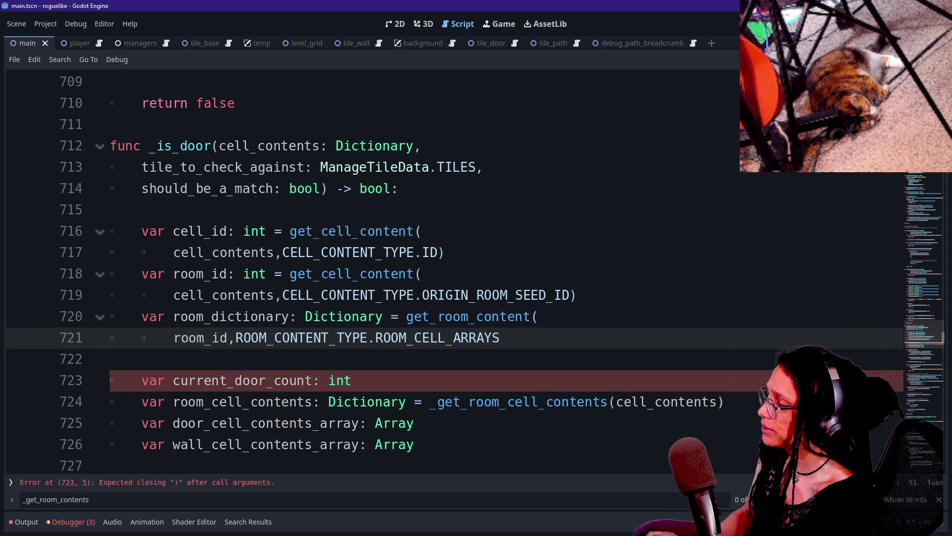
pyautogui.write(')')
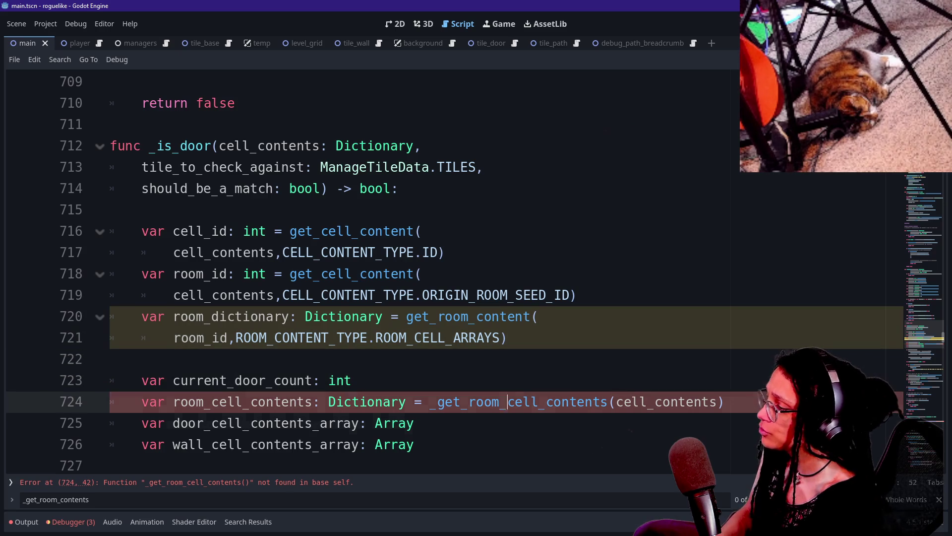
# Undo an accidental DOOR_CELLS line split and clear the door cells lookup on lines 729–730.
pyautogui.hotkey('ctrl', 'v')
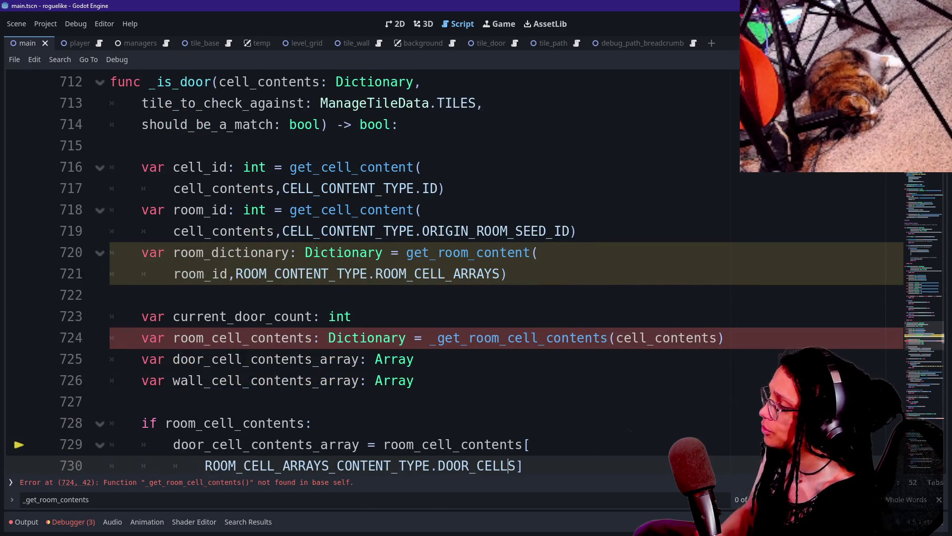
pyautogui.press('Return')
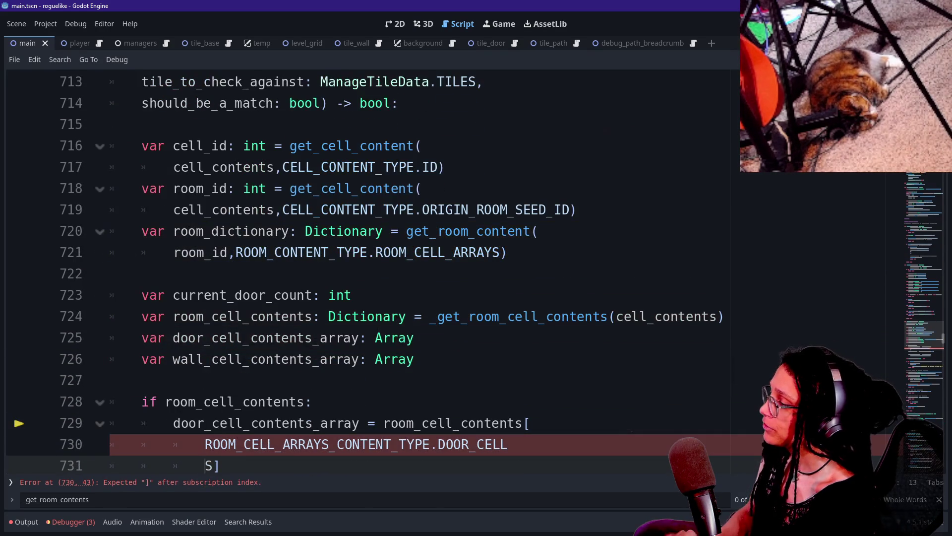
pyautogui.hotkey('ctrl', 'z')
pyautogui.click(119, 274)
pyautogui.scroll(-1, 376, 273)
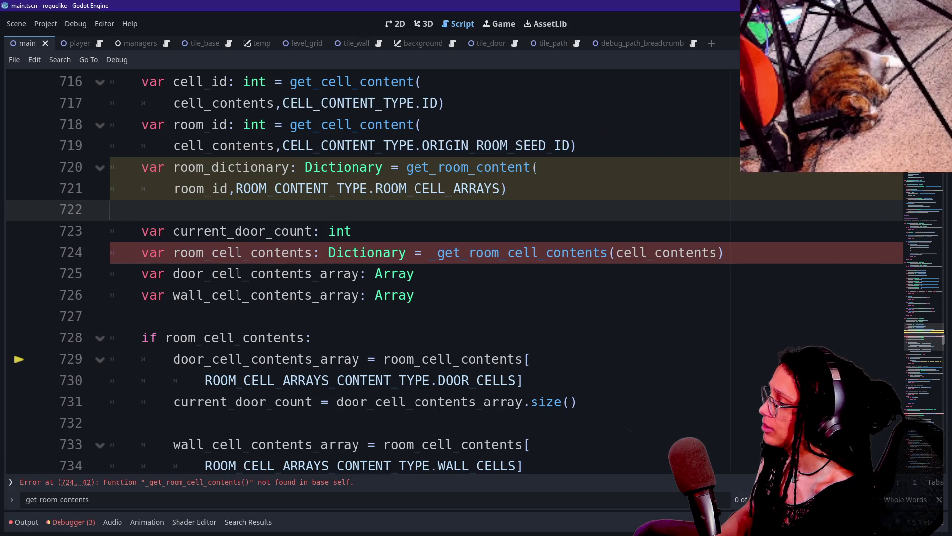
pyautogui.click(149, 338)
pyautogui.moveTo(149, 337); pyautogui.dragTo(267, 359)
pyautogui.click(267, 359)
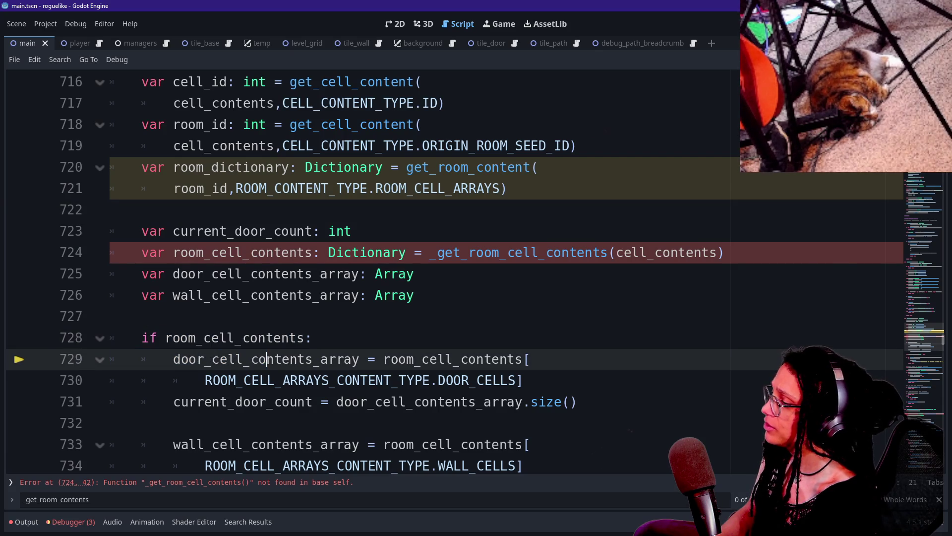
pyautogui.moveTo(204, 359); pyautogui.dragTo(353, 380)
pyautogui.click(353, 380)
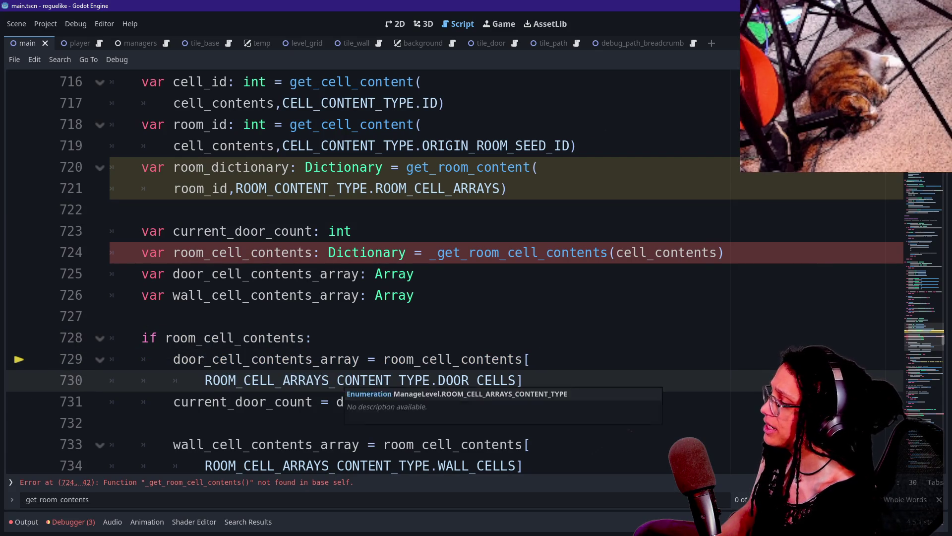
# Clear the wall cells lookup and select the old room_cell_contents declaration for removal.
pyautogui.click(149, 422)
pyautogui.click(371, 359)
pyautogui.press('Down')
pyautogui.press('Down')
pyautogui.press('Down')
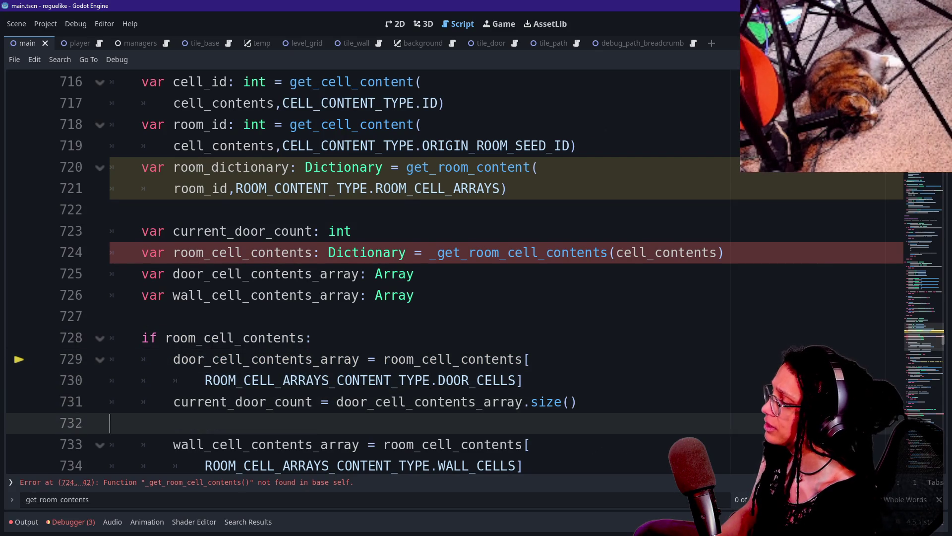
pyautogui.press('Up')
pyautogui.press('Up')
pyautogui.press('Up')
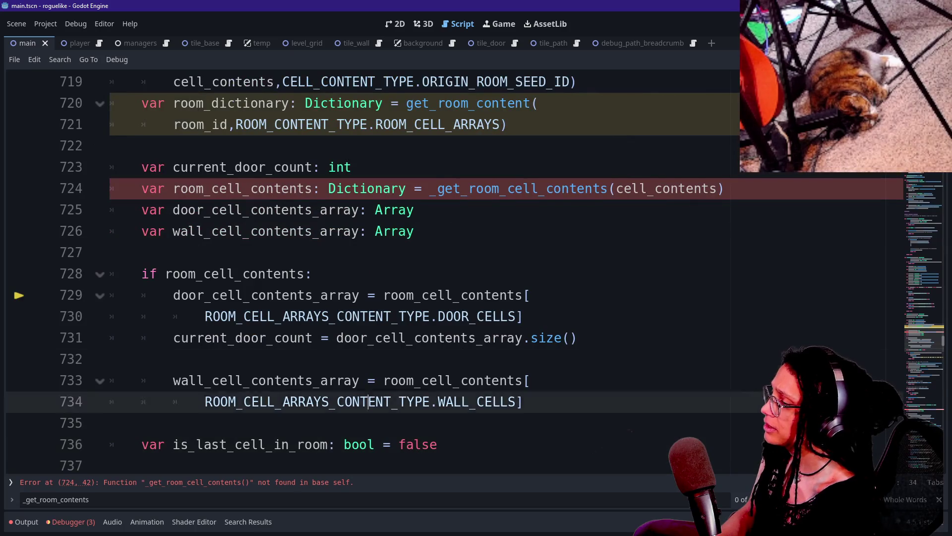
pyautogui.hotkey('ctrl', 'Up')
pyautogui.hotkey('ctrl', 'Up')
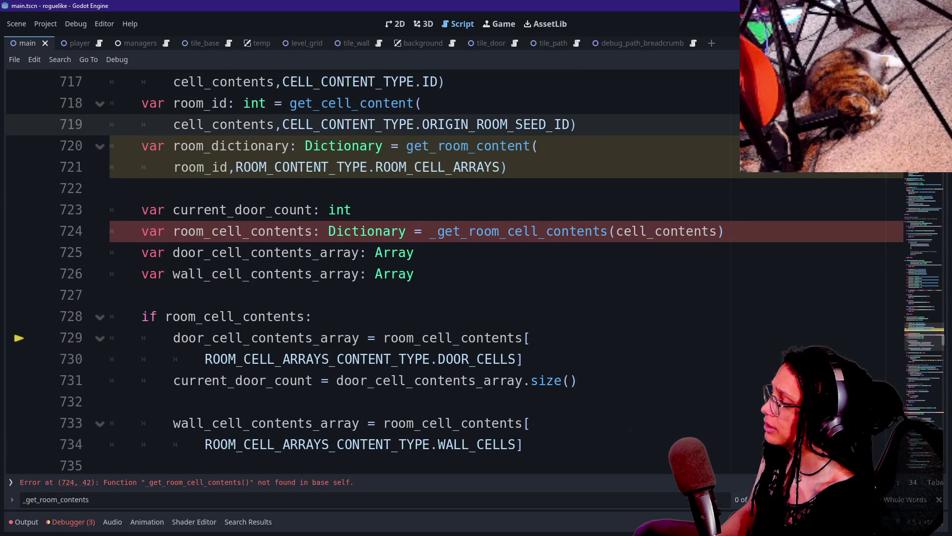
pyautogui.press('Down')
pyautogui.press('Down')
pyautogui.press('Down')
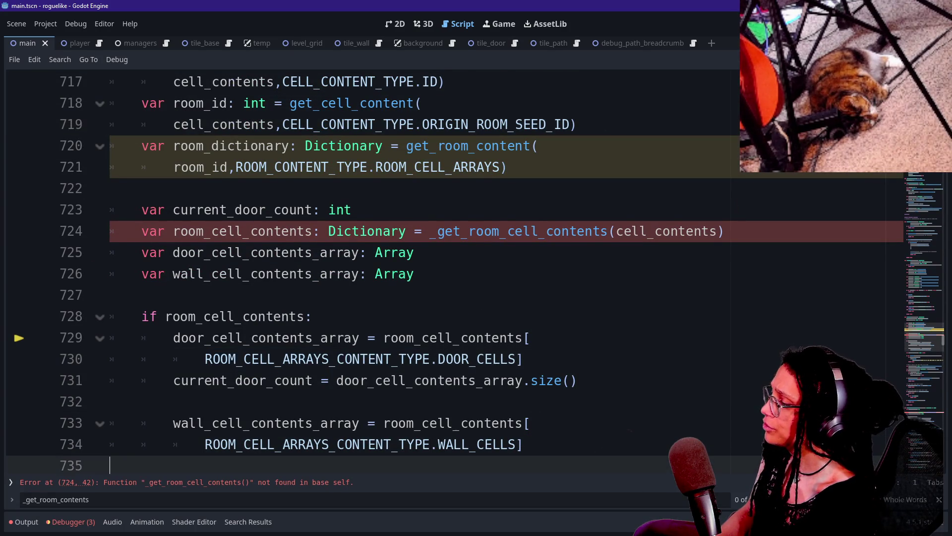
pyautogui.press('Up')
pyautogui.press('Up')
pyautogui.press('Up')
pyautogui.press('Down')
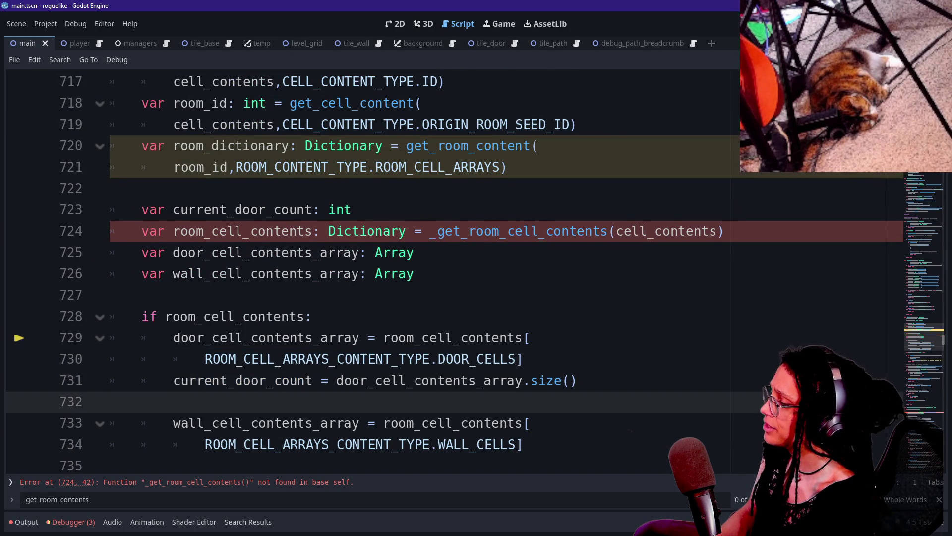
pyautogui.scroll(-1, 290, 347)
pyautogui.moveTo(181, 359); pyautogui.dragTo(290, 380)
pyautogui.click(290, 380)
pyautogui.scroll(2, 290, 380)
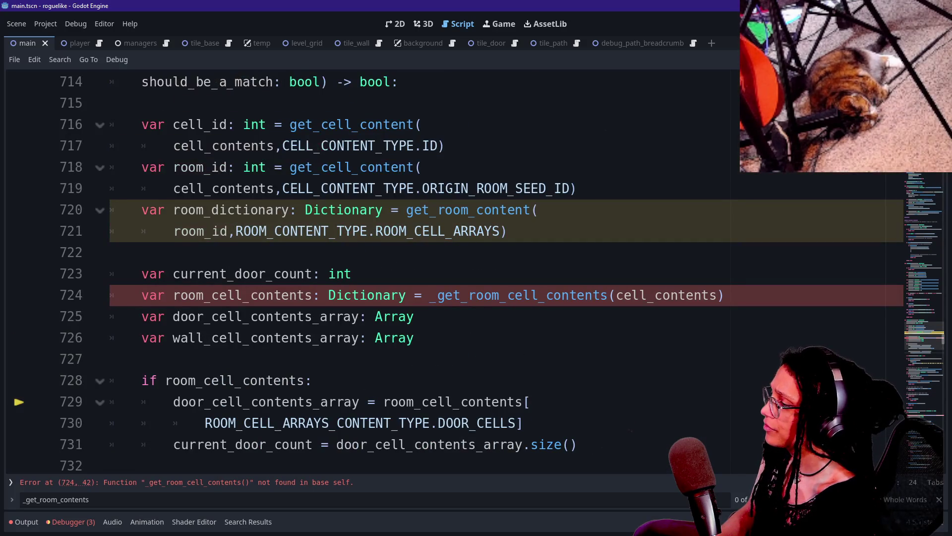
pyautogui.click(724, 296)
pyautogui.hotkey('shift', 'Up')
# Delete the old room_cell_contents and current_door_count declarations.
pyautogui.press('BackSpace')
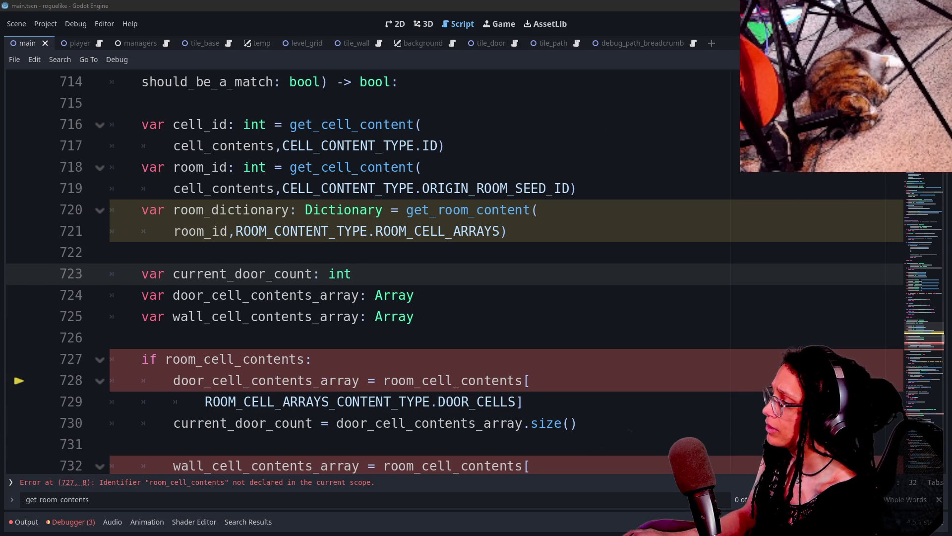
pyautogui.hotkey('shift', 'Up')
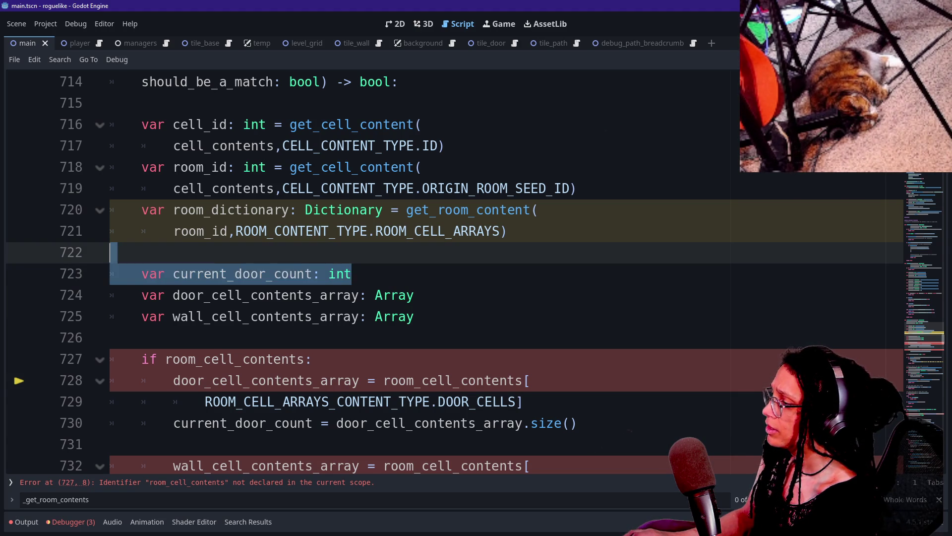
pyautogui.press('BackSpace')
# Begin an initial value for door_cell_contents_array, filtering autocomplete to get_room functions.
pyautogui.click(415, 273)
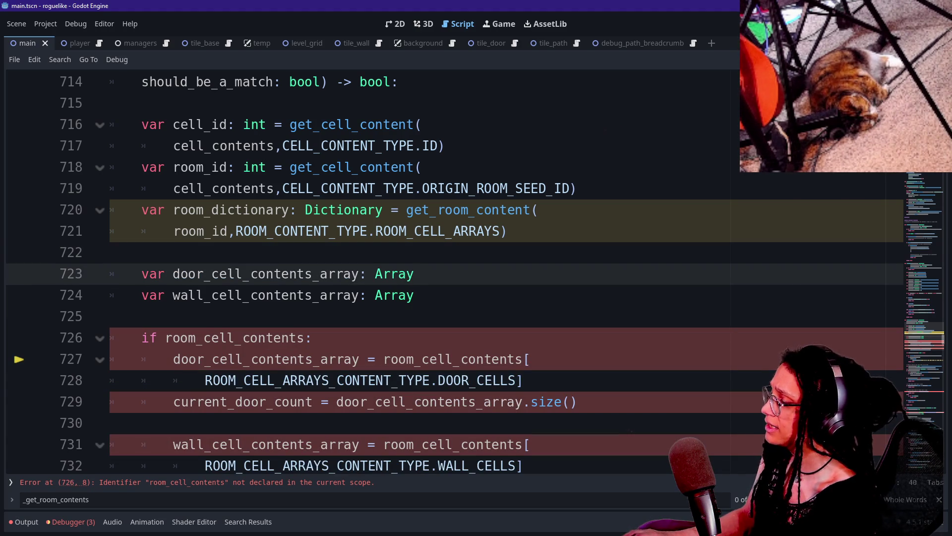
pyautogui.hotkey('ctrl', 'space')
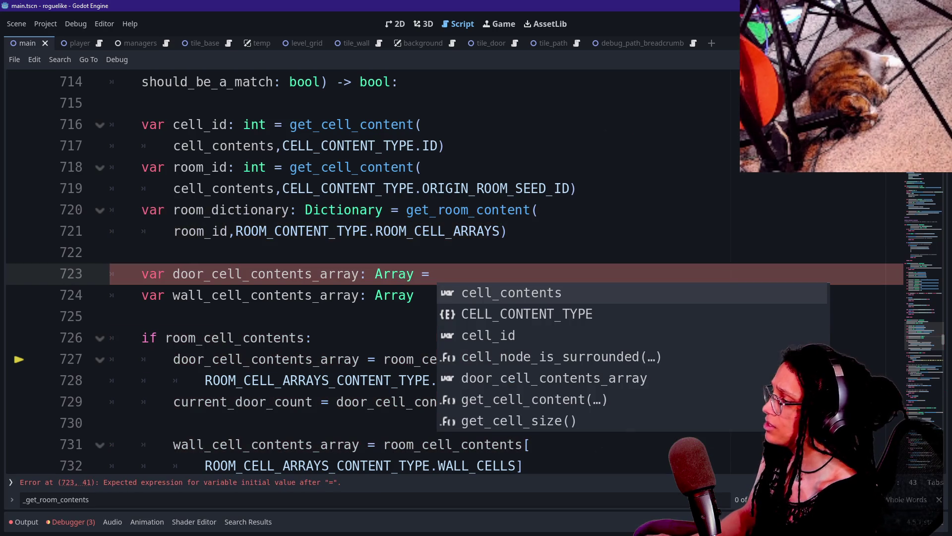
pyautogui.write('room_')
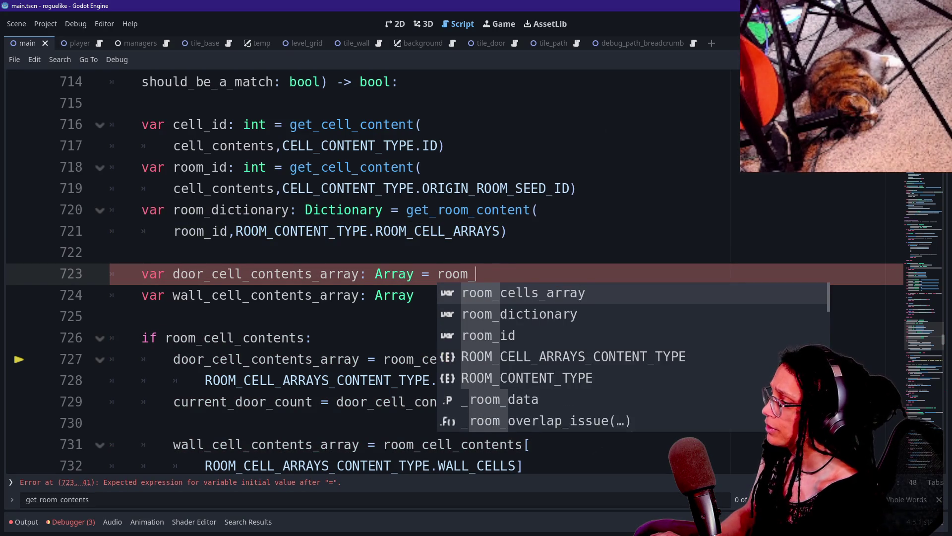
pyautogui.write('diction')
pyautogui.press('BackSpace')
pyautogui.press('BackSpace')
pyautogui.press('BackSpace')
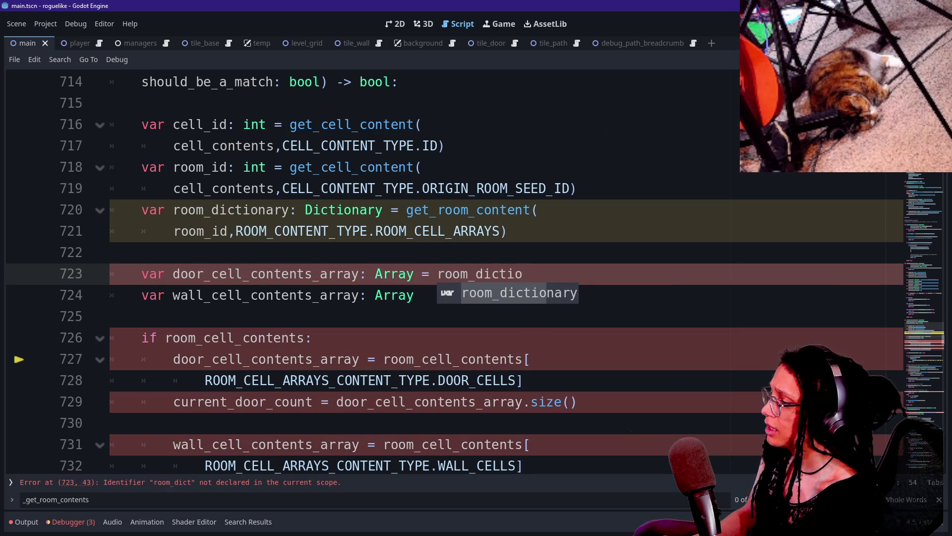
pyautogui.write('g')
pyautogui.press('BackSpace')
pyautogui.press('BackSpace')
pyautogui.write('_ge')
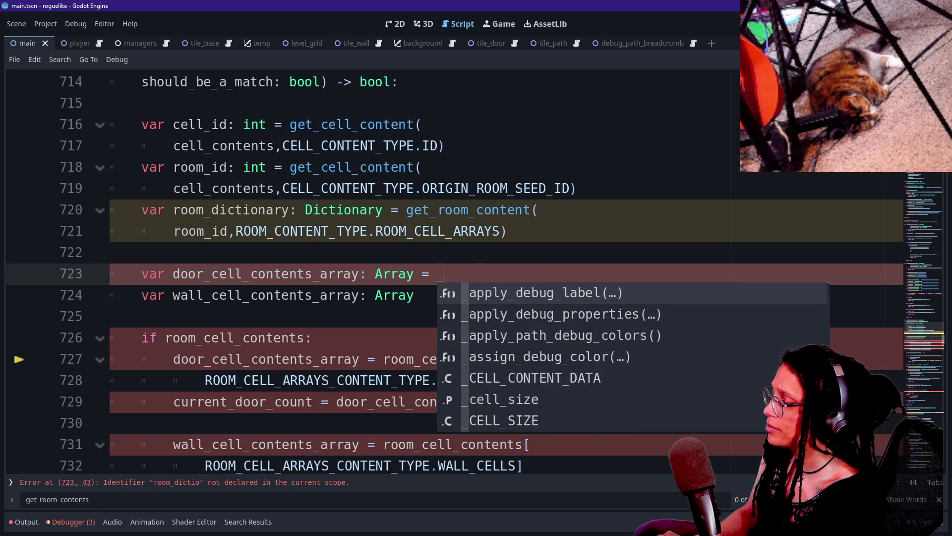
pyautogui.press('BackSpace')
pyautogui.press('BackSpace')
pyautogui.press('BackSpace')
pyautogui.write('get_room')
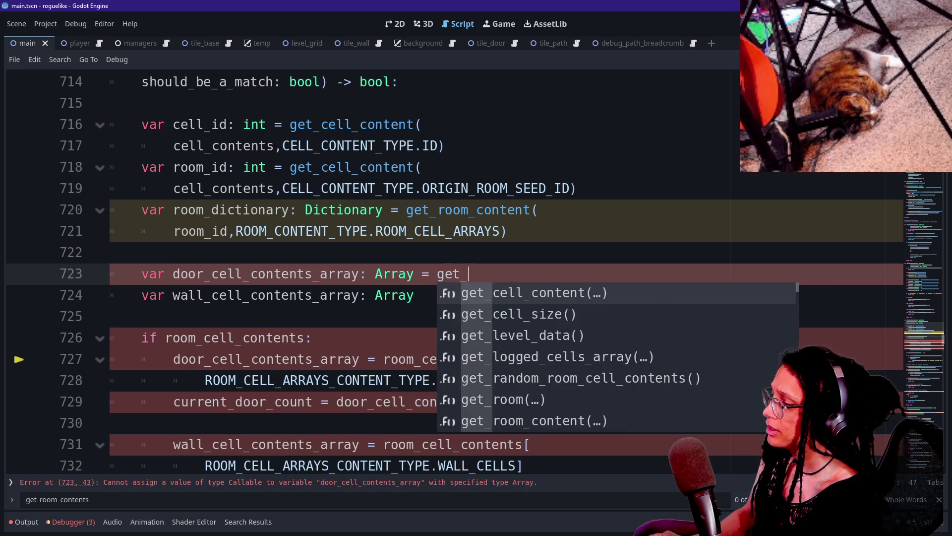
# Insert _get_room_cells_array_from_cell_contents from the suggestions on line 723.
pyautogui.press('Down')
pyautogui.press('Down')
pyautogui.press('Down')
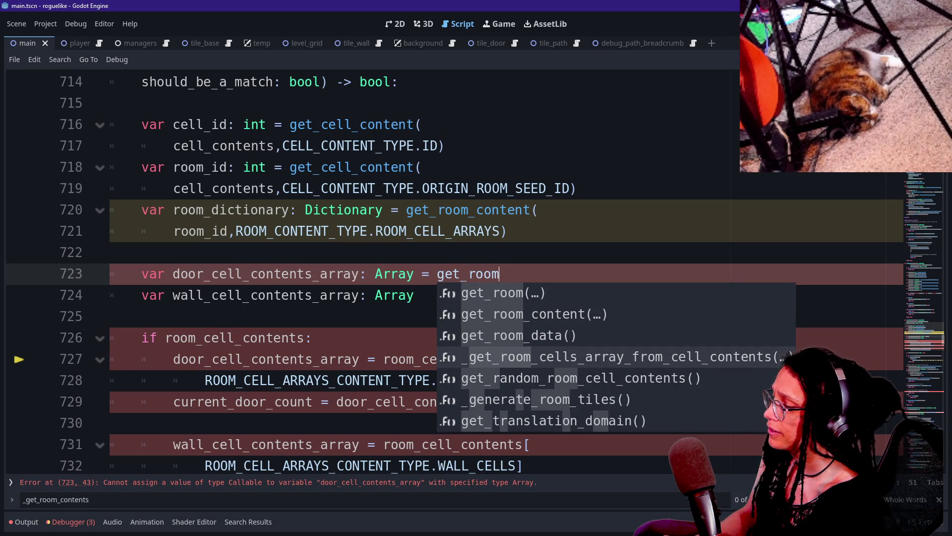
pyautogui.press('Down')
pyautogui.press('Down')
pyautogui.press('Down')
pyautogui.press('Up')
pyautogui.press('Up')
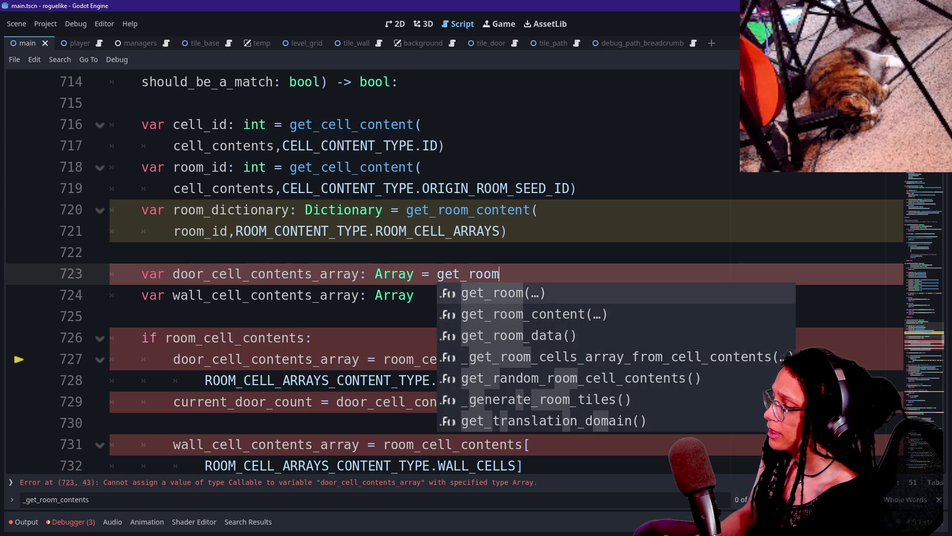
pyautogui.press('Down')
pyautogui.press('Down')
pyautogui.press('Down')
pyautogui.press('Down')
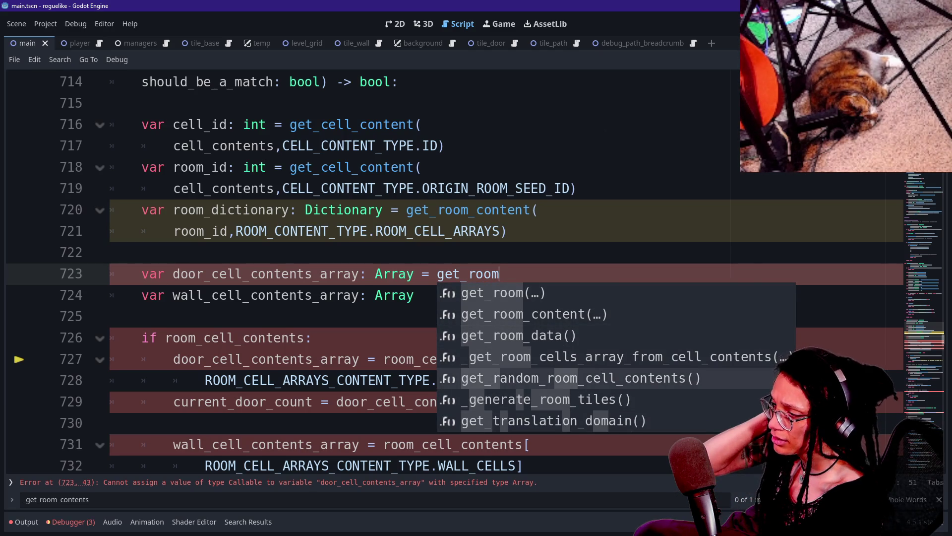
pyautogui.press('Up')
pyautogui.press('Up')
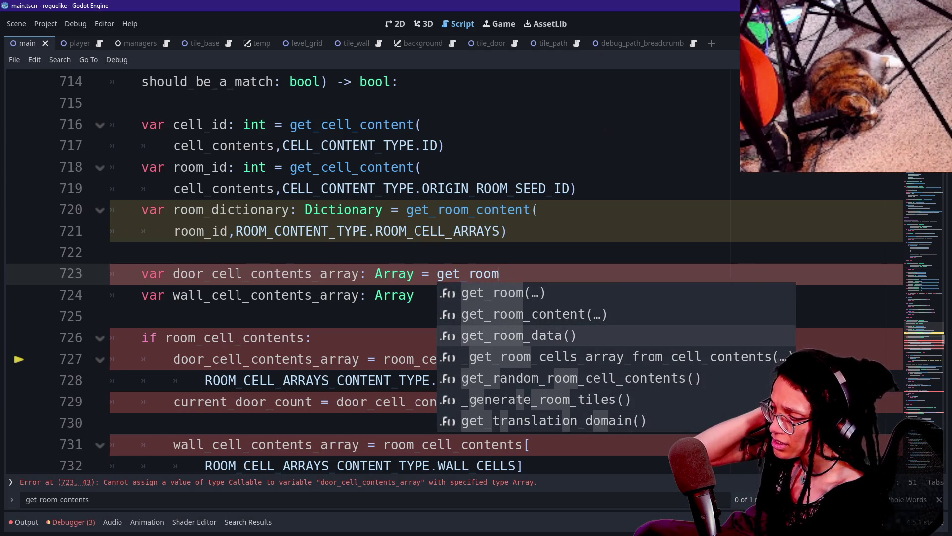
pyautogui.press('Up')
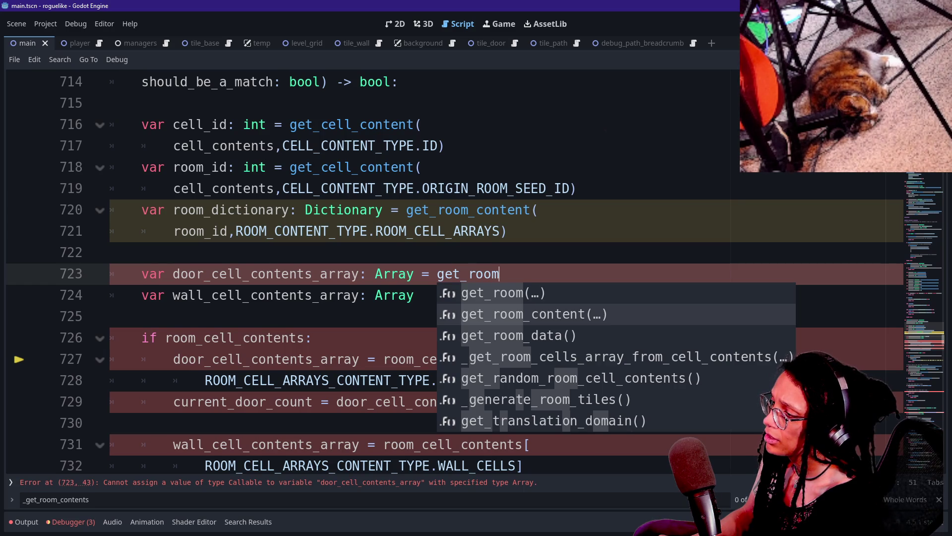
pyautogui.press('Down')
pyautogui.press('Down')
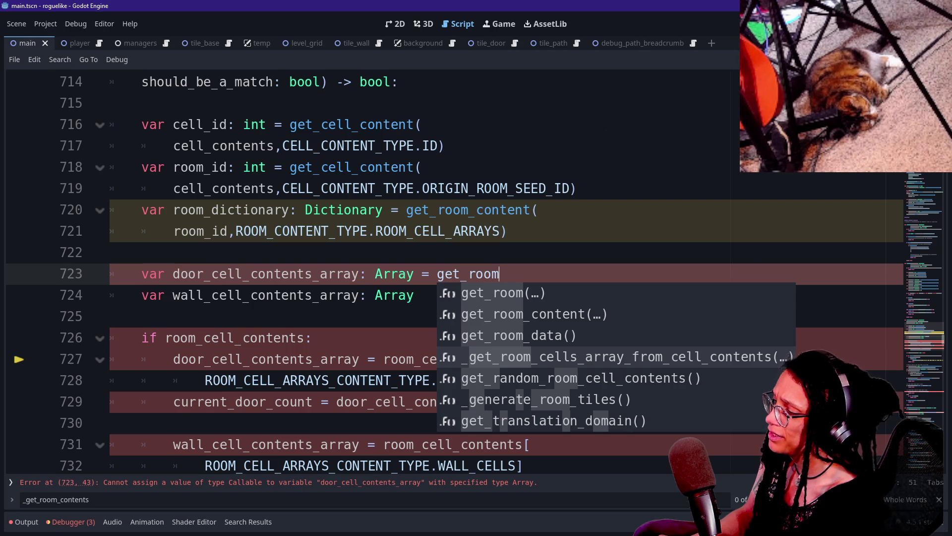
pyautogui.press('Return')
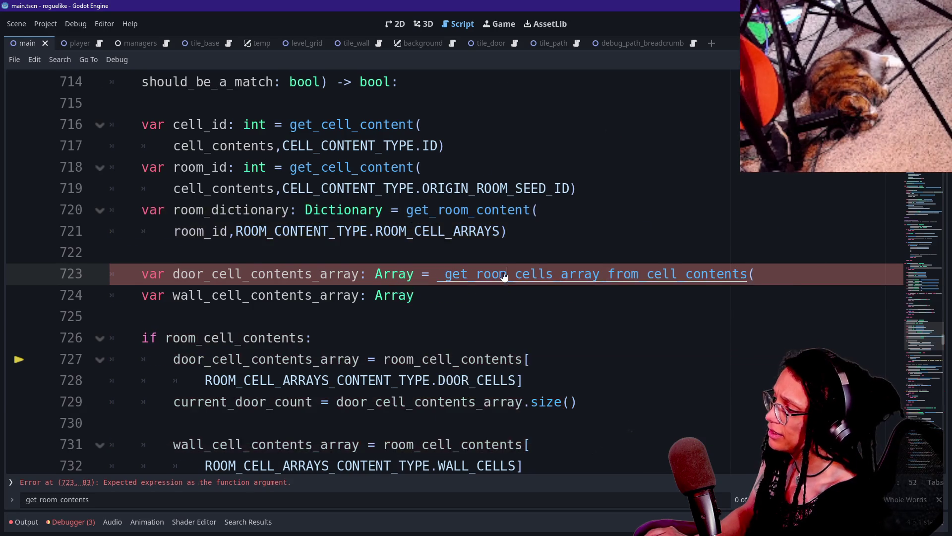
# Jump to the _get_room_cells_array_from_cell_contents definition at line 820 and select its name.
pyautogui.keyDown('ctrl'); pyautogui.click(502, 274); pyautogui.keyUp('ctrl')
pyautogui.scroll(-2, 372, 273)
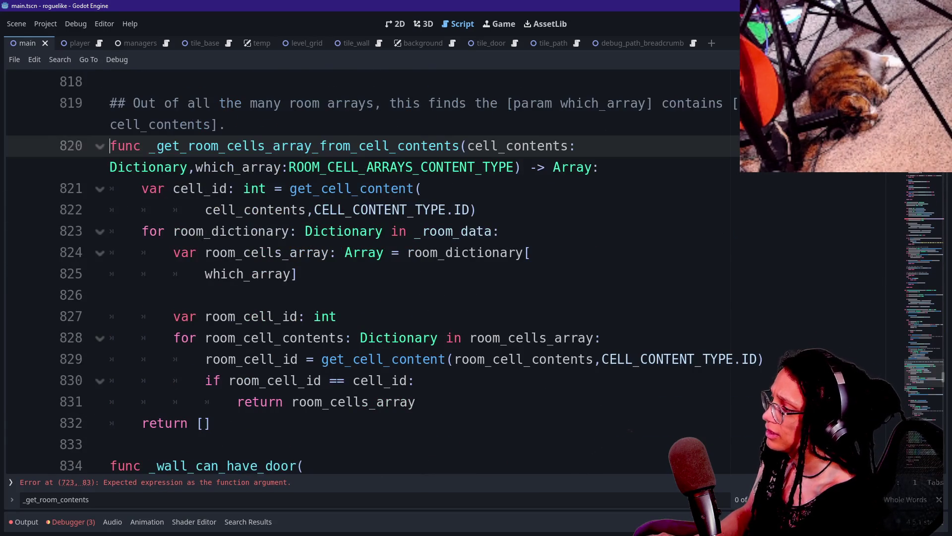
pyautogui.moveTo(208, 145)
pyautogui.mouseDown()
pyautogui.moveTo(489, 337)
pyautogui.moveTo(348, 296)
pyautogui.mouseUp()
pyautogui.click(110, 423)
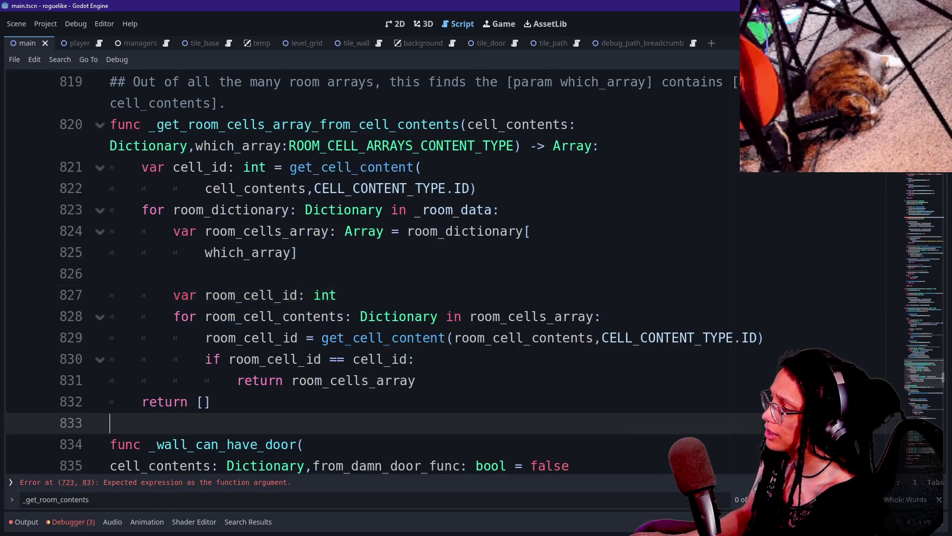
pyautogui.keyDown('shift'); pyautogui.click(337, 167); pyautogui.keyUp('shift')
pyautogui.click(336, 167)
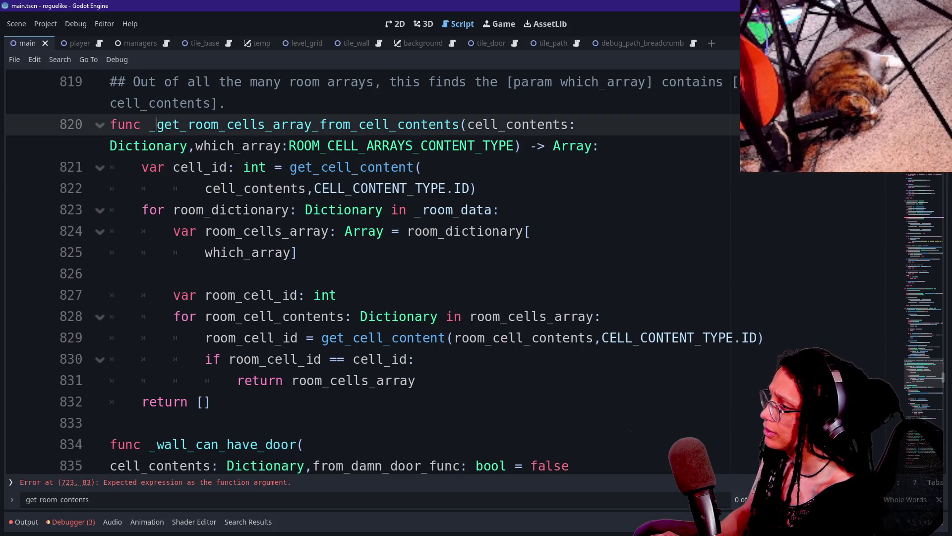
pyautogui.click(226, 103)
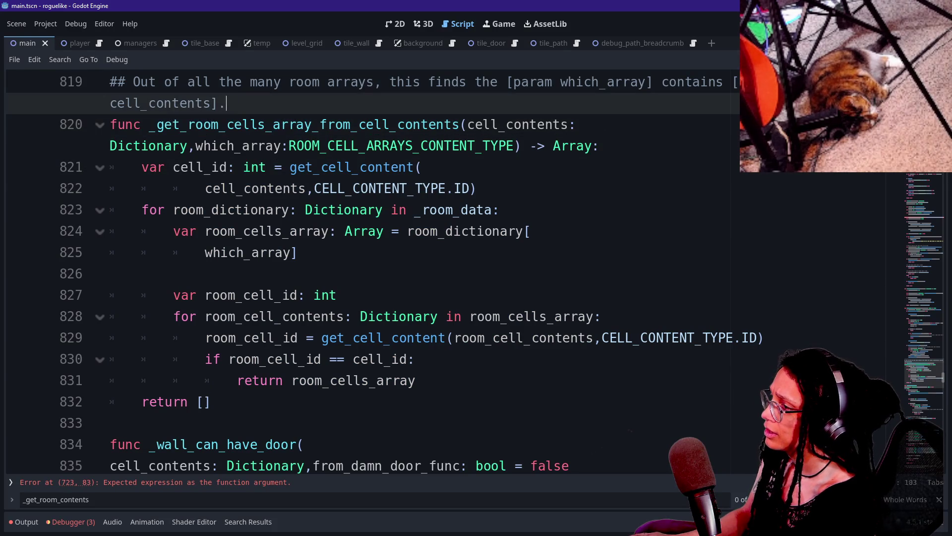
pyautogui.doubleClick(297, 124)
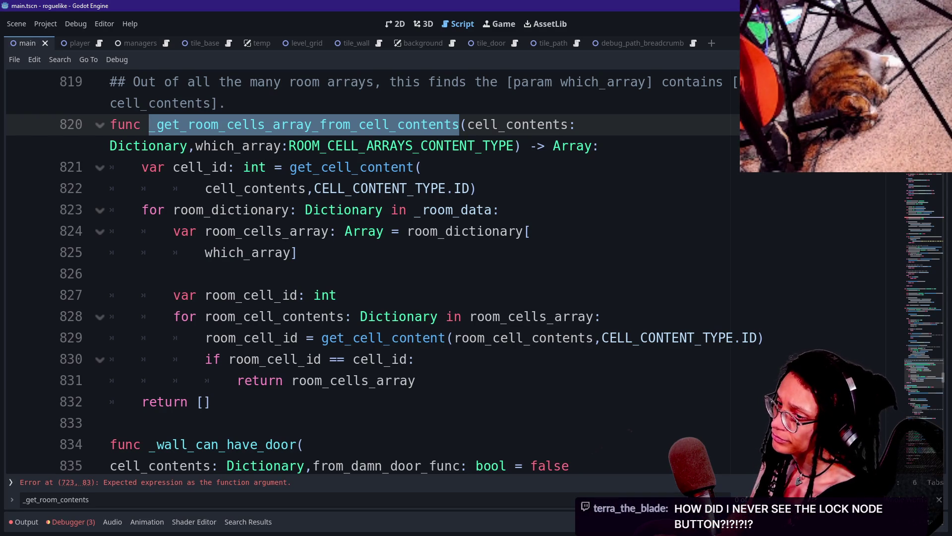
pyautogui.scroll(2, 446, 273)
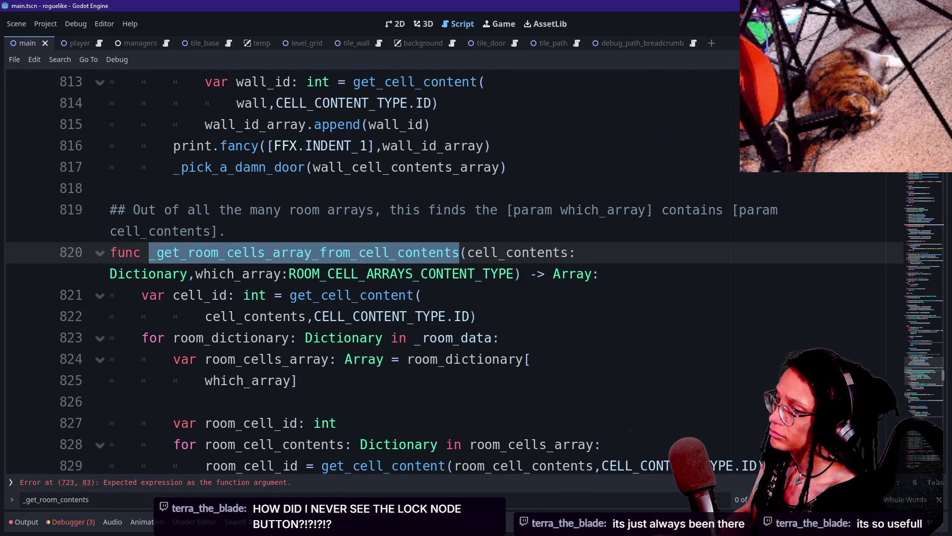
# Toggle distraction-free mode, glance at the 2D and Game views, and return to the script.
pyautogui.hotkey('ctrl', 'shift', 'F11')
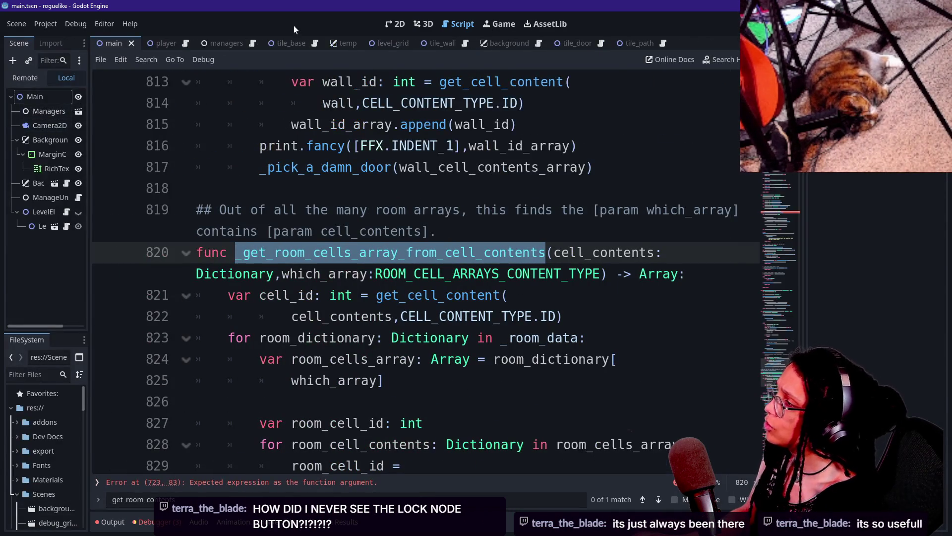
pyautogui.hotkey('ctrl', 'shift', 'F11')
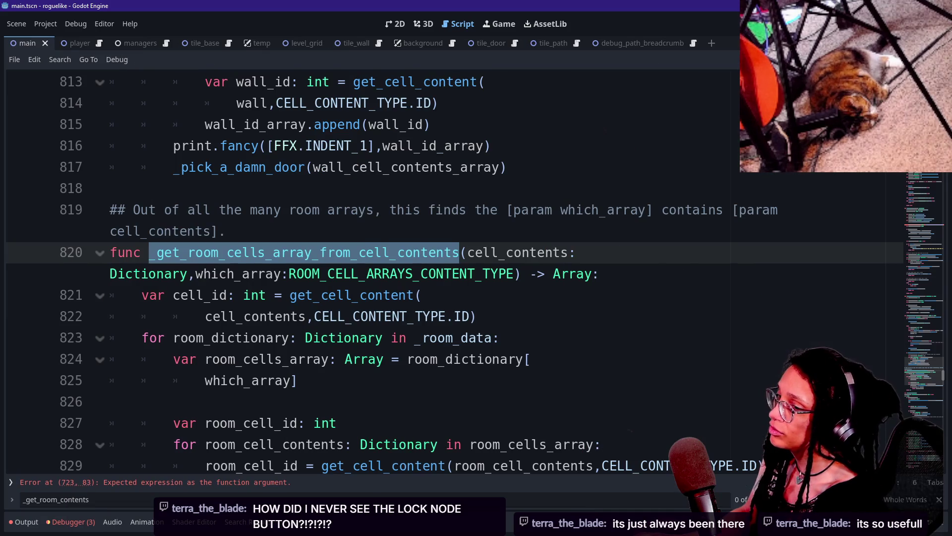
pyautogui.click(395, 24)
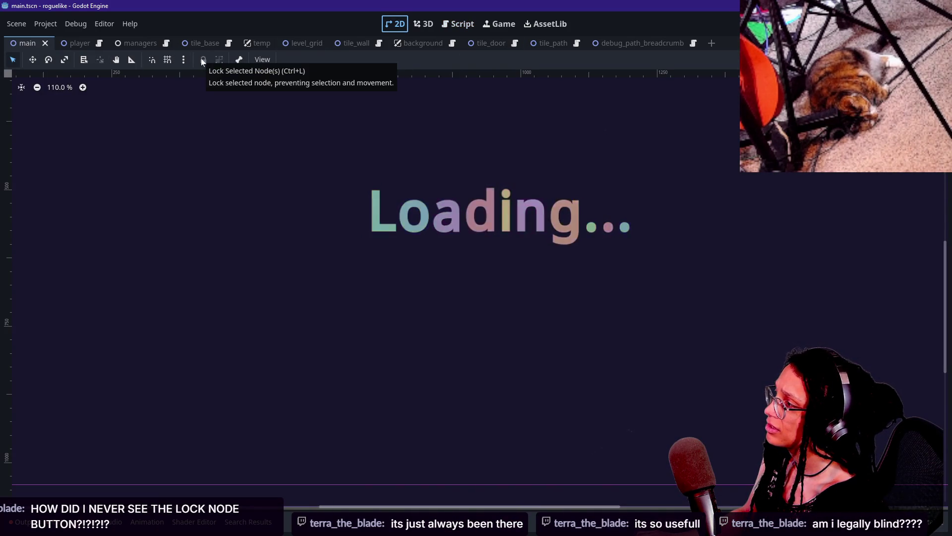
pyautogui.click(492, 24)
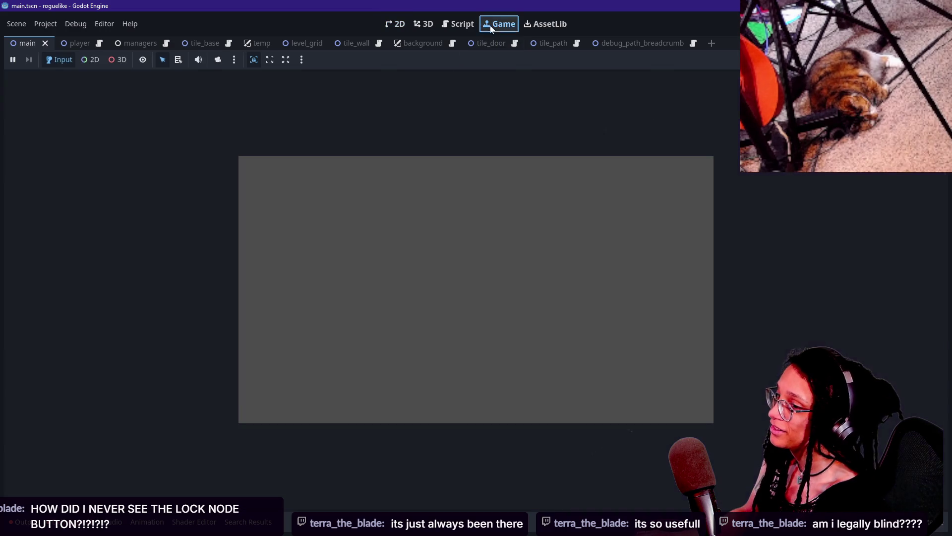
pyautogui.click(473, 21)
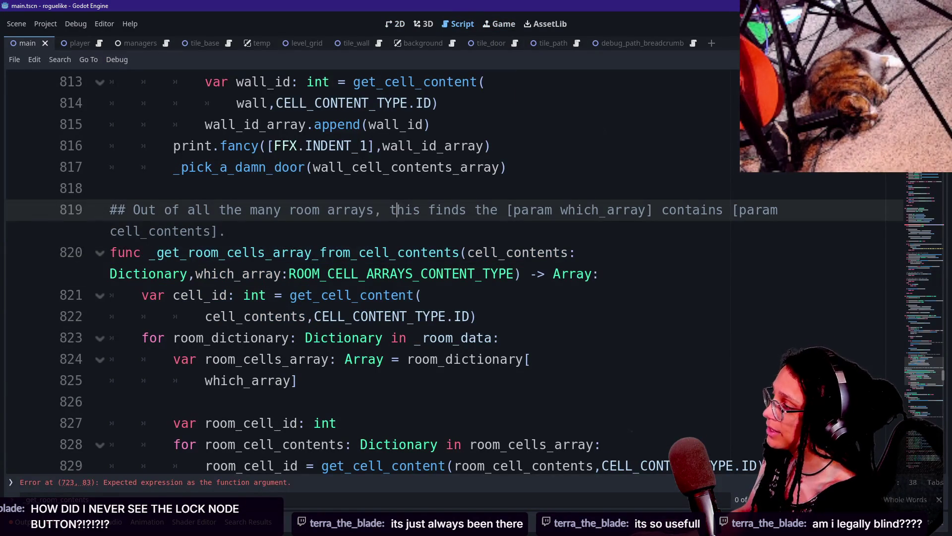
# Read the helper's signature and room_cell_id declaration around line 827.
pyautogui.click(420, 274)
pyautogui.moveTo(219, 252); pyautogui.dragTo(422, 295)
pyautogui.scroll(-1, 422, 295)
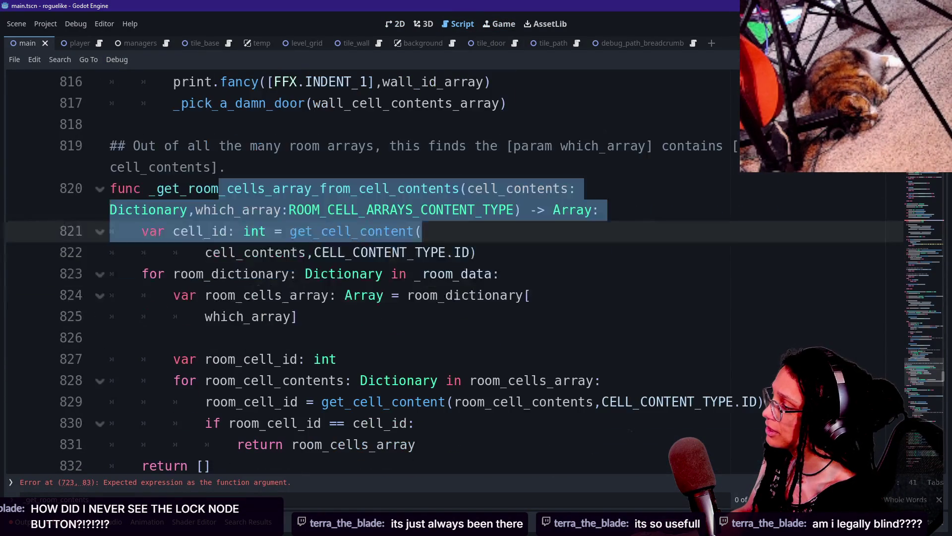
pyautogui.click(468, 295)
pyautogui.moveTo(206, 359); pyautogui.dragTo(351, 381)
pyautogui.click(337, 359)
pyautogui.moveTo(205, 295); pyautogui.dragTo(337, 359)
pyautogui.click(337, 359)
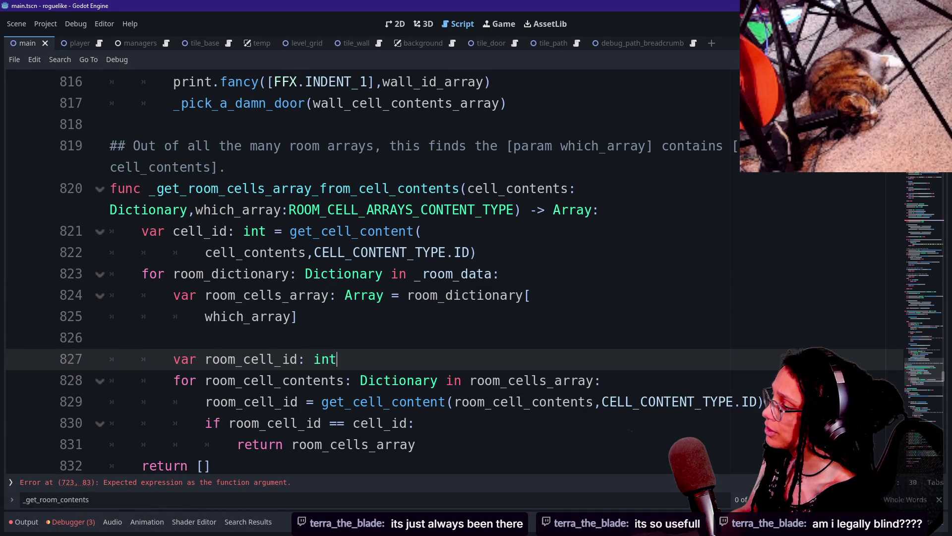
# Reach the room_cells_array return, then move to Zed and start a search in manage_levels.gd.
pyautogui.press('Down')
pyautogui.press('Down')
pyautogui.press('Down')
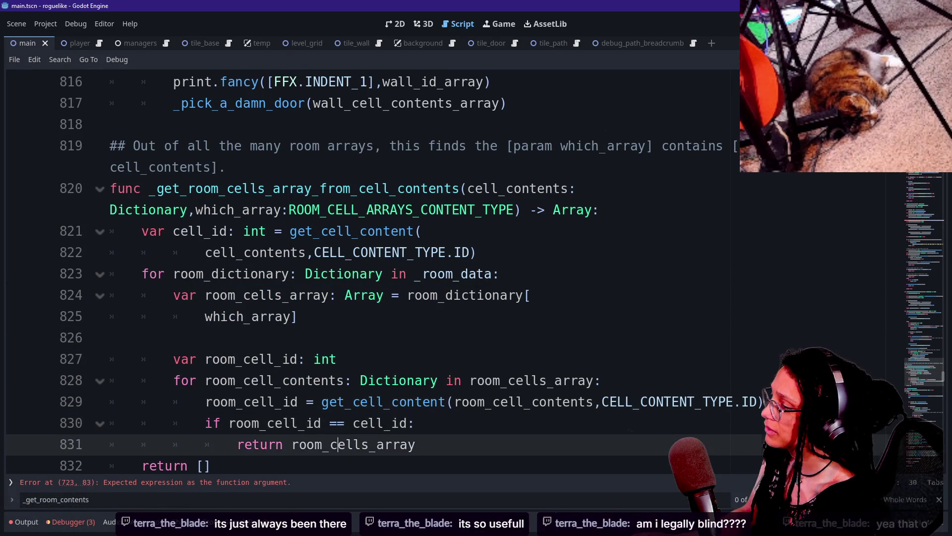
pyautogui.press('Down')
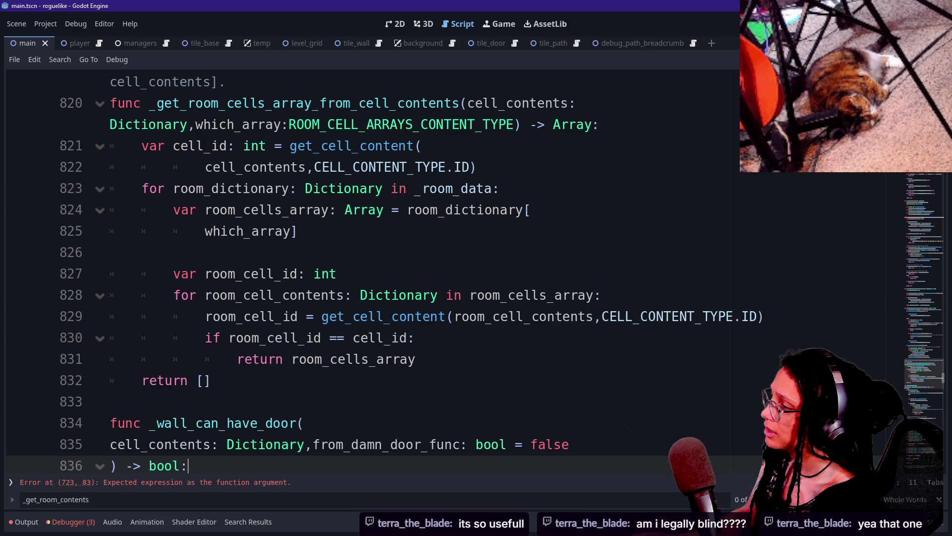
pyautogui.click(385, 359)
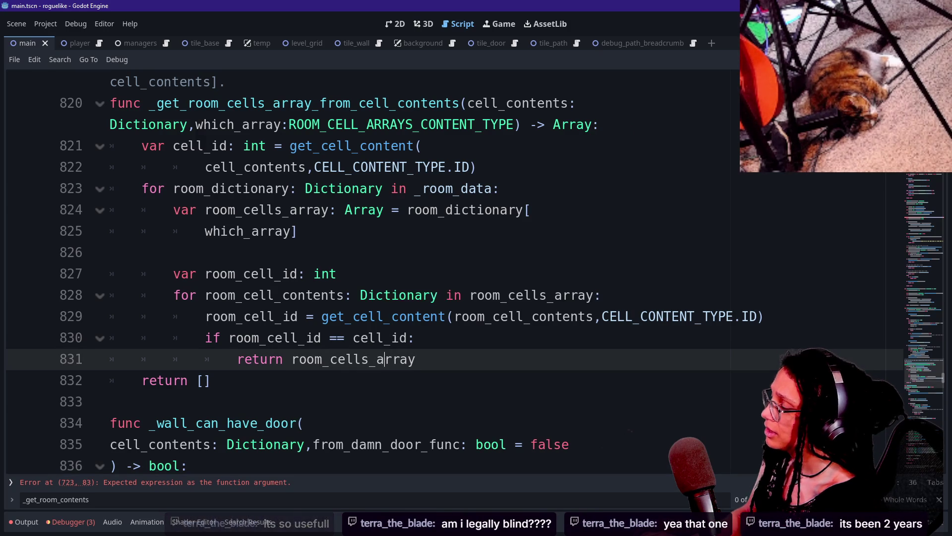
pyautogui.moveTo(384, 360)
pyautogui.hotkey('alt', 'Tab')
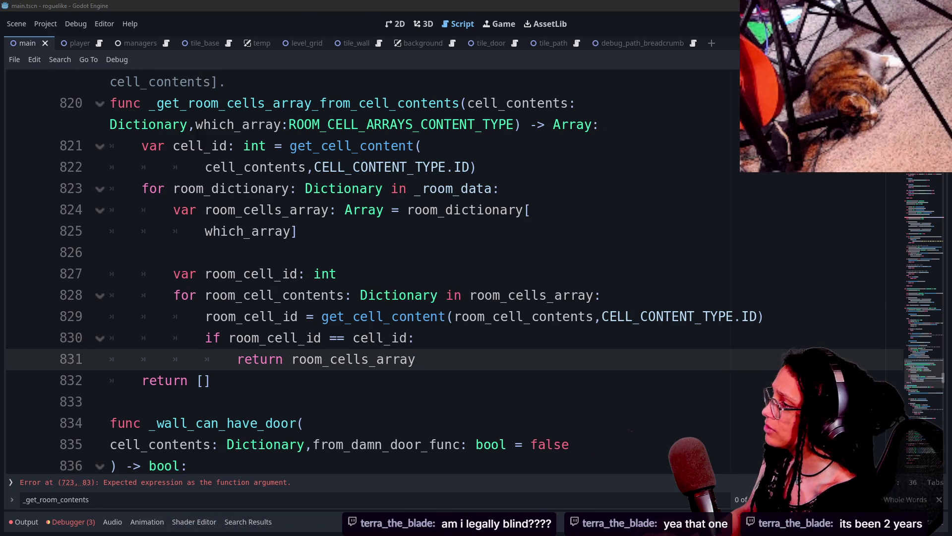
pyautogui.hotkey('ctrl', 'f')
# Search Zed for room_cell_contents_, briefly checking the Godot script in between.
pyautogui.write('get')
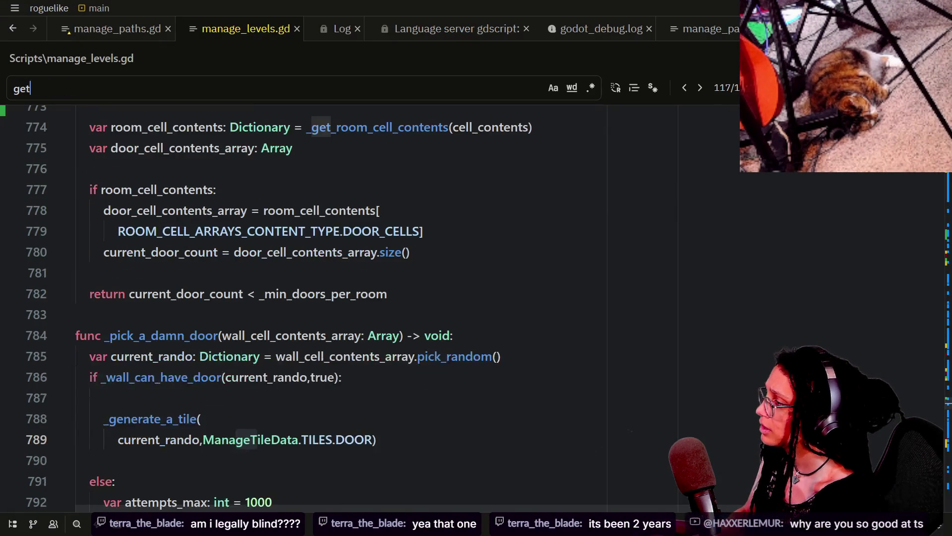
pyautogui.press('BackSpace')
pyautogui.press('BackSpace')
pyautogui.press('BackSpace')
pyautogui.write('r')
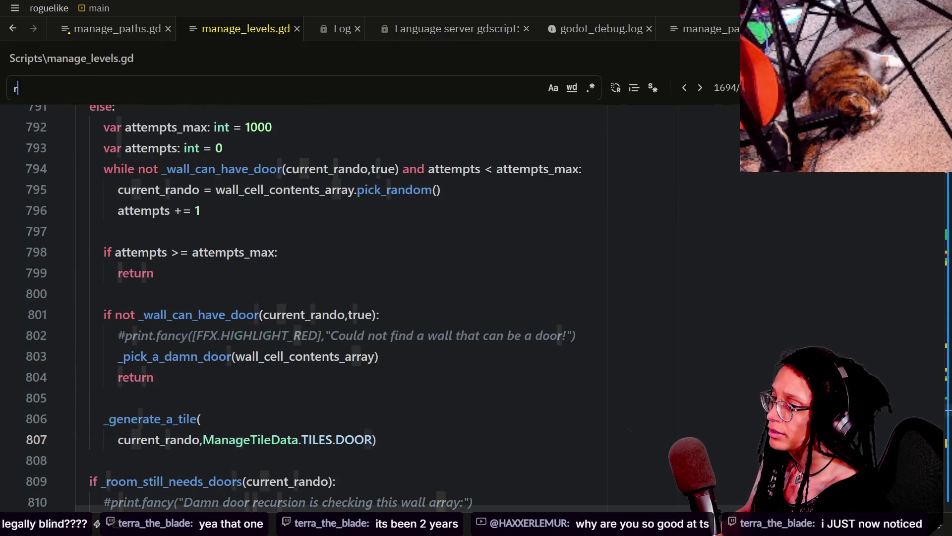
pyautogui.write('oom_cell_')
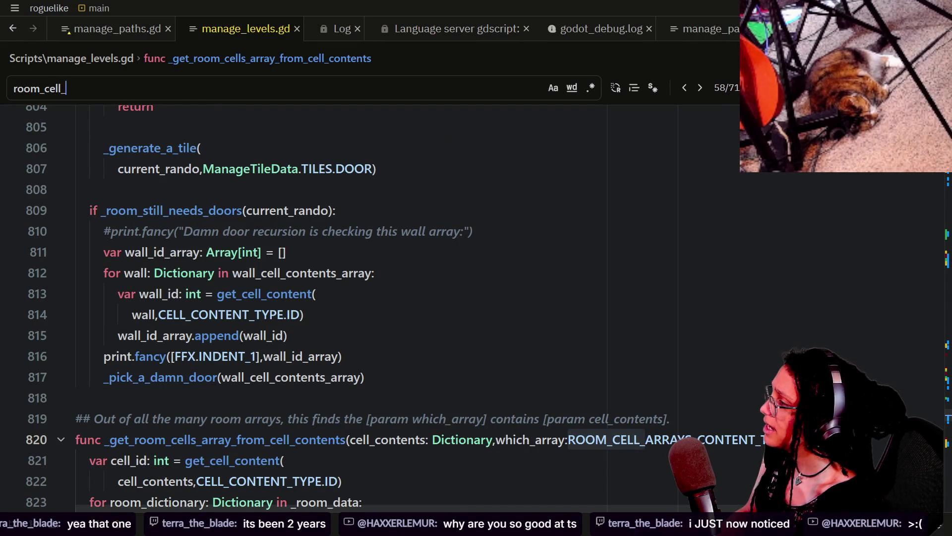
pyautogui.write('cell')
pyautogui.press('BackSpace')
pyautogui.press('BackSpace')
pyautogui.press('BackSpace')
pyautogui.write('ontents_')
pyautogui.hotkey('alt', 'Tab')
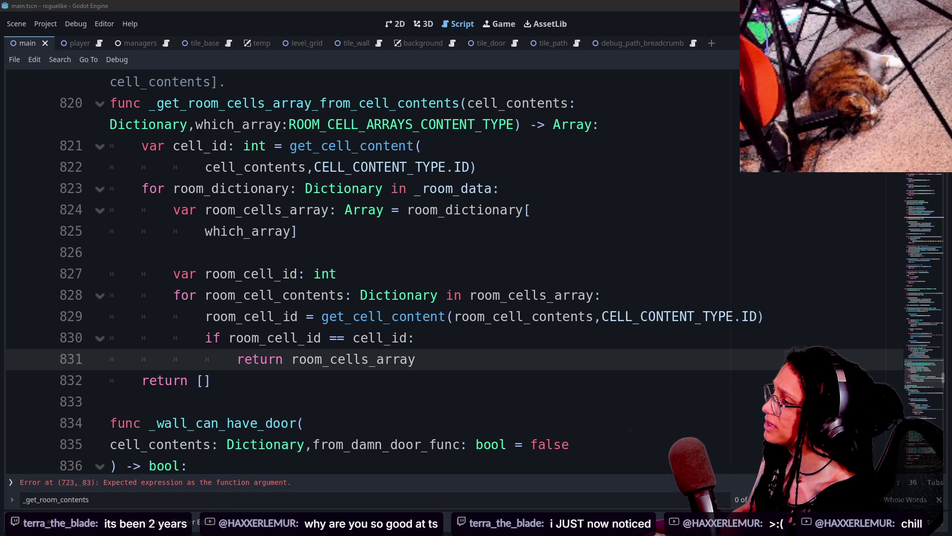
pyautogui.hotkey('alt', 'Tab')
# Search for room_cells_array_from and step through matches to the helper's definition.
pyautogui.press('BackSpace')
pyautogui.press('Return')
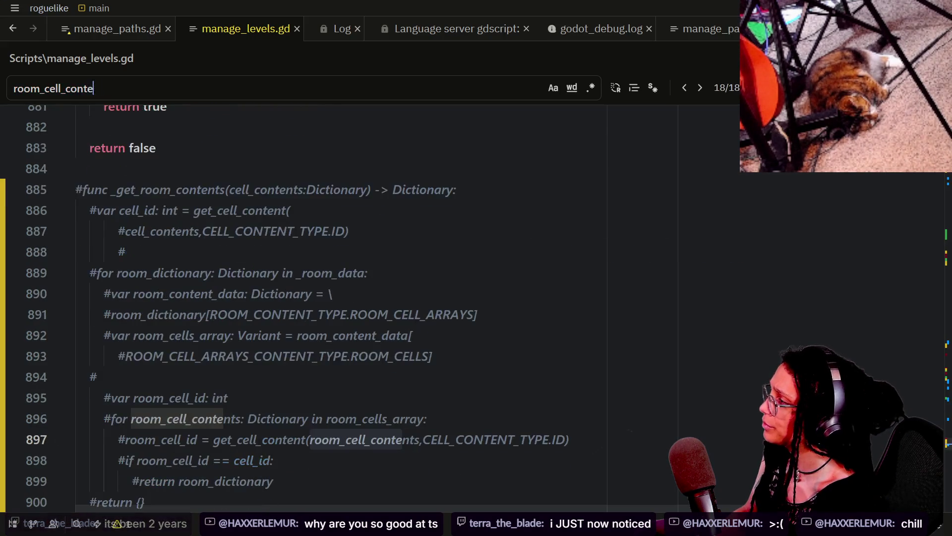
pyautogui.press('BackSpace')
pyautogui.press('BackSpace')
pyautogui.press('BackSpace')
pyautogui.write('s+')
pyautogui.press('BackSpace')
pyautogui.write('_array')
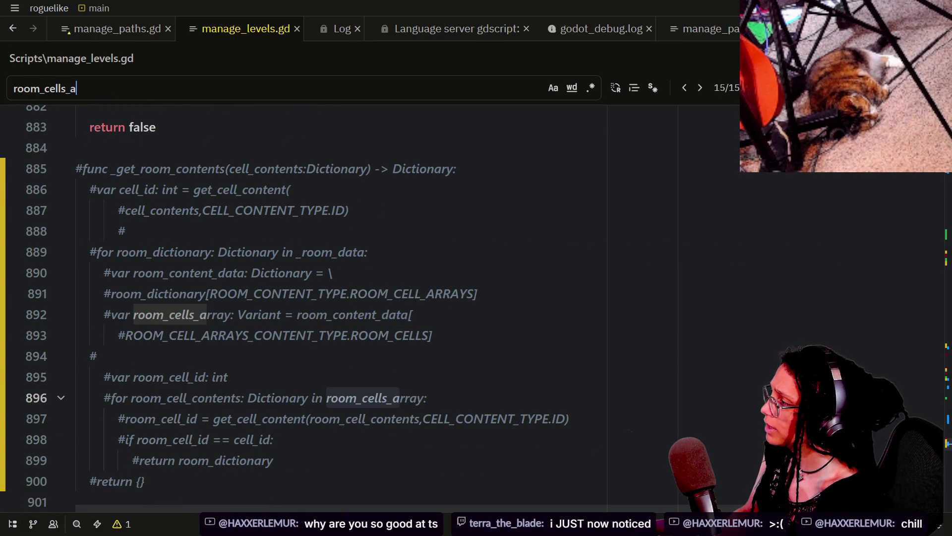
pyautogui.press('Return')
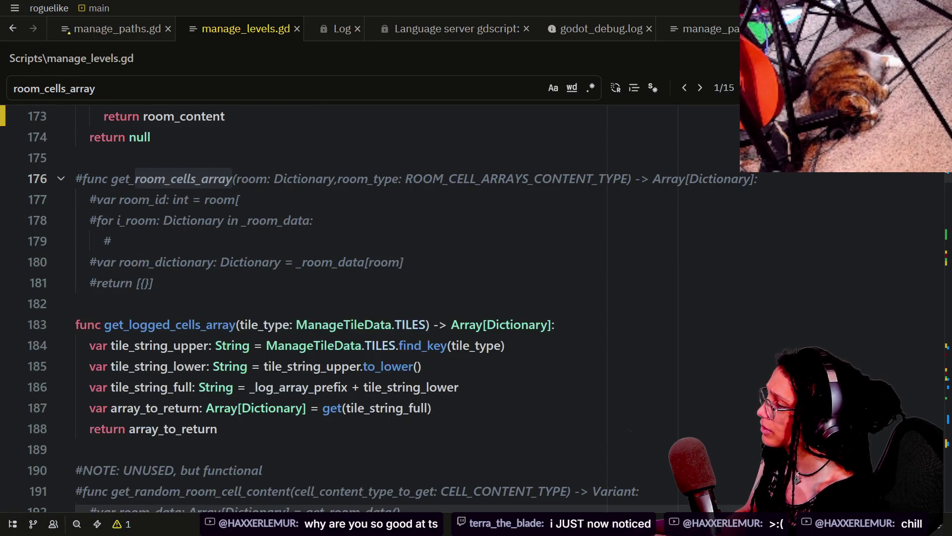
pyautogui.write('_from')
pyautogui.press('Return')
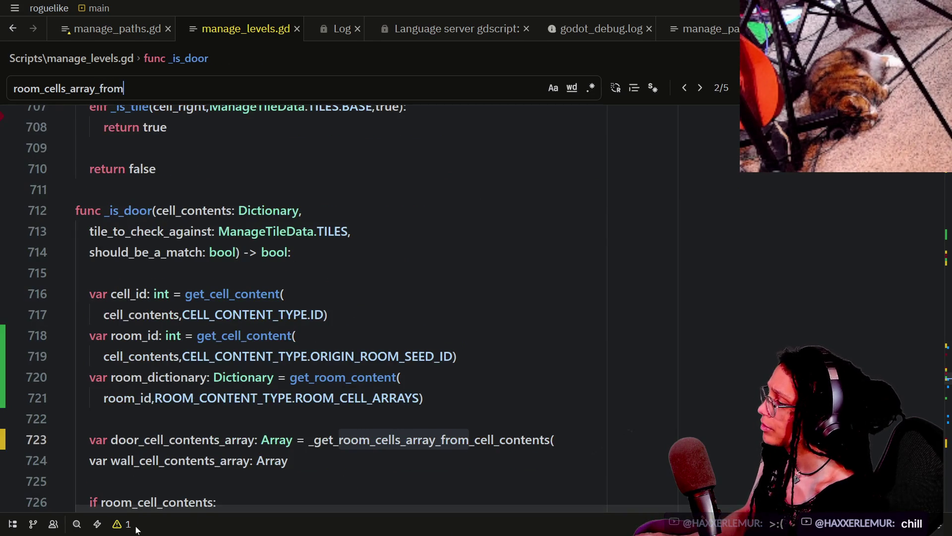
pyautogui.press('Return')
pyautogui.press('Return')
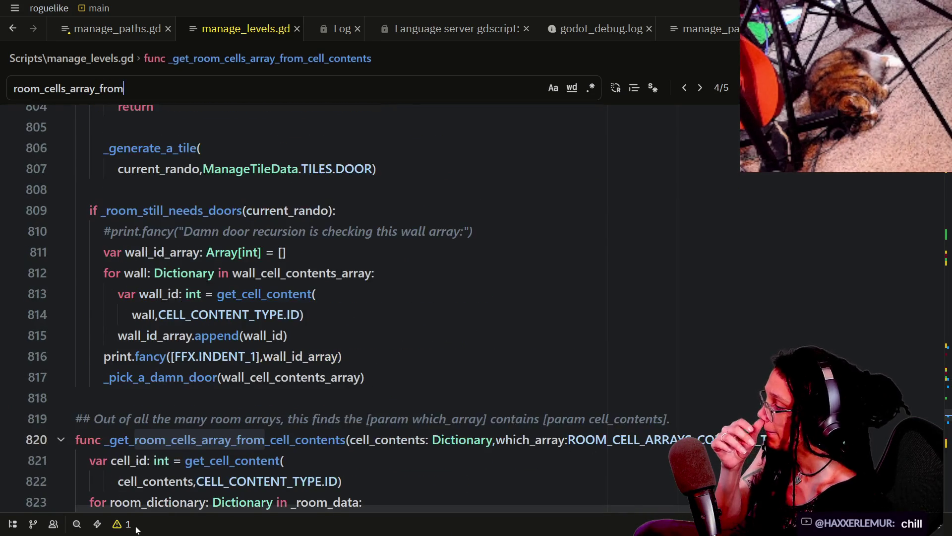
pyautogui.scroll(-1, 347, 298)
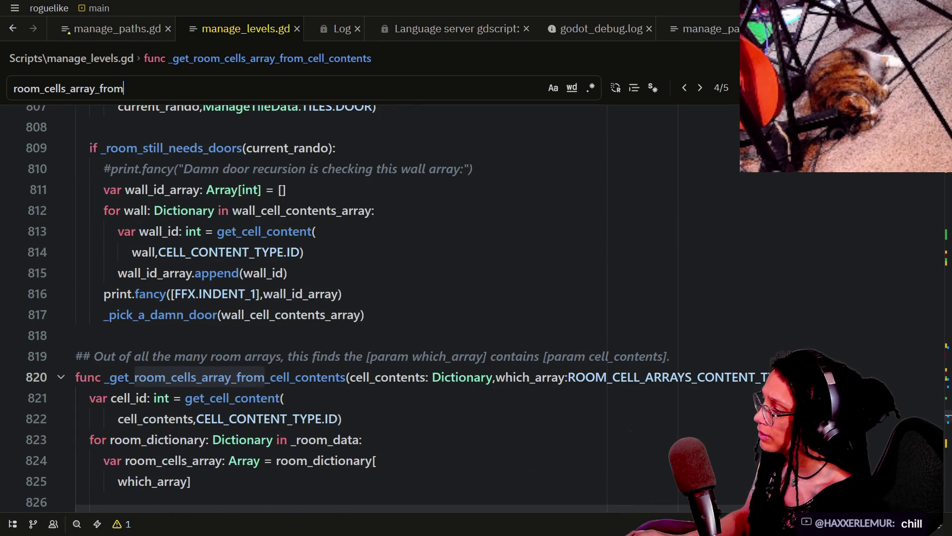
# Go to the function's signature on line 820 in Zed.
pyautogui.click(341, 419)
pyautogui.press('Up')
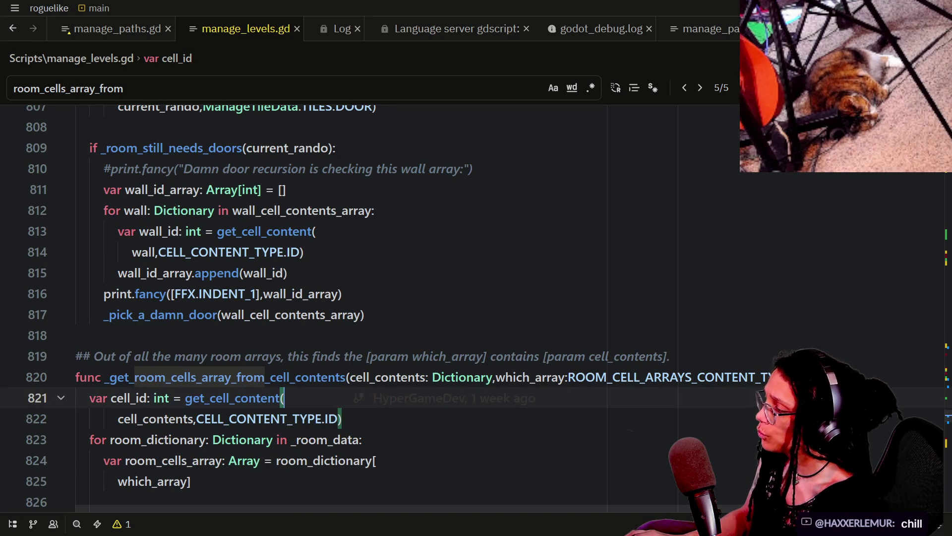
pyautogui.click(347, 377)
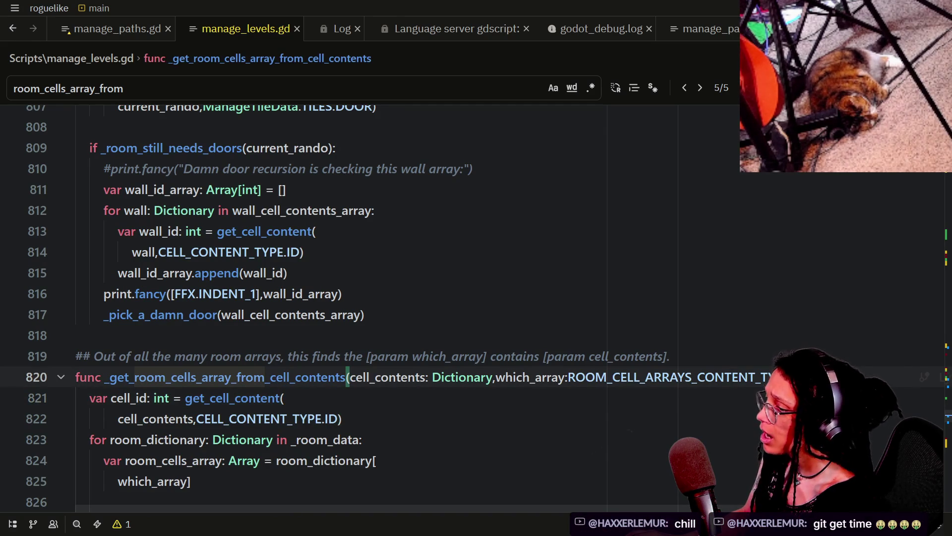
pyautogui.hscroll(3, 347, 297)
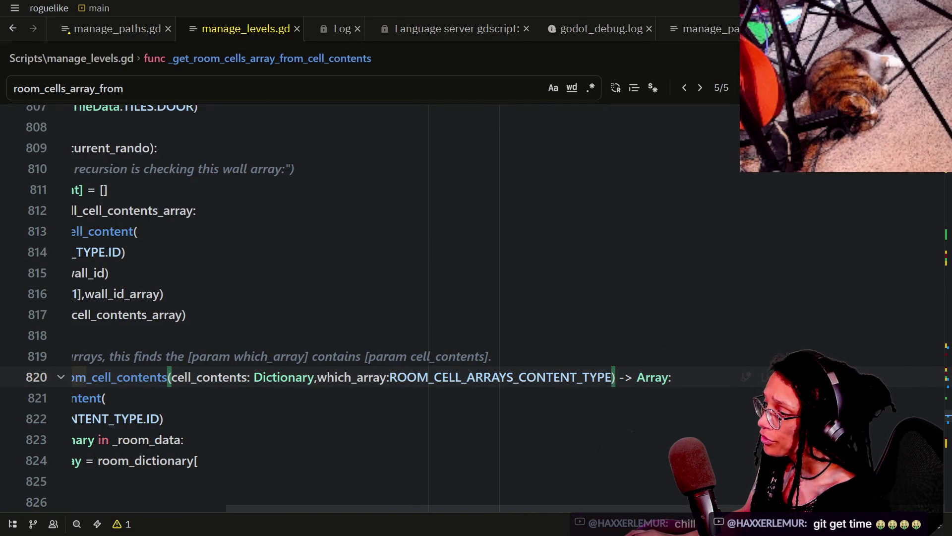
pyautogui.scroll(-1, 496, 307)
pyautogui.hscroll(-3, 496, 307)
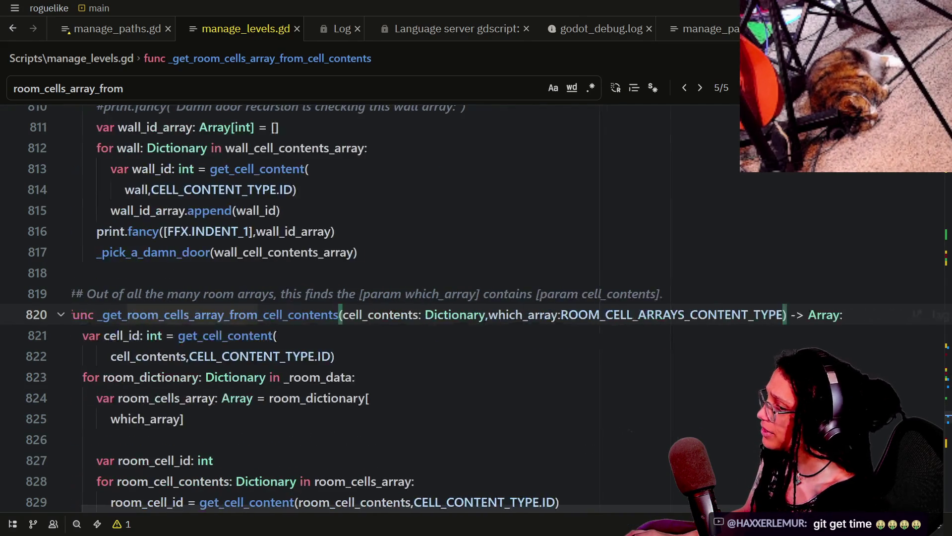
# Step through the room data loop and matching-array return, then return to Godot.
pyautogui.press('Down')
pyautogui.press('Down')
pyautogui.press('Down')
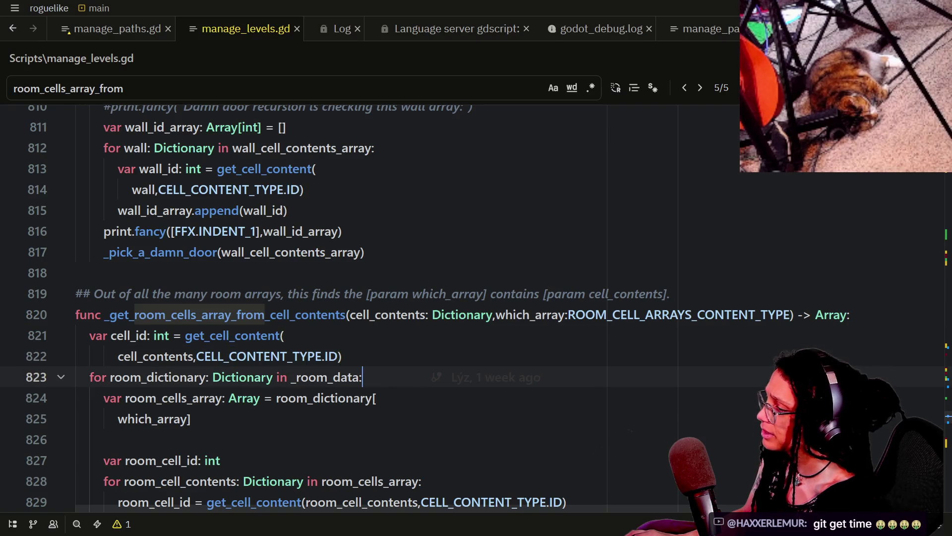
pyautogui.press('Down')
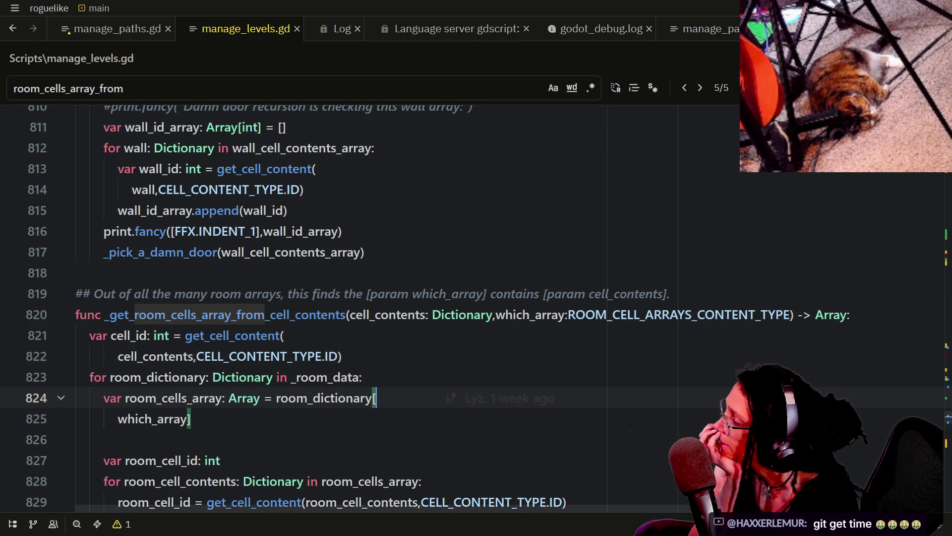
pyautogui.scroll(-2, 496, 307)
pyautogui.press('Down')
pyautogui.press('Down')
pyautogui.press('Down')
pyautogui.press('Up')
pyautogui.press('Down')
pyautogui.press('Down')
pyautogui.press('Down')
pyautogui.press('Down')
pyautogui.press('Up')
pyautogui.press('Up')
pyautogui.press('Up')
pyautogui.press('Down')
pyautogui.press('Down')
pyautogui.press('Down')
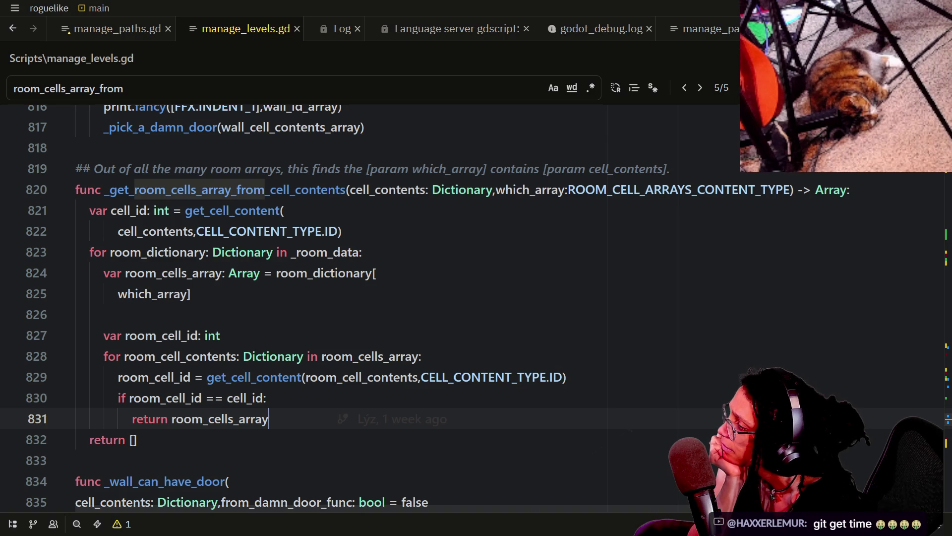
pyautogui.press('Up')
pyautogui.press('Up')
pyautogui.press('Up')
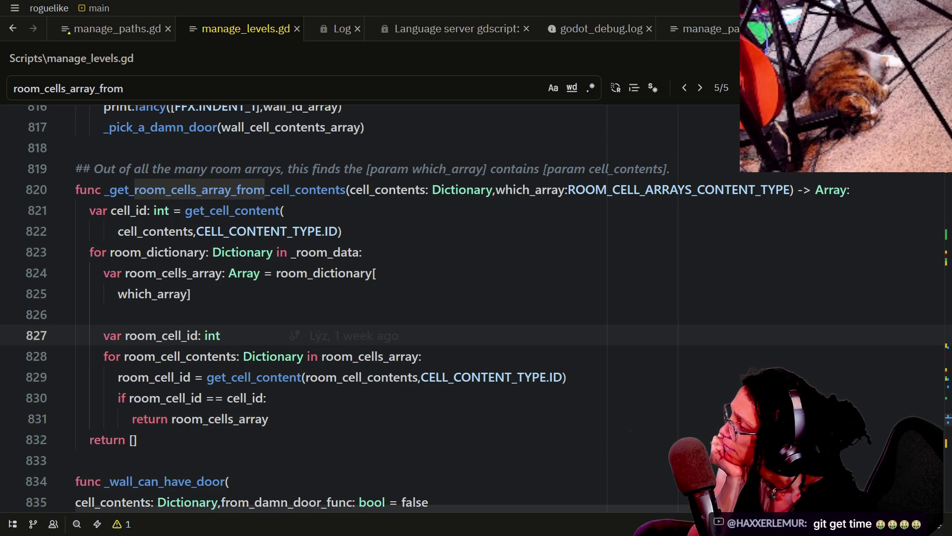
pyautogui.press('Up')
pyautogui.press('Up')
pyautogui.hotkey('alt', 'Tab')
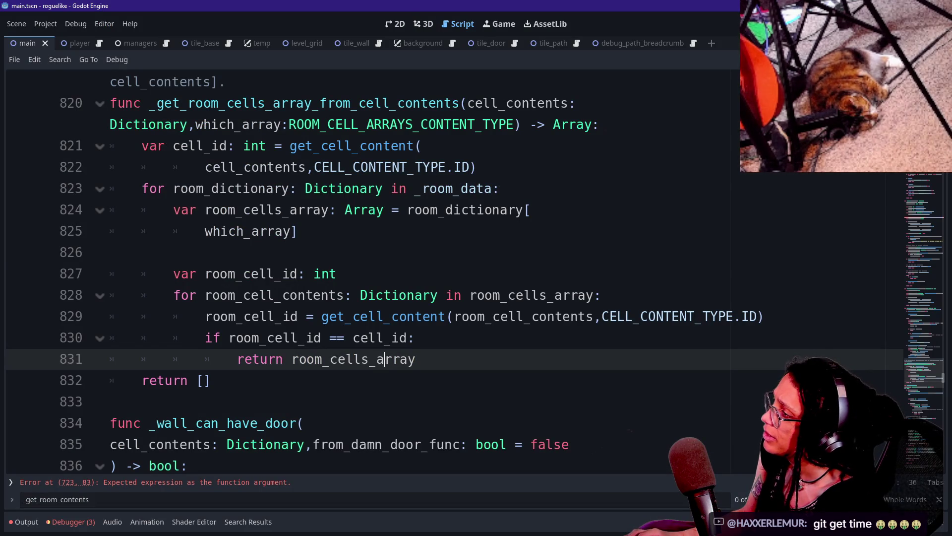
# Search the script for the selected _get_room_cells_array_from_cell_contents name.
pyautogui.click(110, 253)
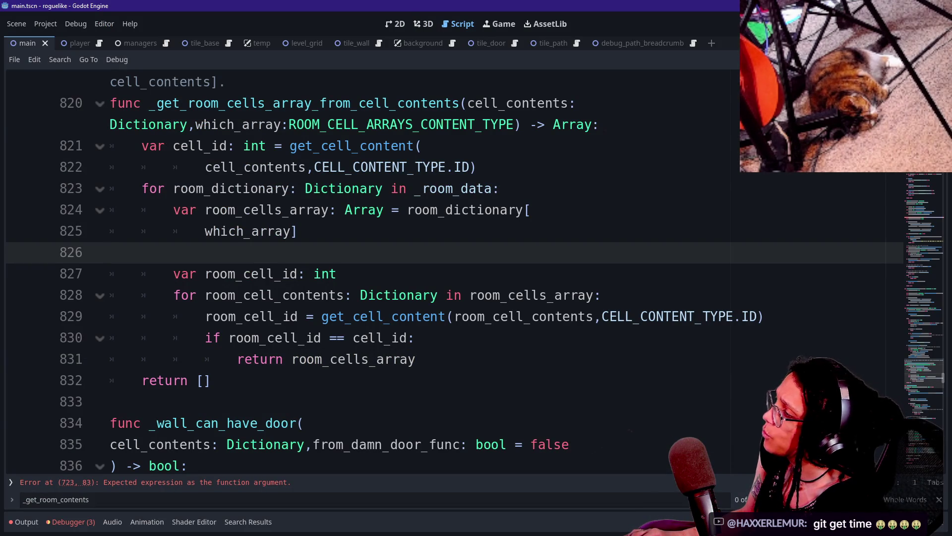
pyautogui.click(437, 125)
pyautogui.moveTo(148, 103); pyautogui.dragTo(461, 103)
pyautogui.hotkey('ctrl', 'f')
pyautogui.press('Return')
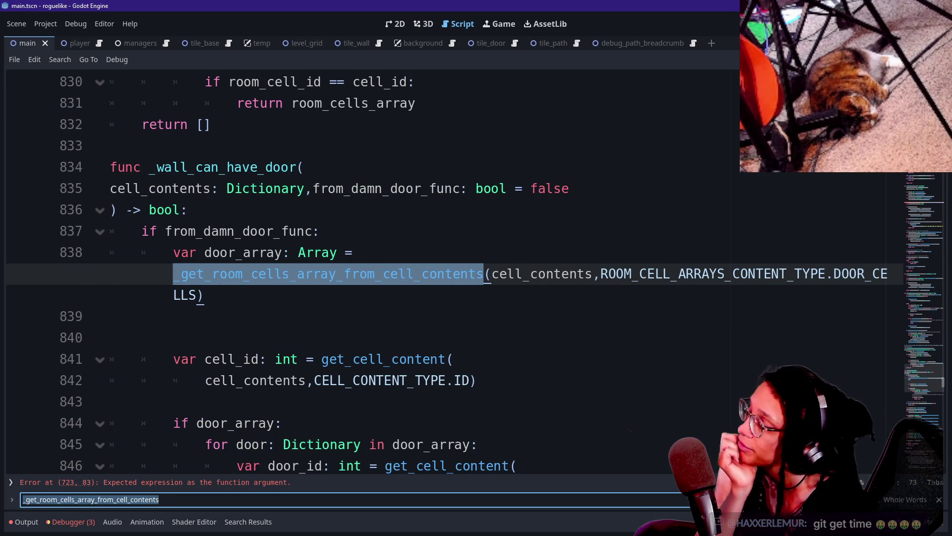
# Cycle through its matches at lines 723, 743, 838 and the definition.
pyautogui.press('Return')
pyautogui.press('Return')
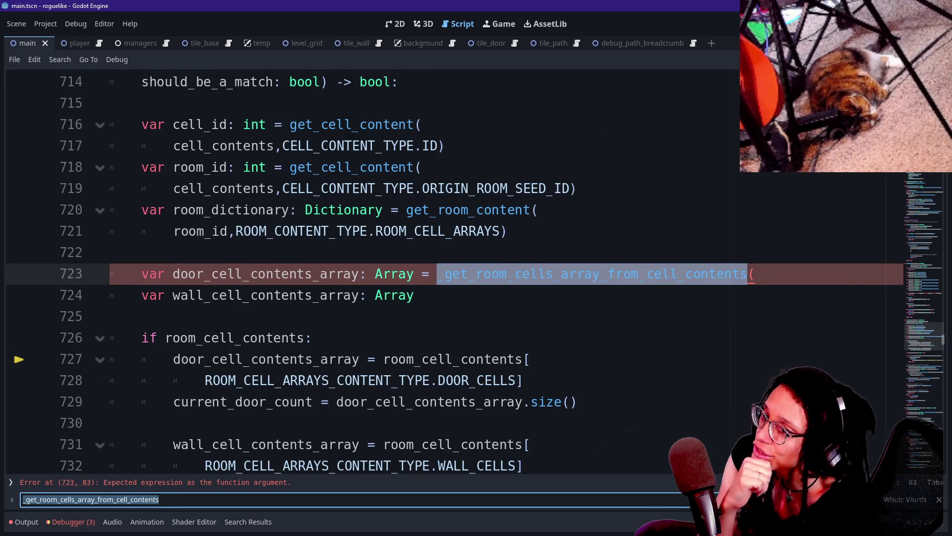
pyautogui.press('Return')
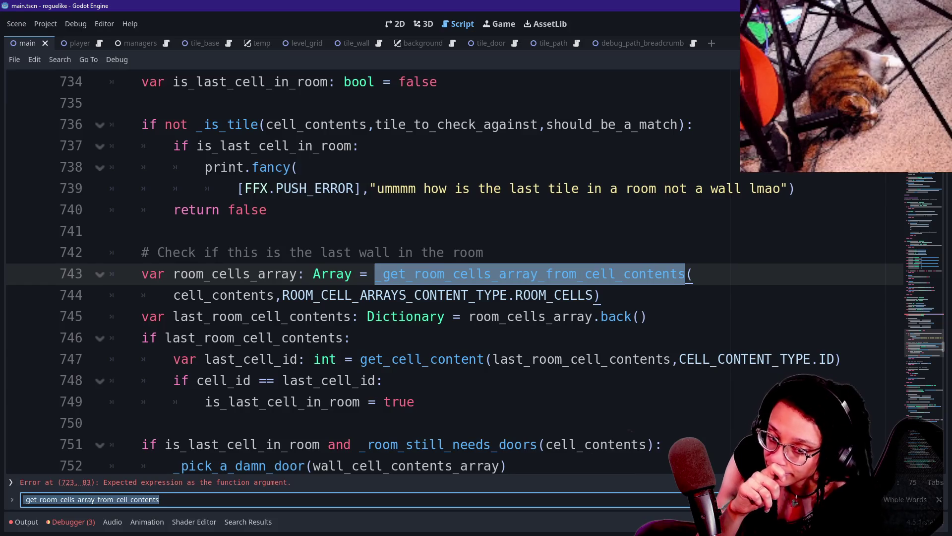
pyautogui.press('Return')
pyautogui.press('Return')
pyautogui.press('Return')
pyautogui.press('Return')
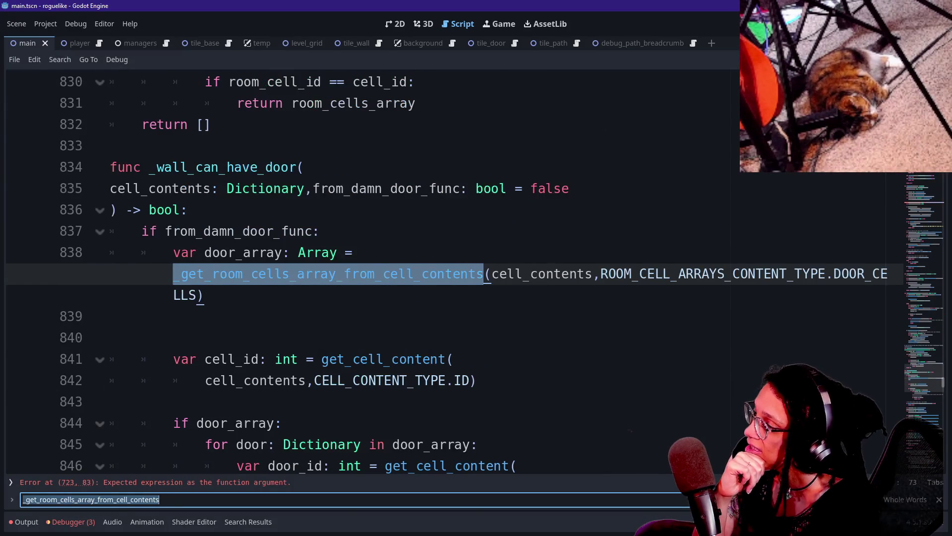
pyautogui.press('Return')
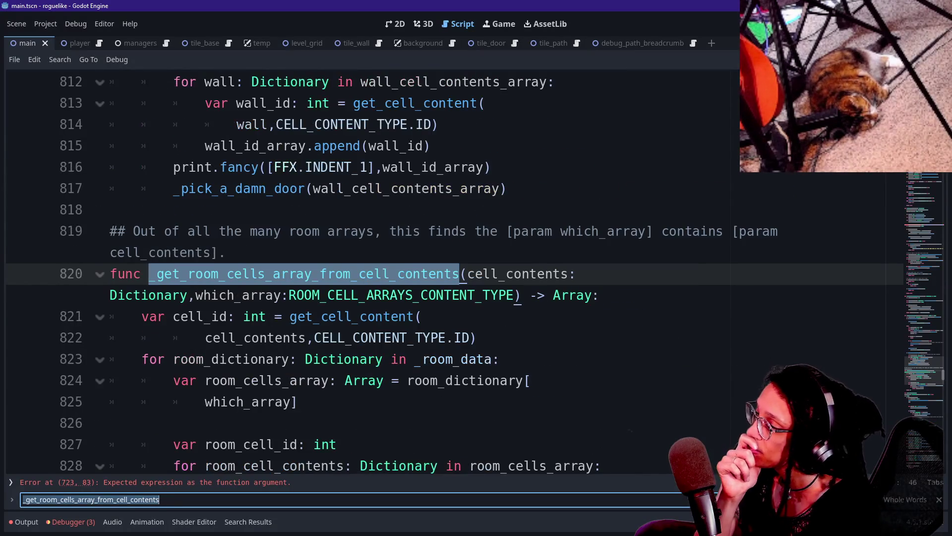
pyautogui.press('Return')
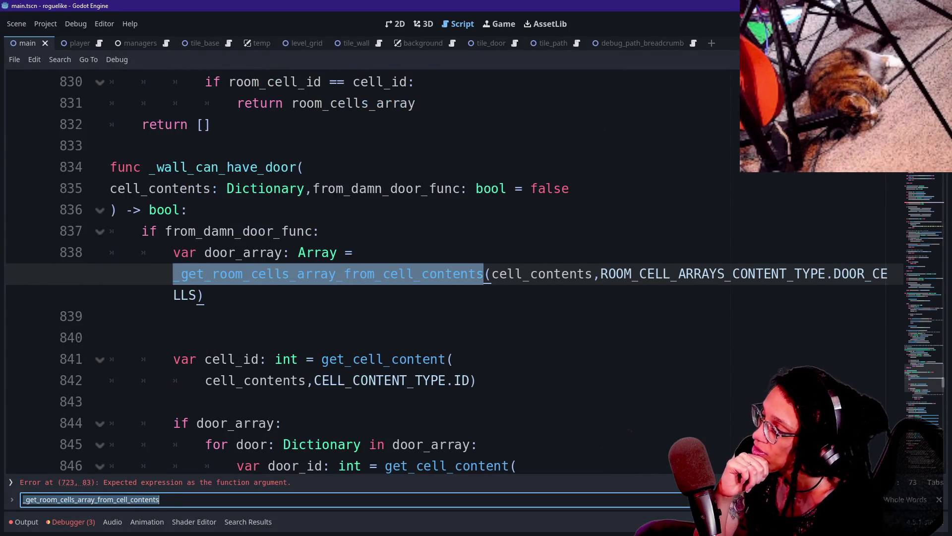
pyautogui.press('Return')
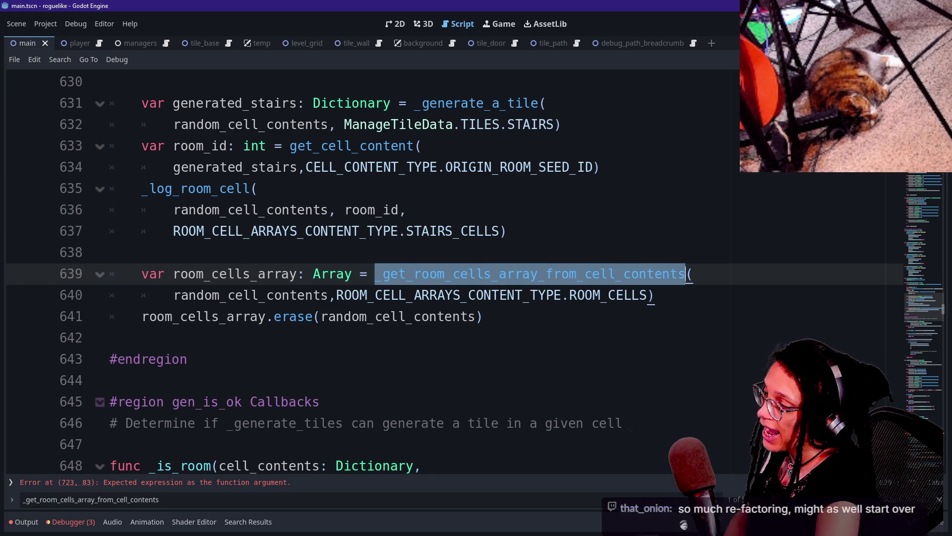
# Go to the existing line 639 call, then switch to the Google Sheets window.
pyautogui.click(453, 274)
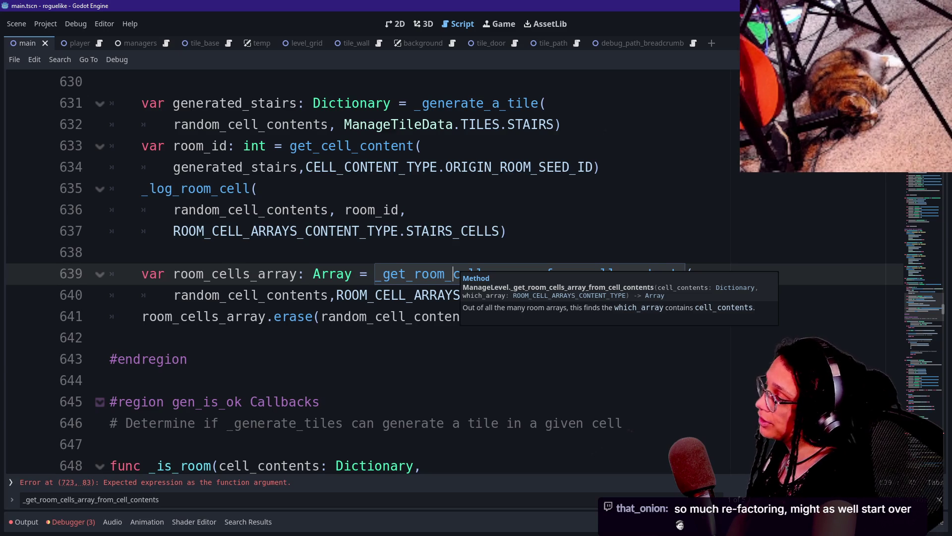
pyautogui.click(110, 252)
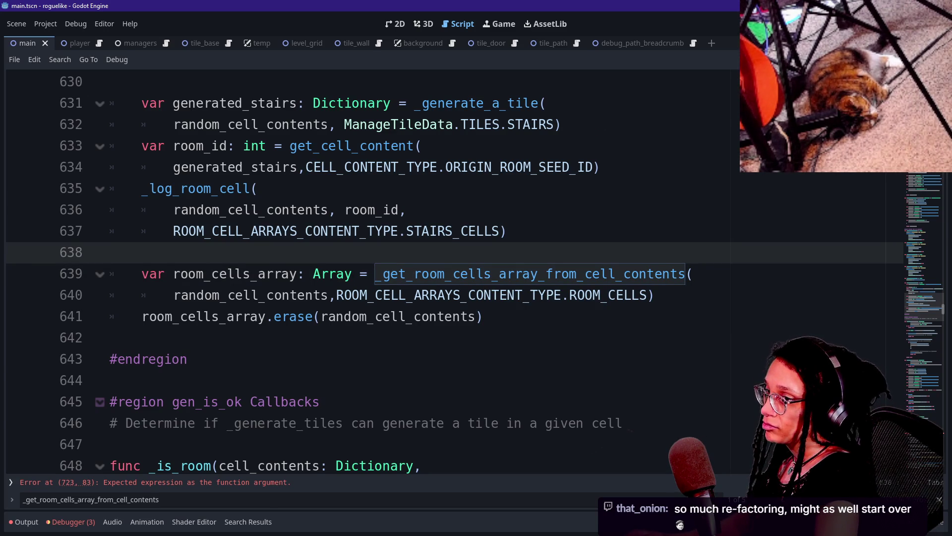
pyautogui.hotkey('alt', 'Tab')
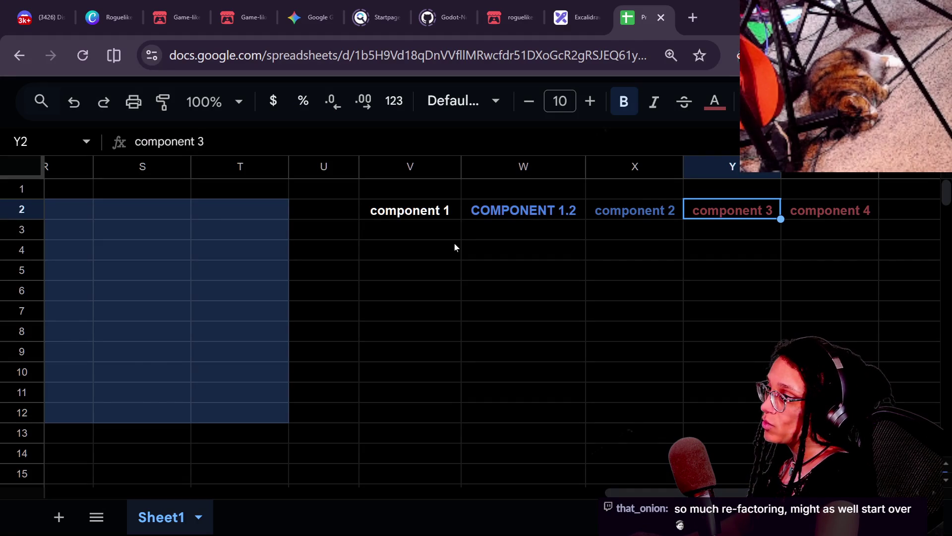
# Glance back at the Godot script, then bring up the Twitch chat and pause it.
pyautogui.hotkey('alt', 'Tab')
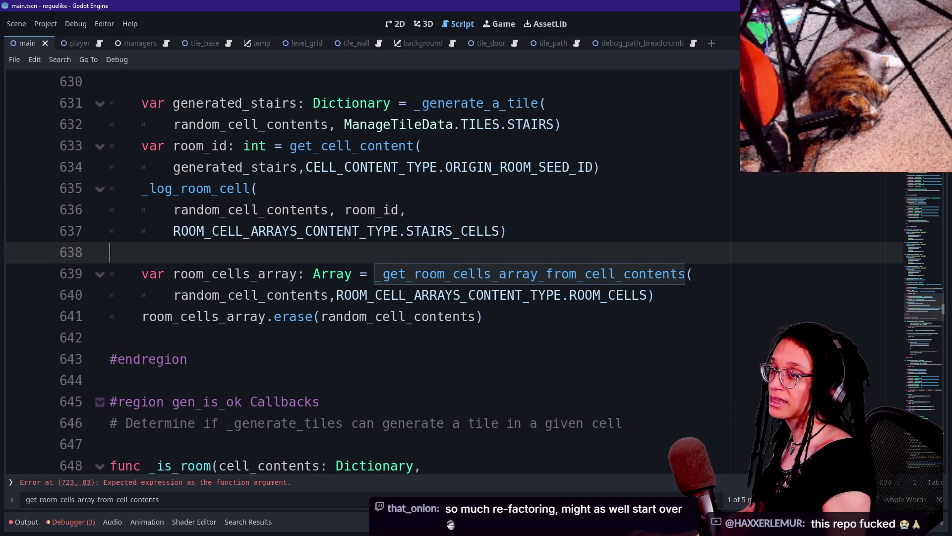
pyautogui.hotkey('alt', 'Tab')
pyautogui.click(491, 258)
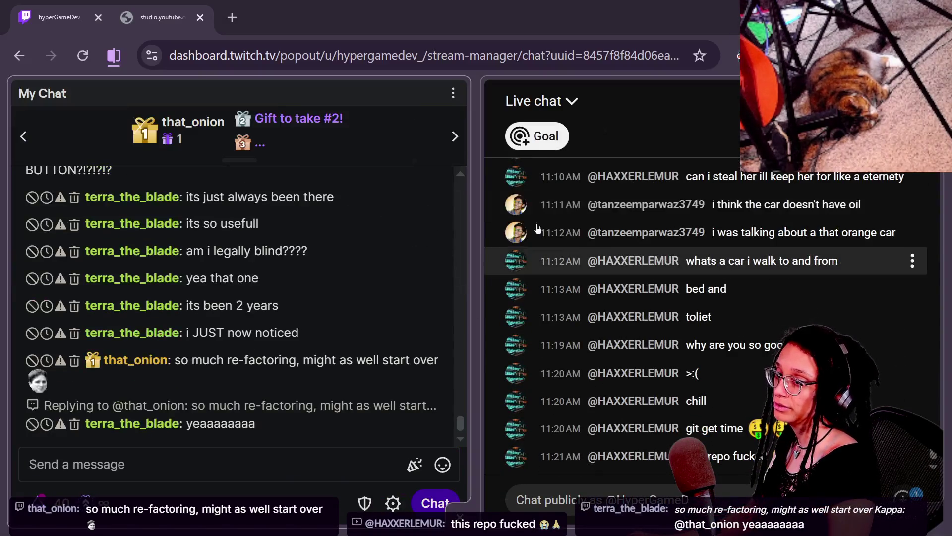
# Read the paused chat, then return to Chrome and pick the itch.io roguelike tab.
pyautogui.moveTo(594, 237)
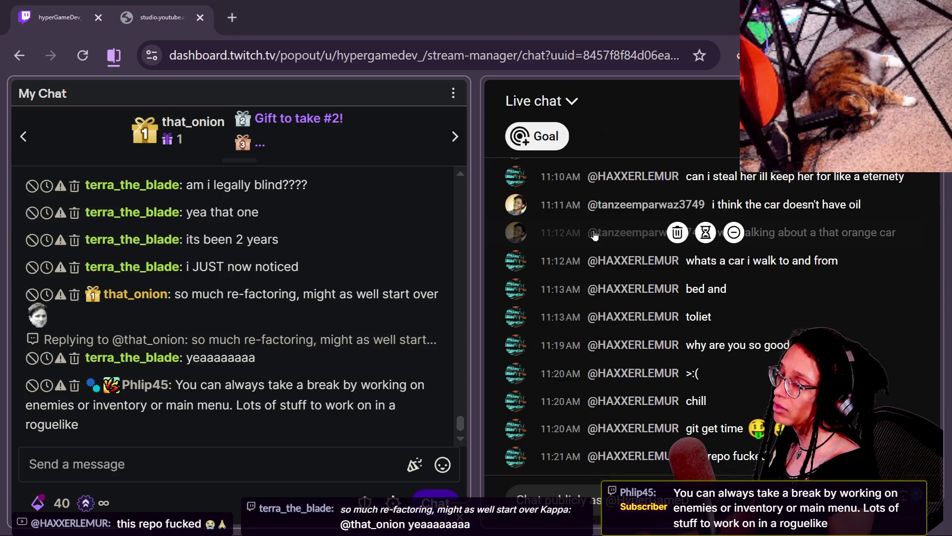
pyautogui.hotkey('alt', 'Tab')
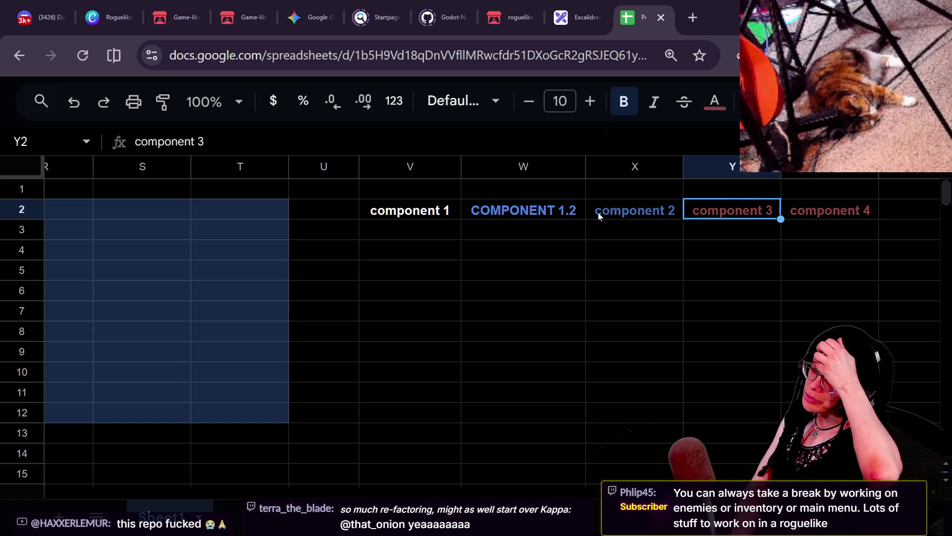
pyautogui.click(511, 17)
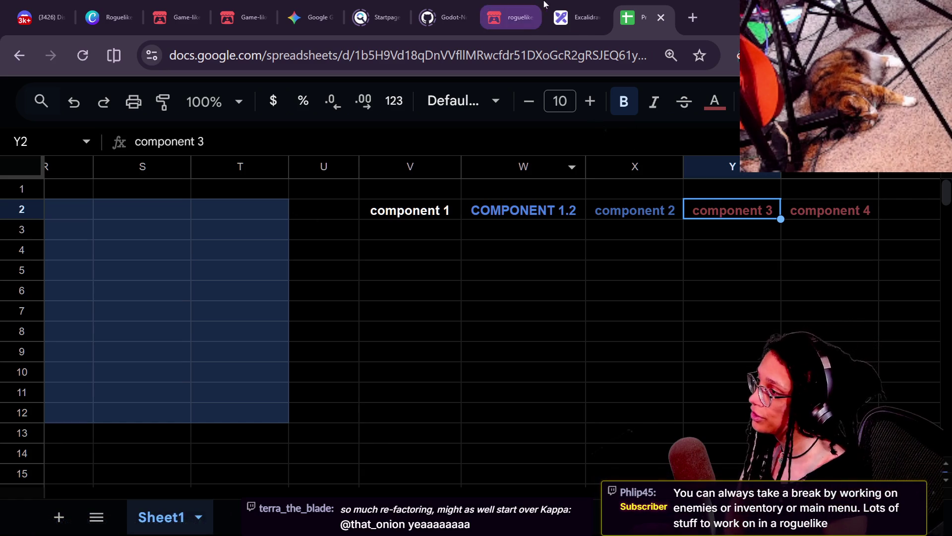
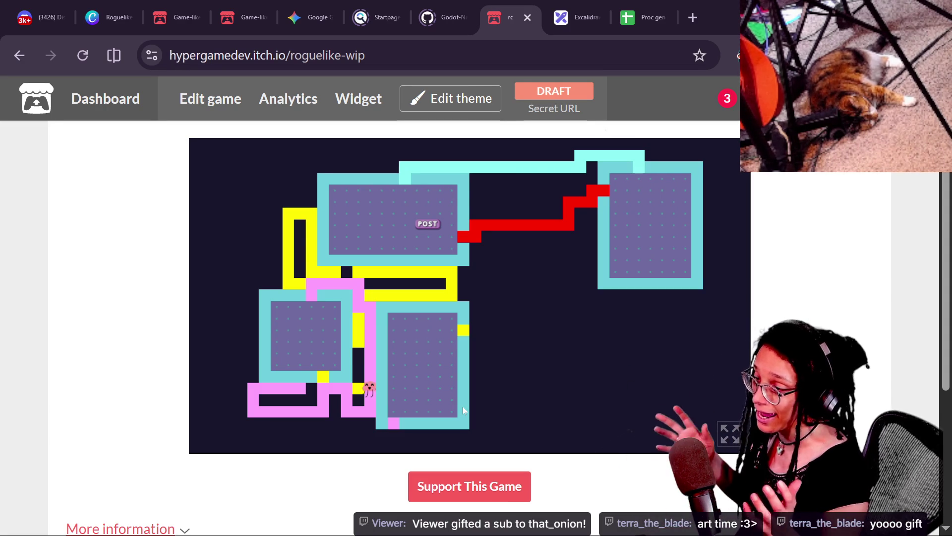
# Regenerate the roguelike dungeon layout in fullscreen, exit fullscreen, and return to the Canva tab.
pyautogui.click(579, 361)
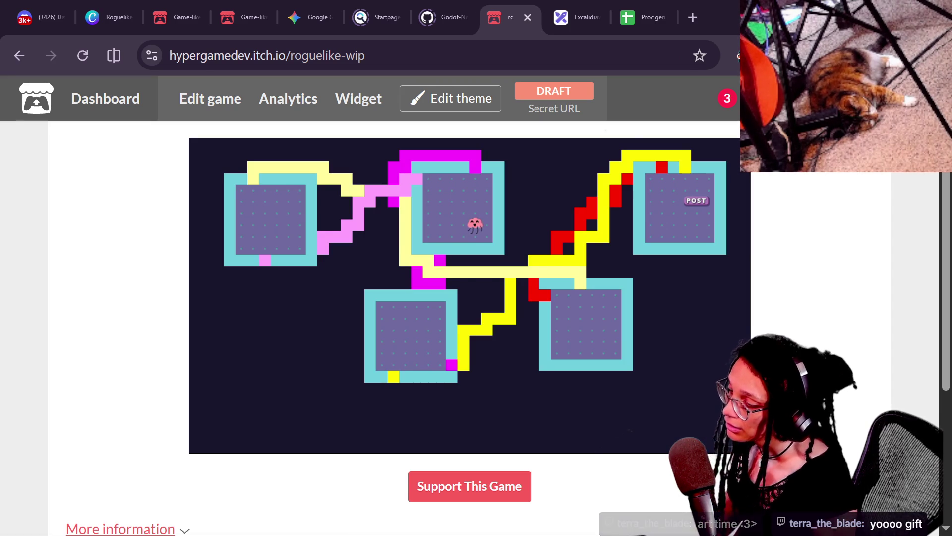
pyautogui.click(727, 433)
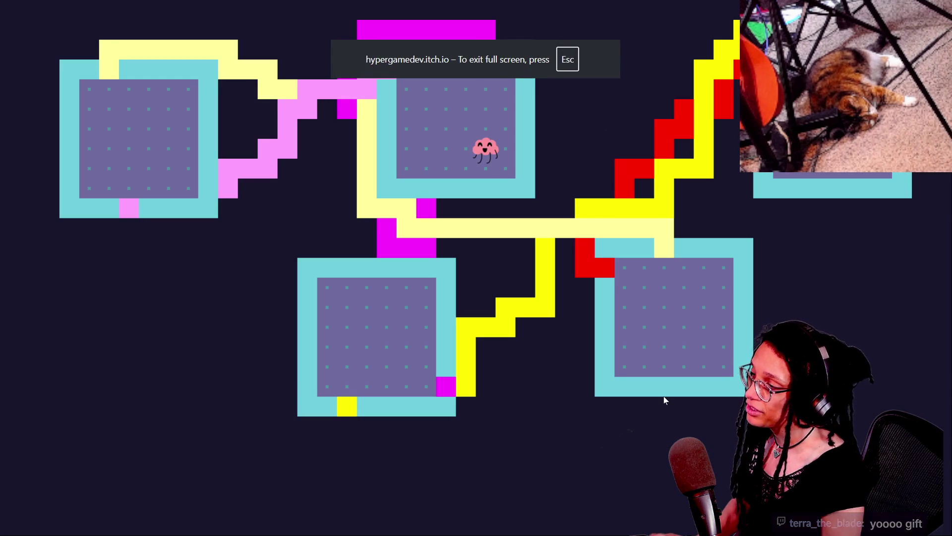
pyautogui.click(533, 339)
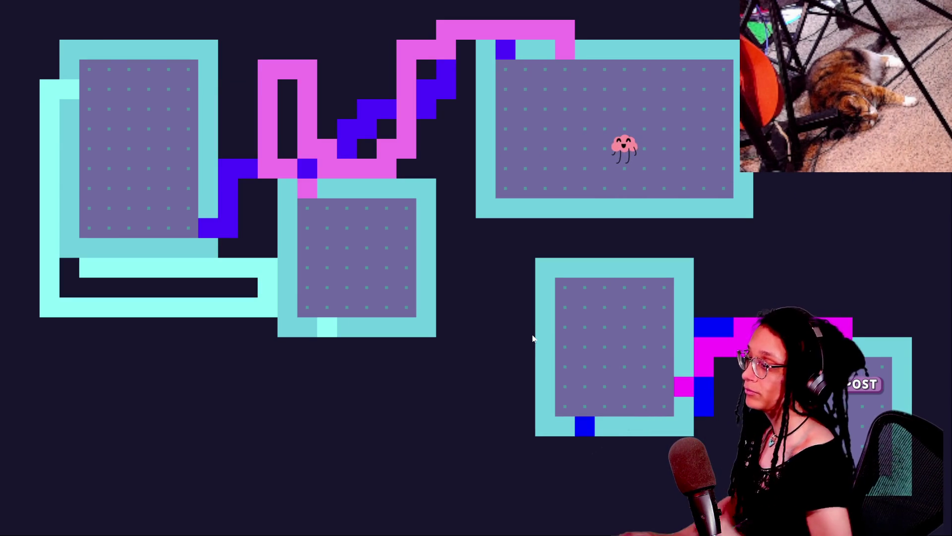
pyautogui.click(476, 60)
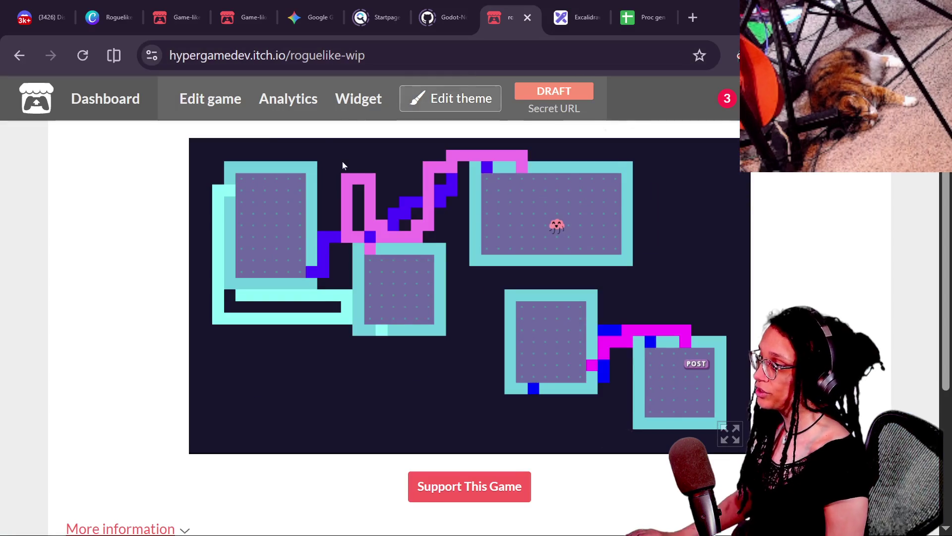
pyautogui.click(109, 16)
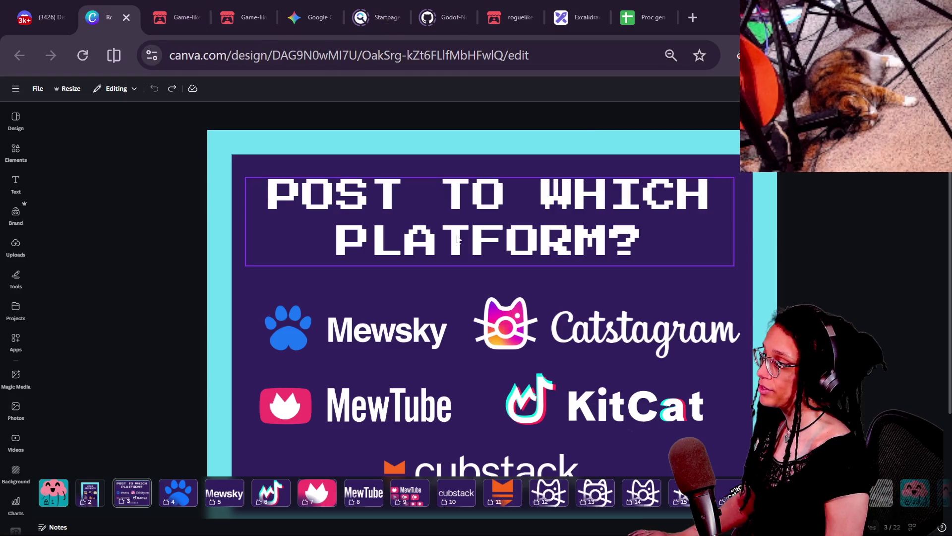
# Go to the 'POST ELEMENTS' page, select the toy mouse tile, then switch to the chat window.
pyautogui.hscroll(2, 315, 496)
pyautogui.hscroll(-2, 315, 496)
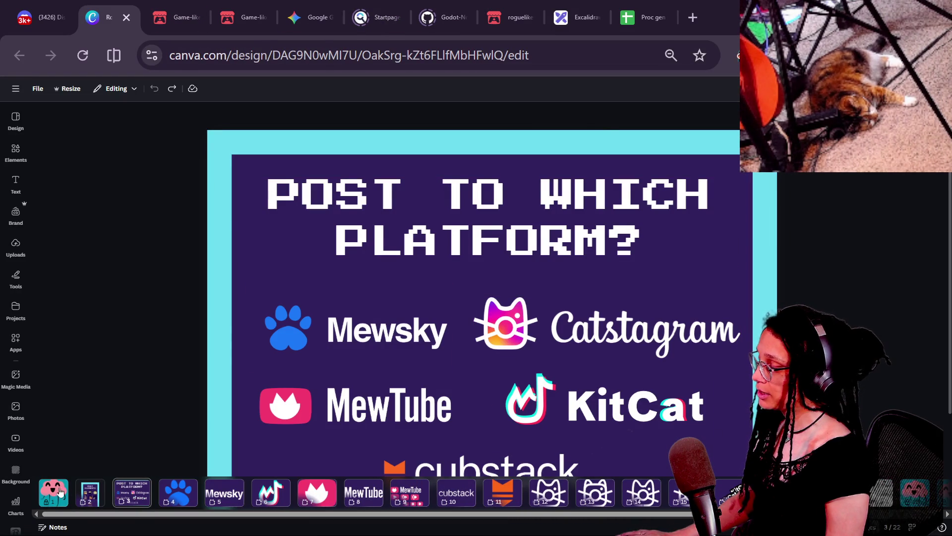
pyautogui.click(90, 492)
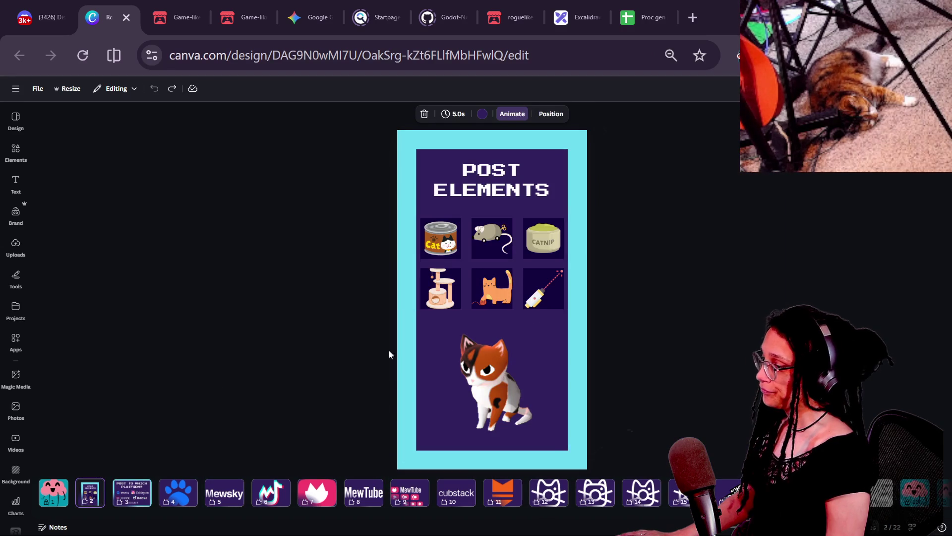
pyautogui.click(584, 243)
pyautogui.keyDown('ctrl'); pyautogui.scroll(3, 584, 243); pyautogui.keyUp('ctrl')
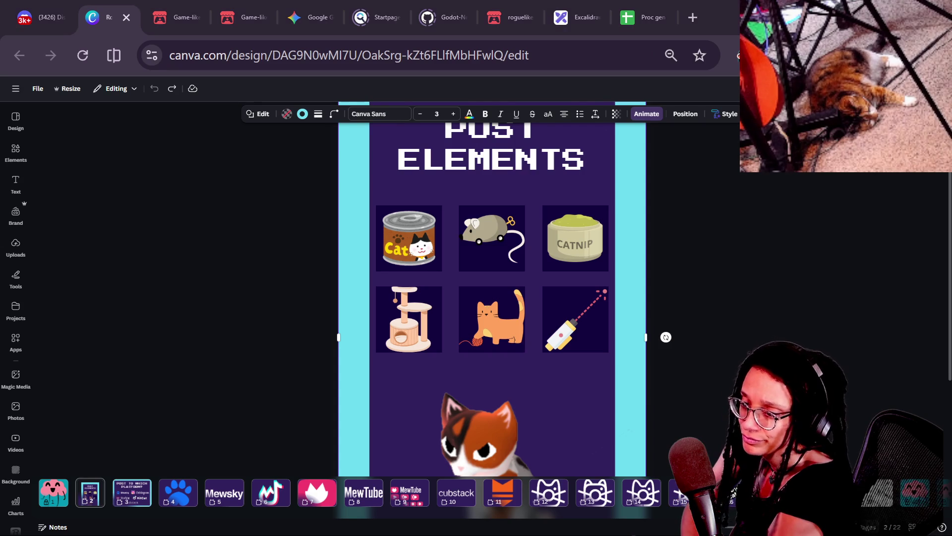
pyautogui.click(857, 380)
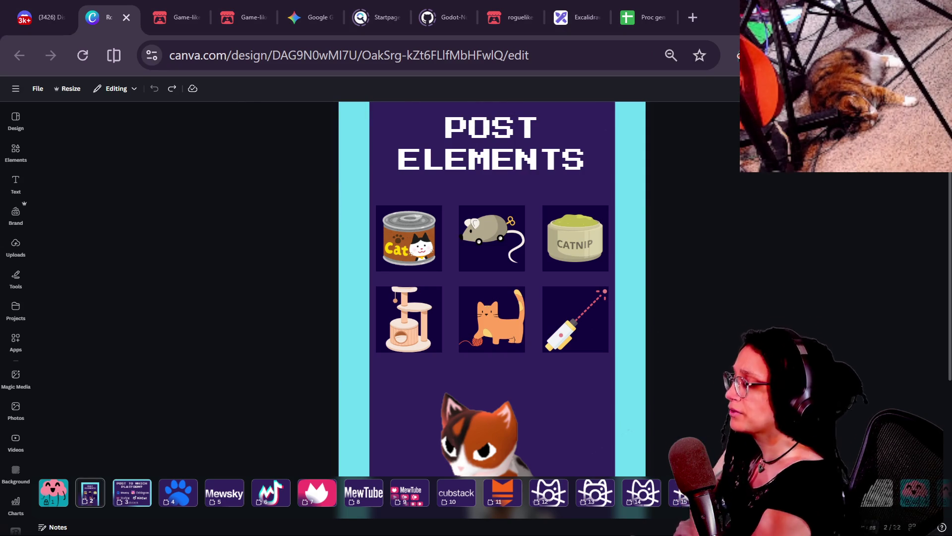
pyautogui.click(483, 249)
pyautogui.scroll(2, 694, 295)
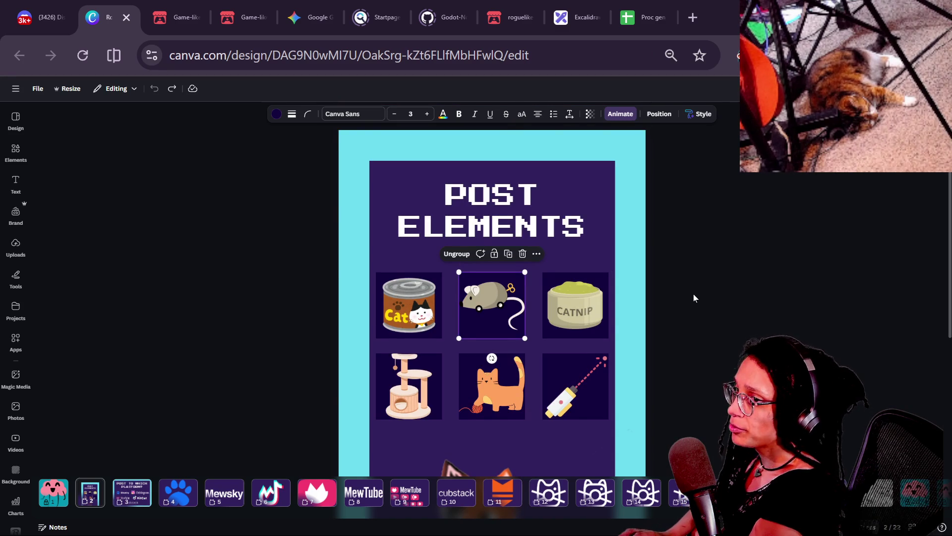
pyautogui.hotkey('alt', 'Tab')
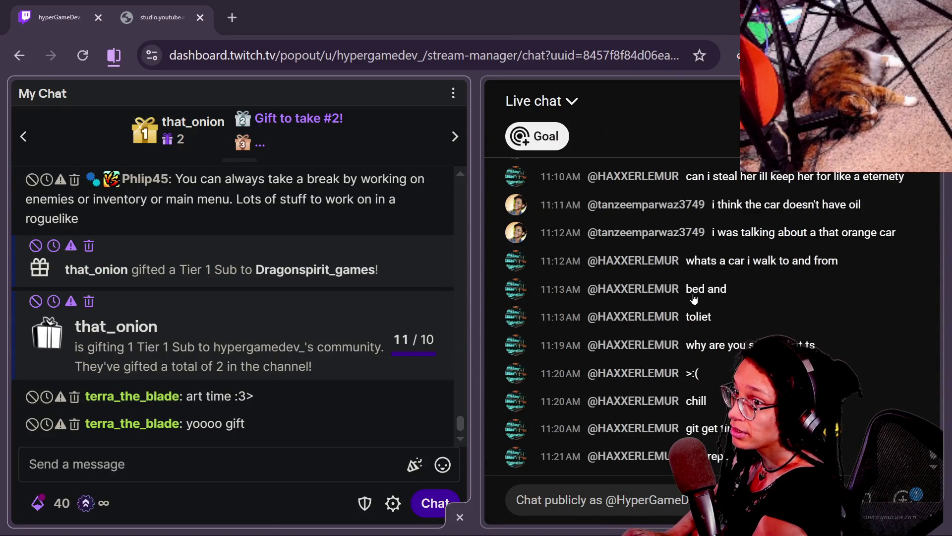
# Launch the Tamagotchi-like WIP, view the in-game computer's Start menu, and return to Canva.
pyautogui.hotkey('alt', 'Tab')
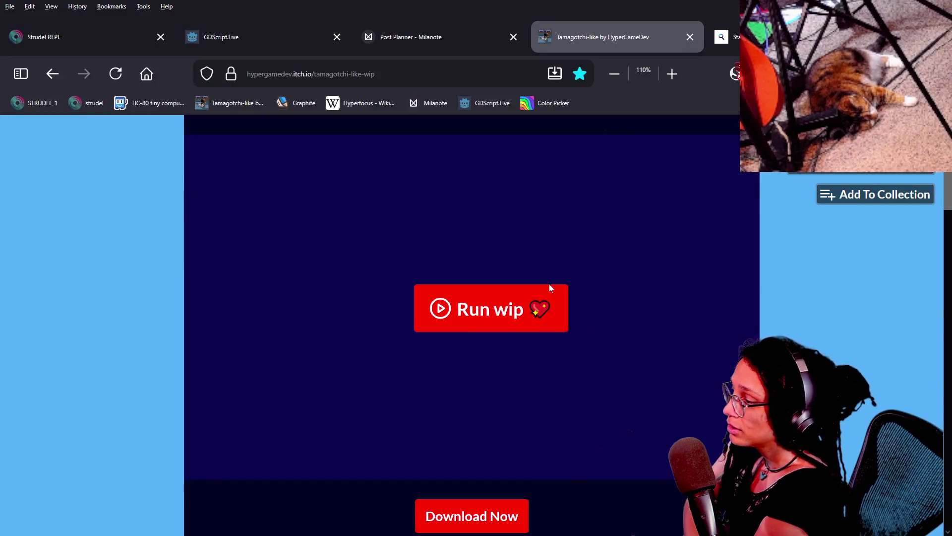
pyautogui.click(546, 287)
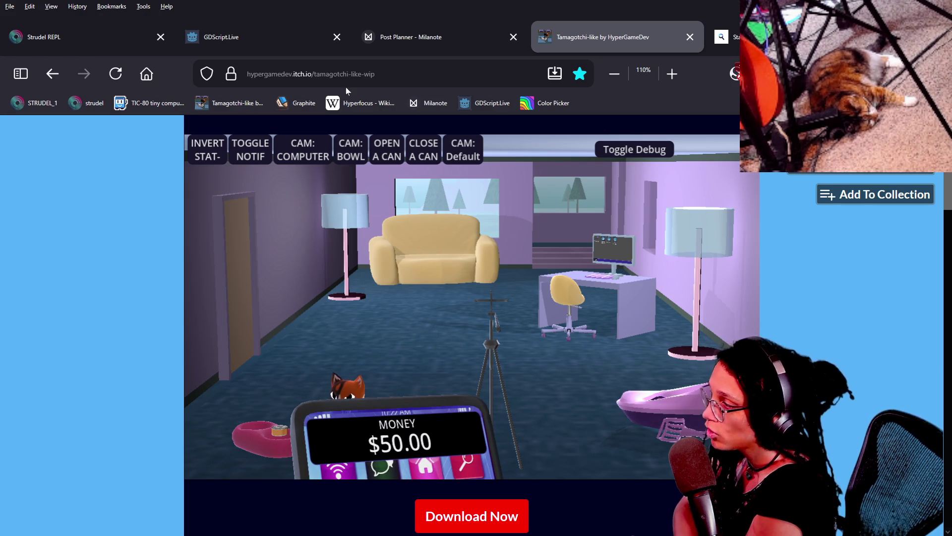
pyautogui.click(323, 141)
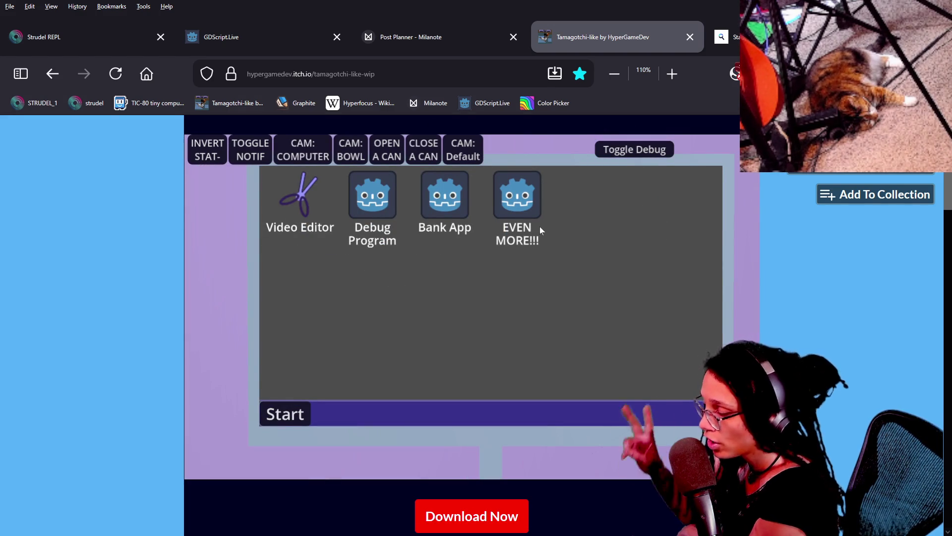
pyautogui.click(301, 421)
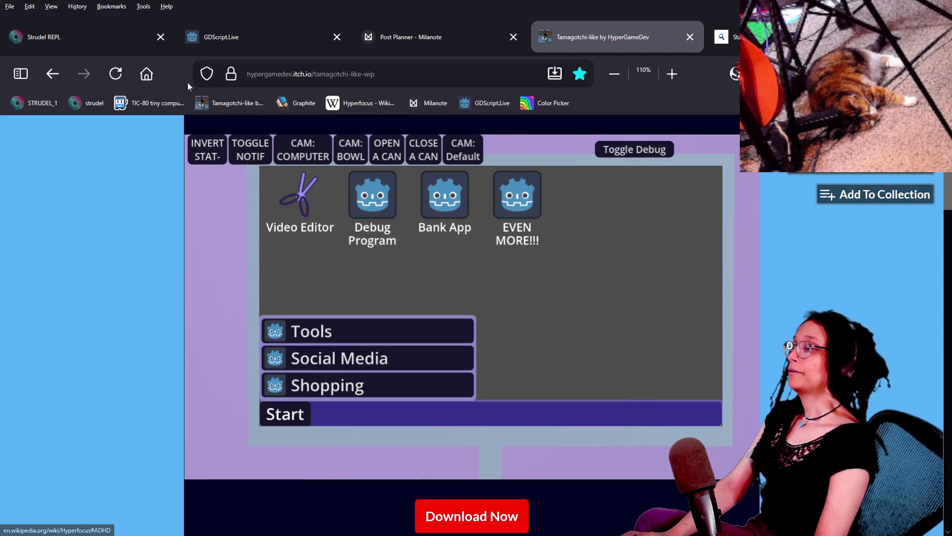
pyautogui.hotkey('alt', 'Tab')
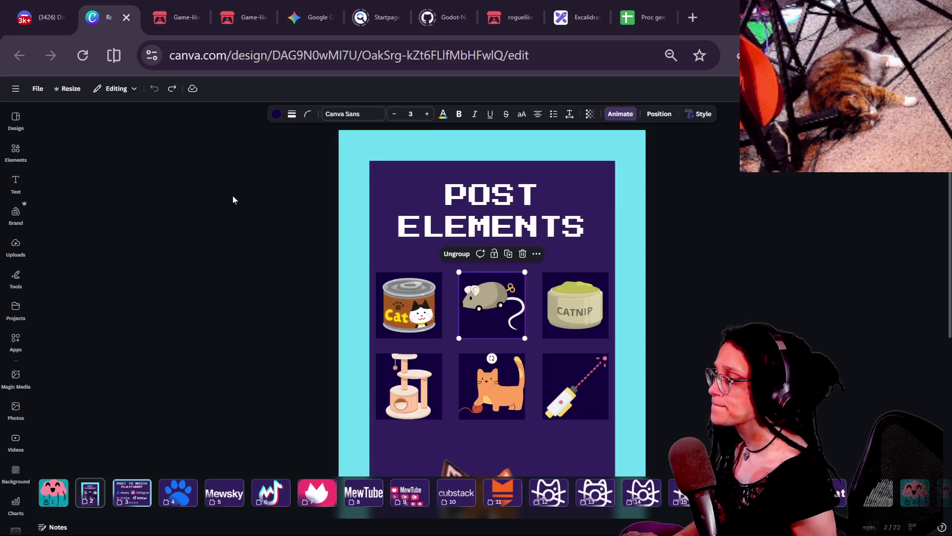
# Drag the cat-tree tile up-left, then undo so it stays in its original slot.
pyautogui.click(233, 199)
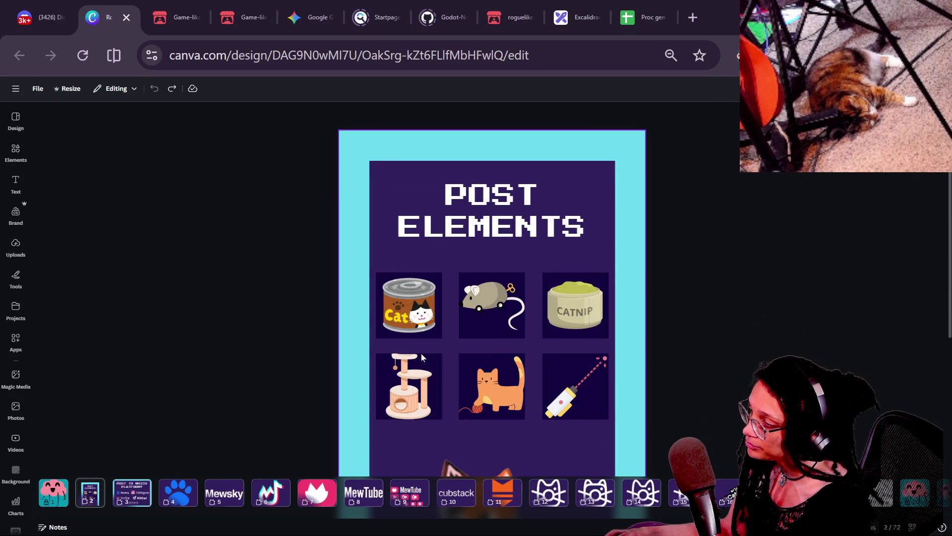
pyautogui.click(449, 383)
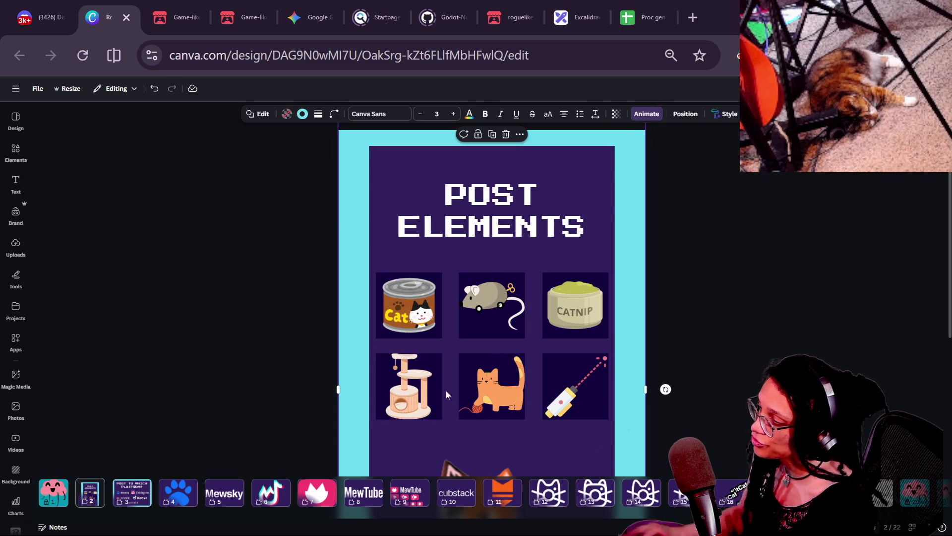
pyautogui.click(422, 387)
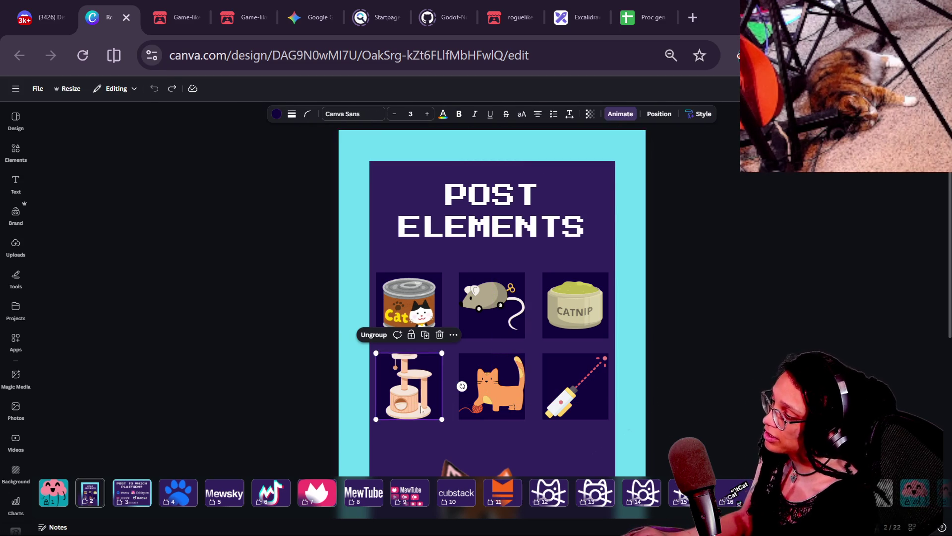
pyautogui.moveTo(423, 413)
pyautogui.mouseDown()
pyautogui.moveTo(454, 419)
pyautogui.moveTo(429, 424)
pyautogui.moveTo(298, 402)
pyautogui.moveTo(412, 365)
pyautogui.mouseUp()
pyautogui.hotkey('ctrl', 'z')
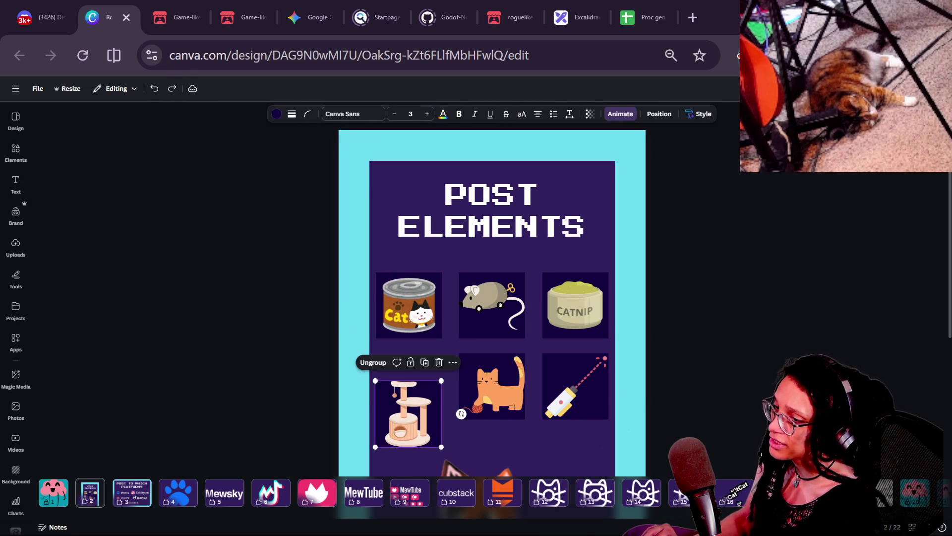
pyautogui.scroll(-5, 575, 402)
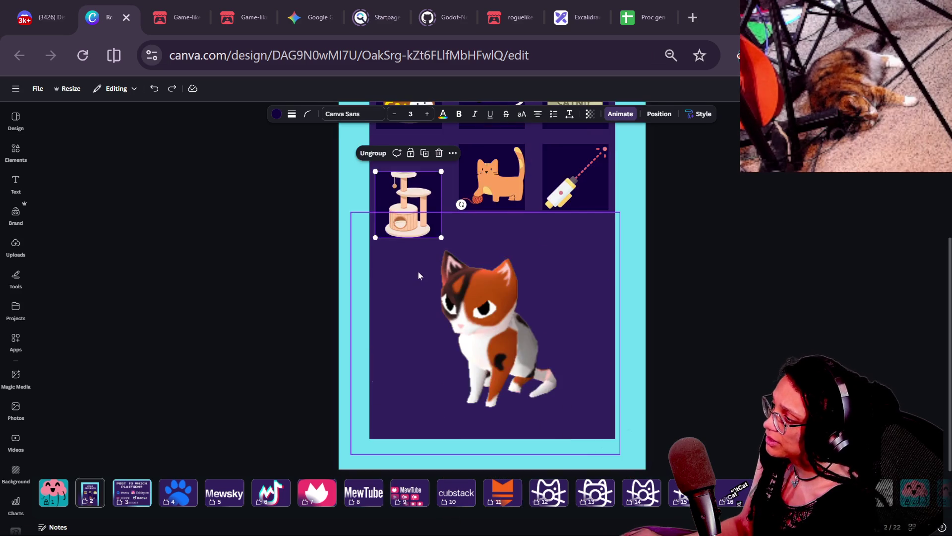
pyautogui.scroll(4, 418, 272)
pyautogui.hotkey('ctrl', 'z')
pyautogui.hotkey('ctrl', 'y')
pyautogui.hotkey('ctrl', 'y')
pyautogui.hotkey('ctrl', 'z')
pyautogui.hotkey('ctrl', 'z')
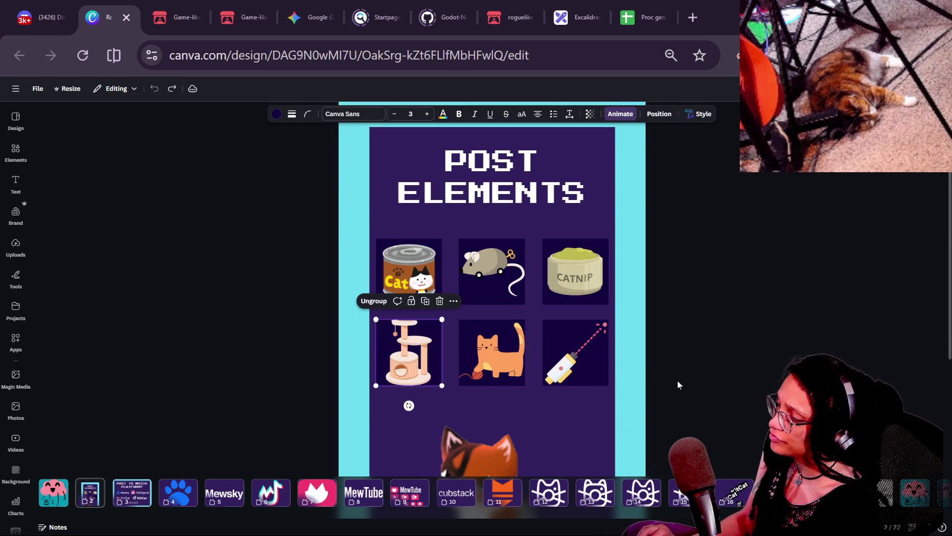
# Select the laser pointer, cat-food, toy mouse and cat-tree tiles, then jump to page 1.
pyautogui.click(678, 380)
pyautogui.scroll(-2, 689, 373)
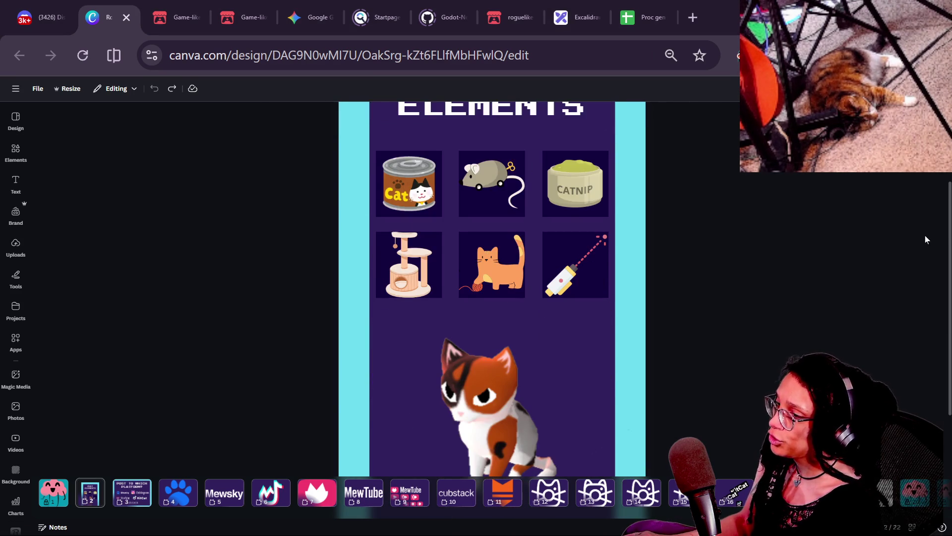
pyautogui.click(554, 296)
pyautogui.click(670, 284)
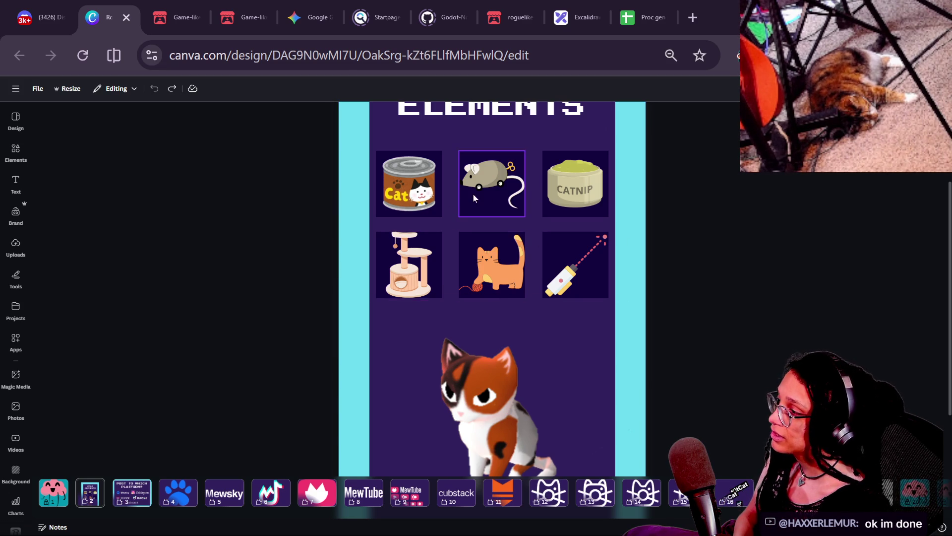
pyautogui.click(442, 197)
pyautogui.click(441, 196)
pyautogui.keyDown('shift'); pyautogui.click(508, 175); pyautogui.keyUp('shift')
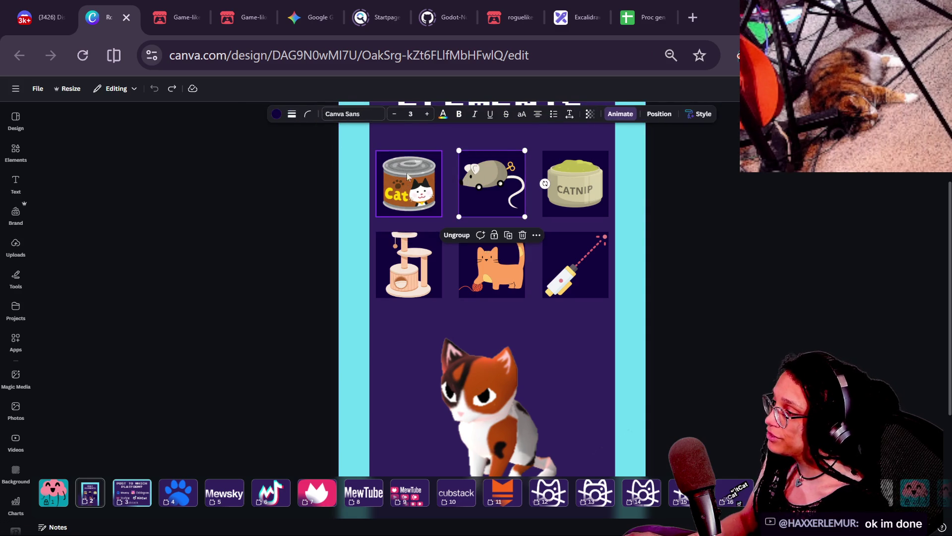
pyautogui.click(486, 300)
pyautogui.click(419, 273)
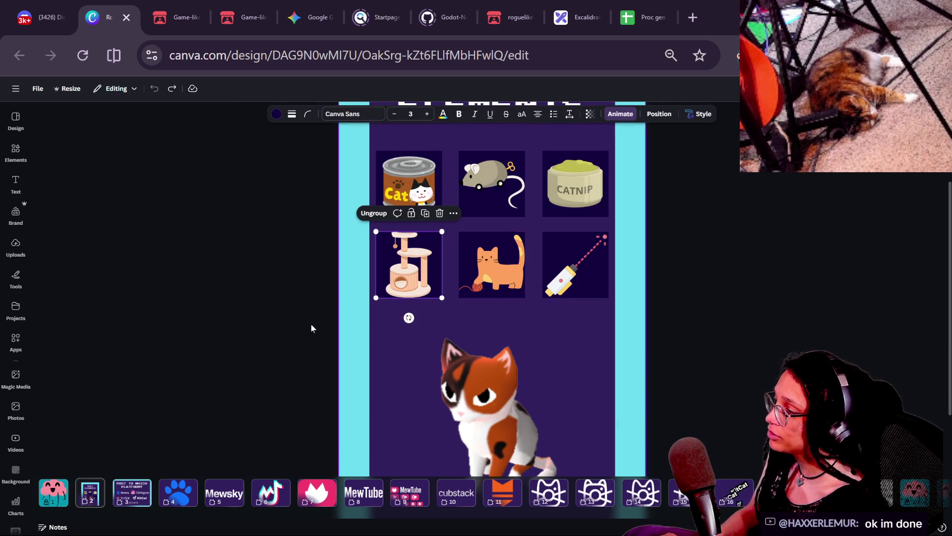
pyautogui.press('pageup')
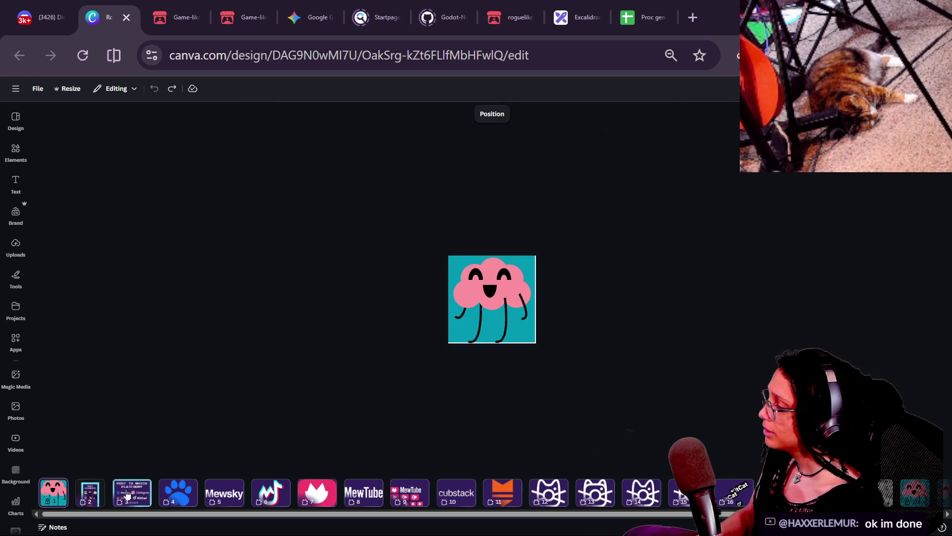
# Insert a new blank teal page after page 1 and select it.
pyautogui.click(70, 484)
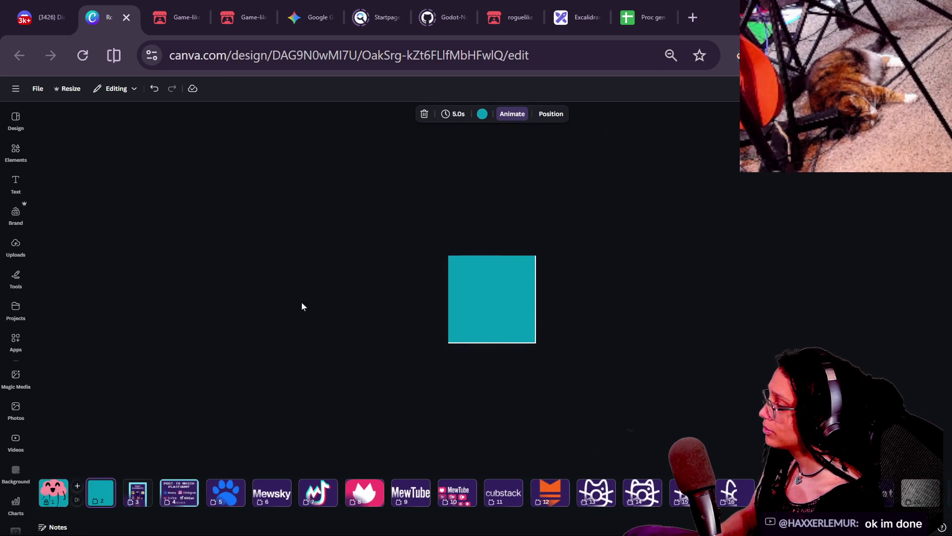
pyautogui.click(58, 94)
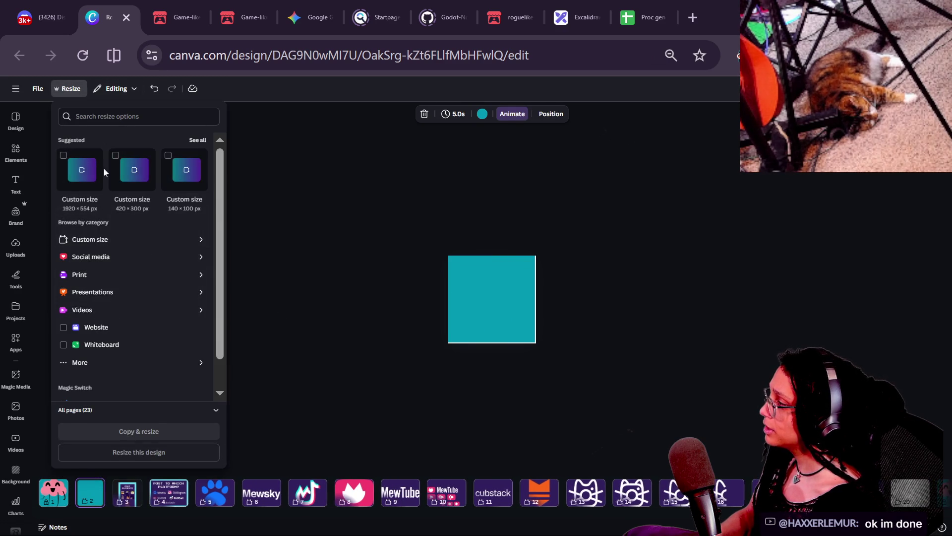
pyautogui.click(67, 242)
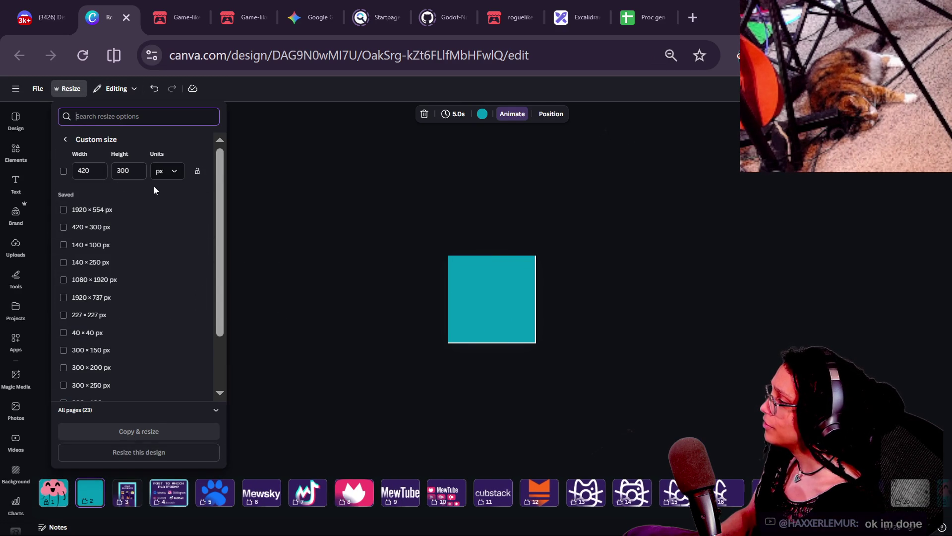
pyautogui.click(54, 493)
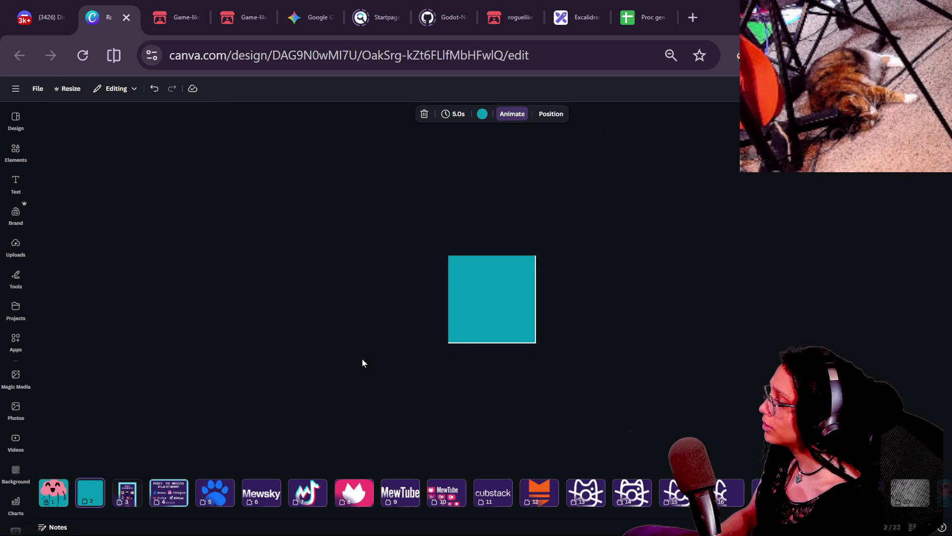
pyautogui.click(479, 273)
# Set a custom 1000 × 1000 px size and apply it to the design.
pyautogui.click(63, 91)
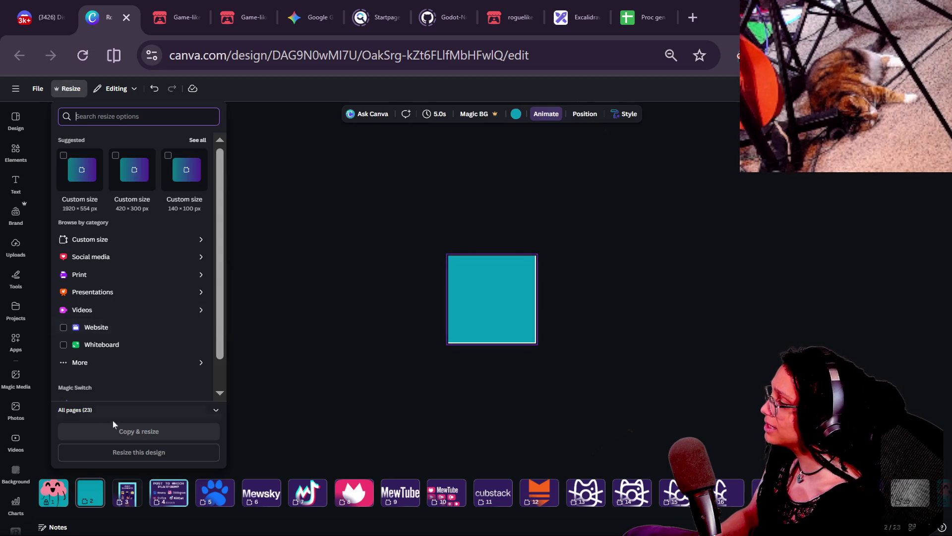
pyautogui.click(127, 403)
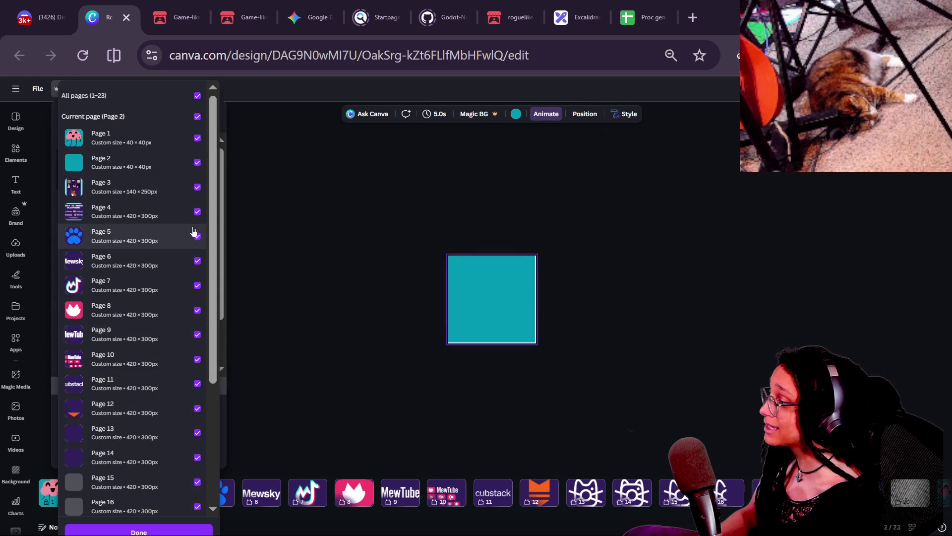
pyautogui.scroll(-5, 191, 233)
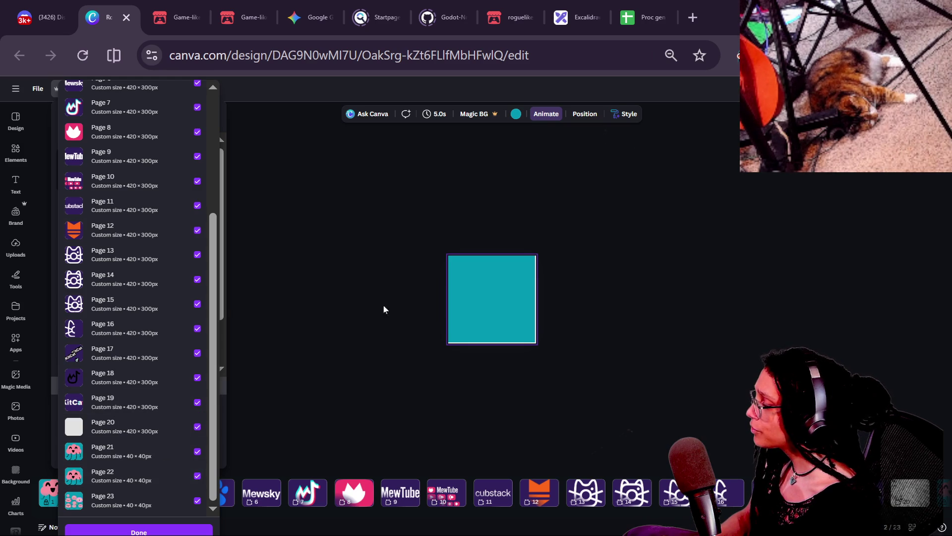
pyautogui.scroll(10, 206, 340)
pyautogui.click(44, 121)
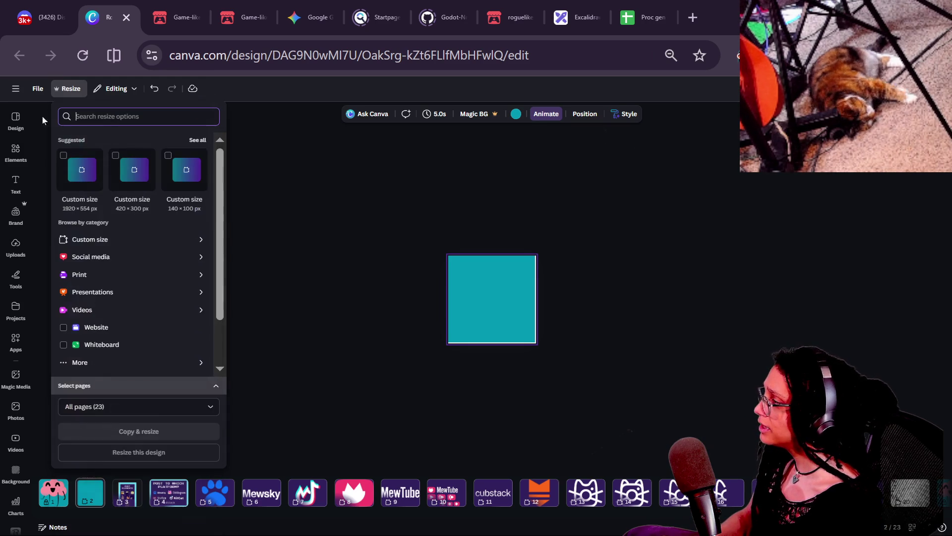
pyautogui.click(118, 240)
pyautogui.doubleClick(84, 170)
pyautogui.write('1000')
pyautogui.press('Tab')
pyautogui.write('1000')
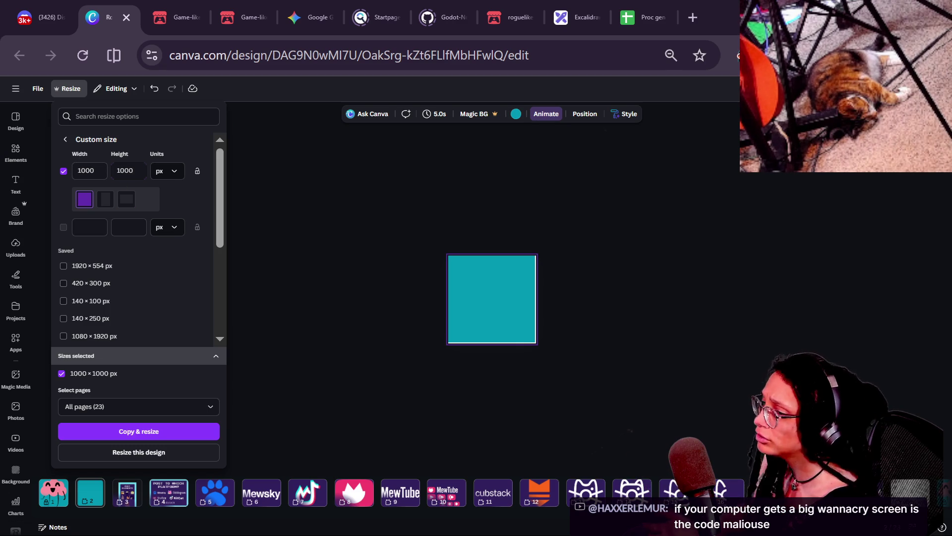
pyautogui.click(158, 452)
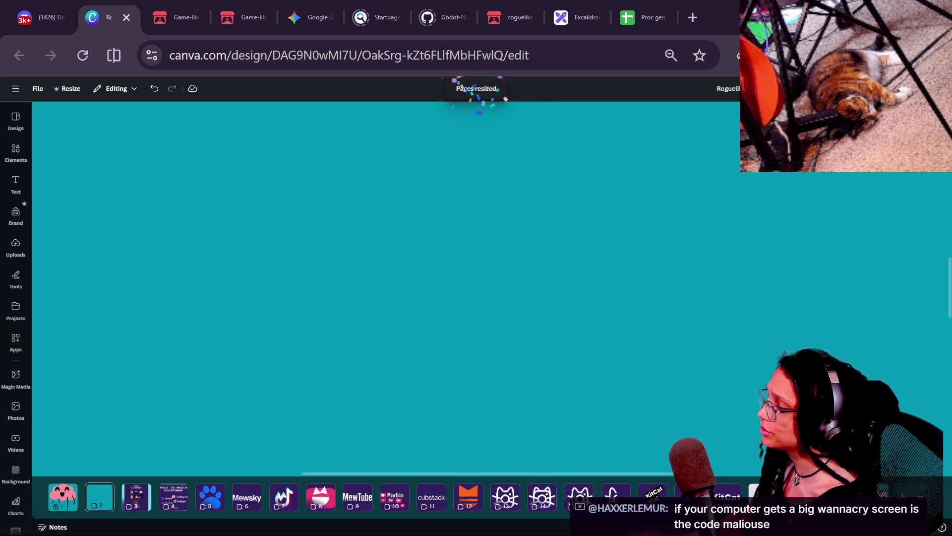
# Reselect the teal page and reopen the custom size settings to edit the width.
pyautogui.click(640, 359)
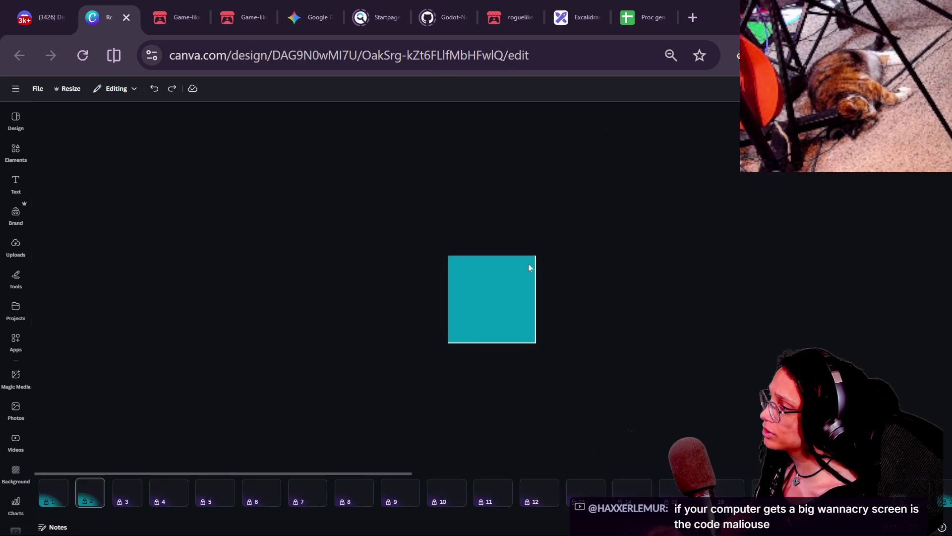
pyautogui.click(477, 270)
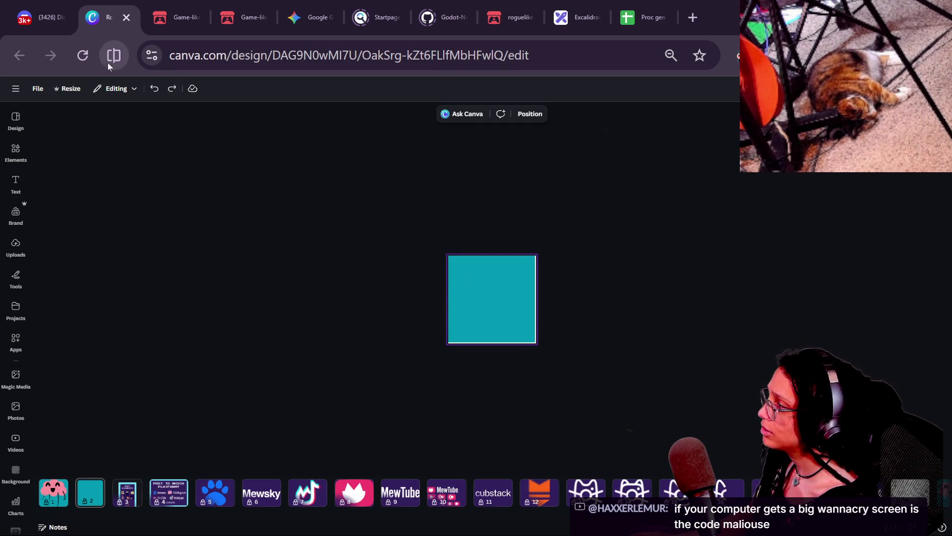
pyautogui.click(73, 90)
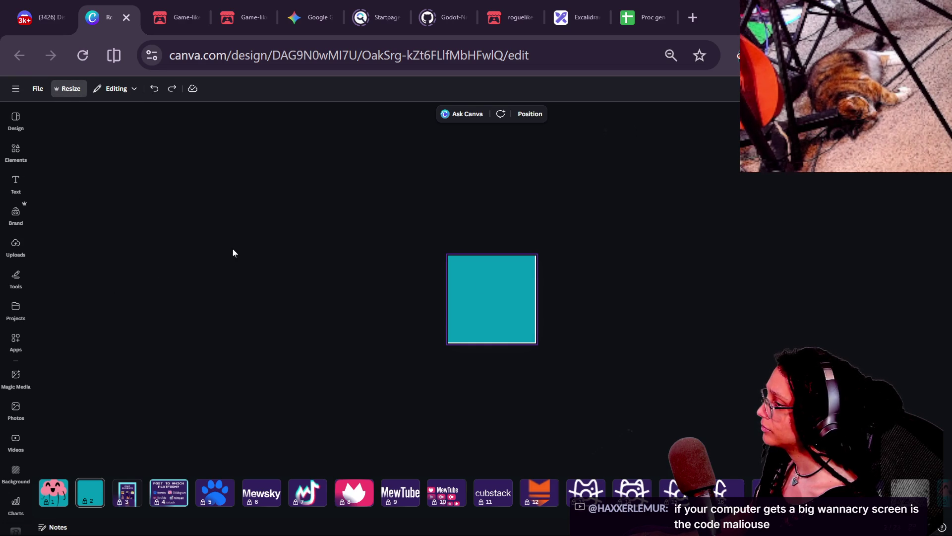
pyautogui.click(61, 93)
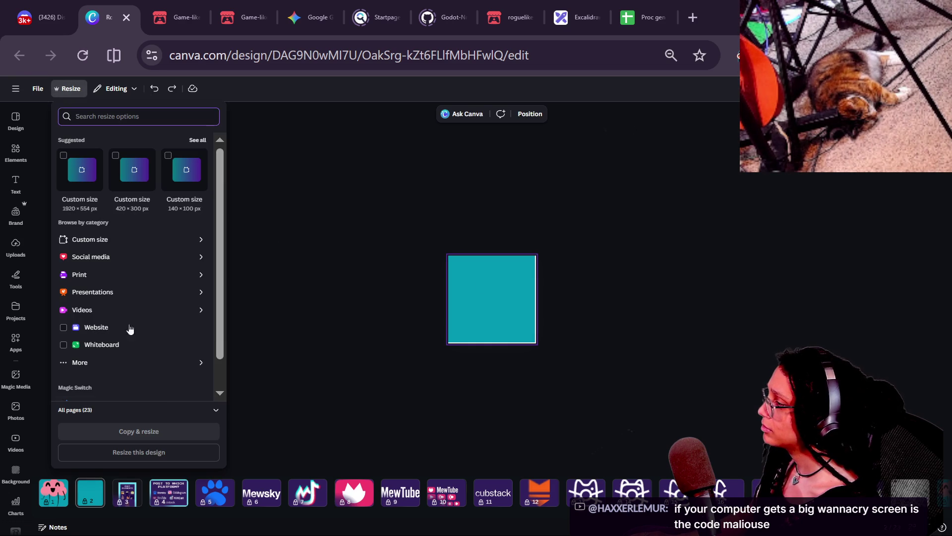
pyautogui.click(126, 239)
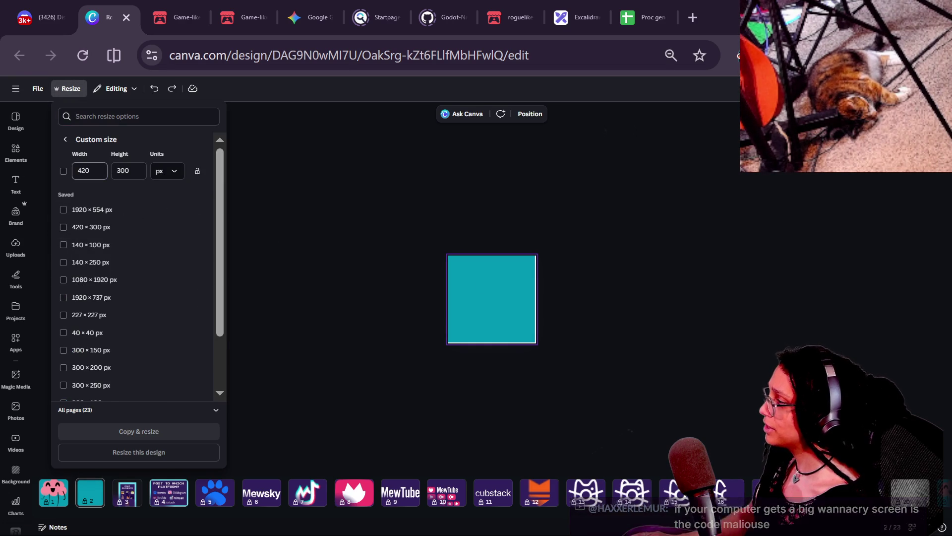
pyautogui.click(89, 170)
pyautogui.write('1000')
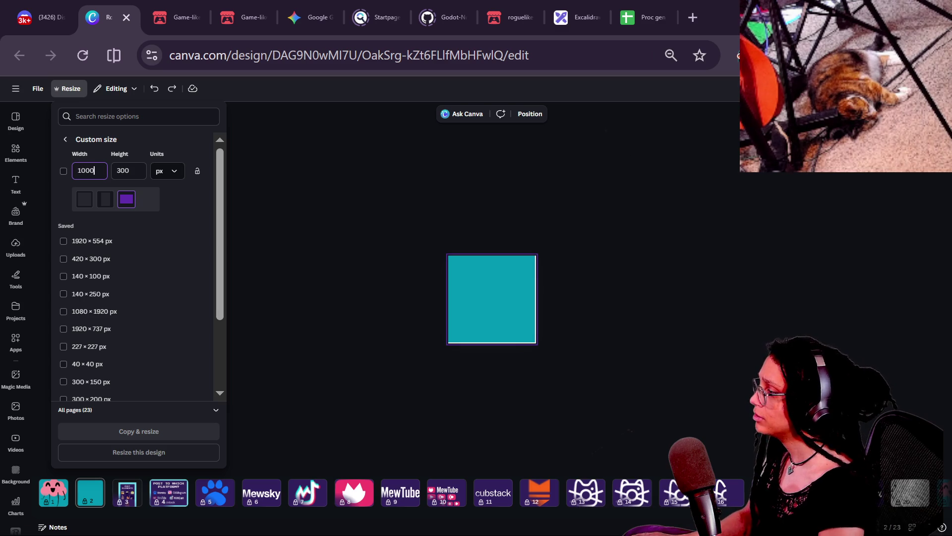
pyautogui.click(129, 171)
pyautogui.write('1000')
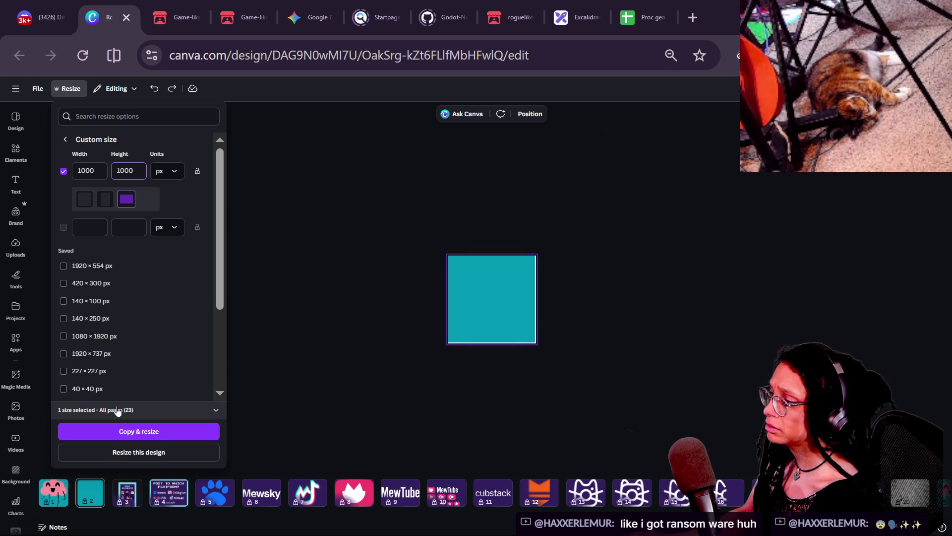
# Choose only page 2 in the page list and resize it to 1000 × 1000 px.
pyautogui.click(117, 411)
pyautogui.click(117, 410)
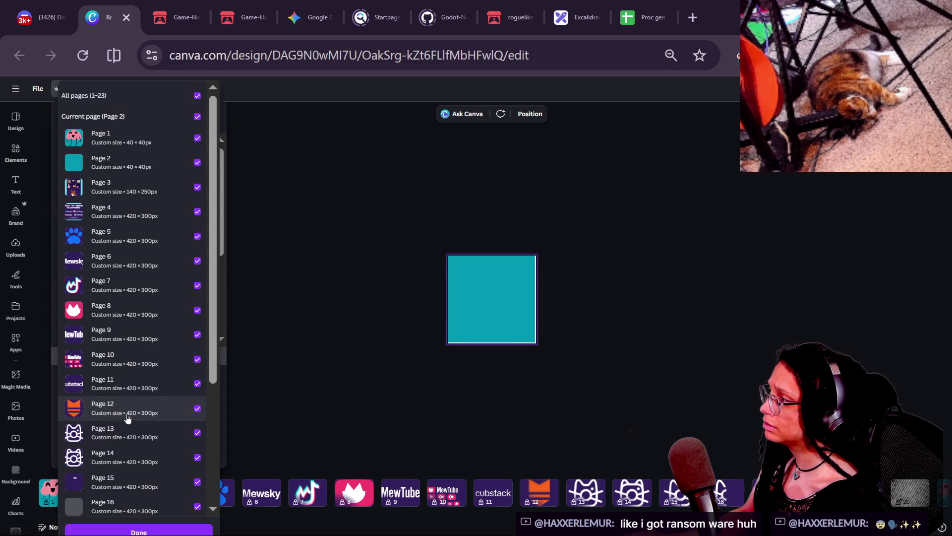
pyautogui.click(133, 96)
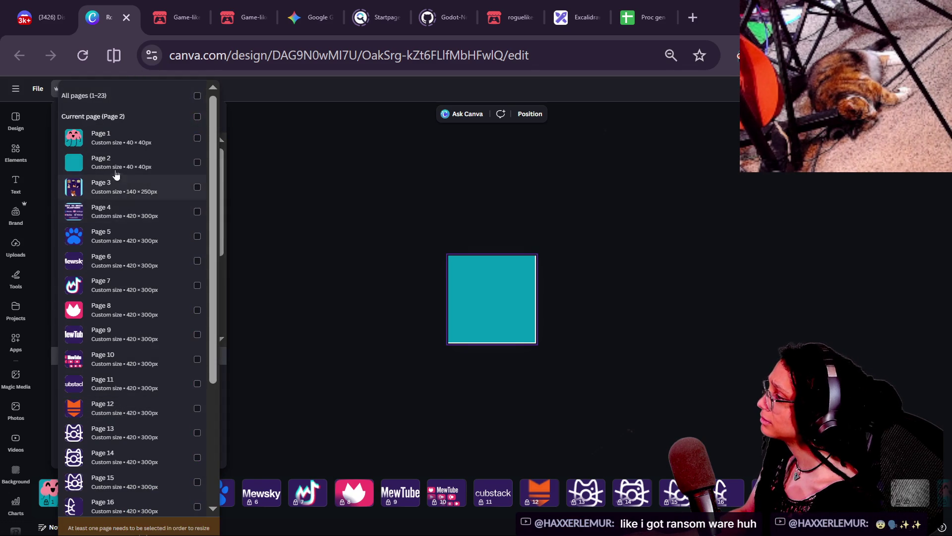
pyautogui.click(116, 170)
pyautogui.click(116, 170)
pyautogui.click(145, 172)
pyautogui.click(139, 528)
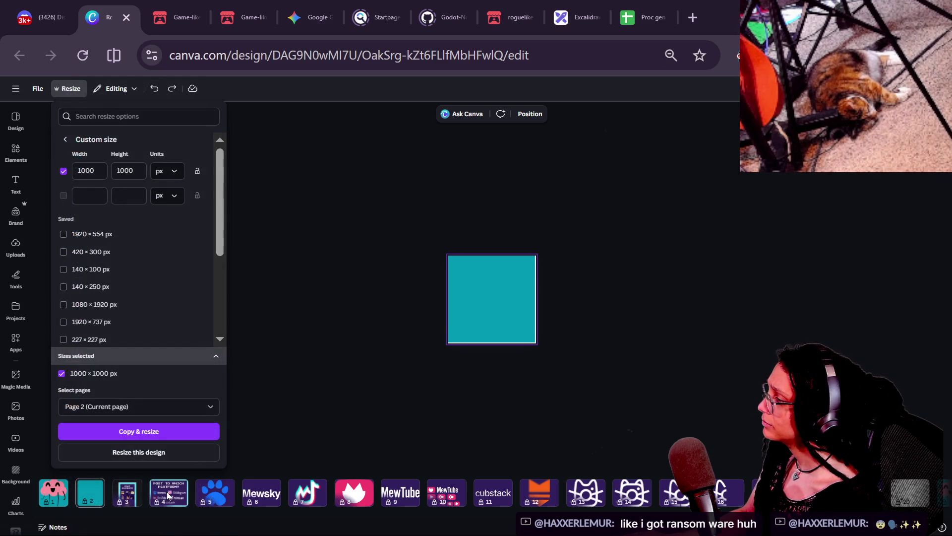
pyautogui.click(141, 454)
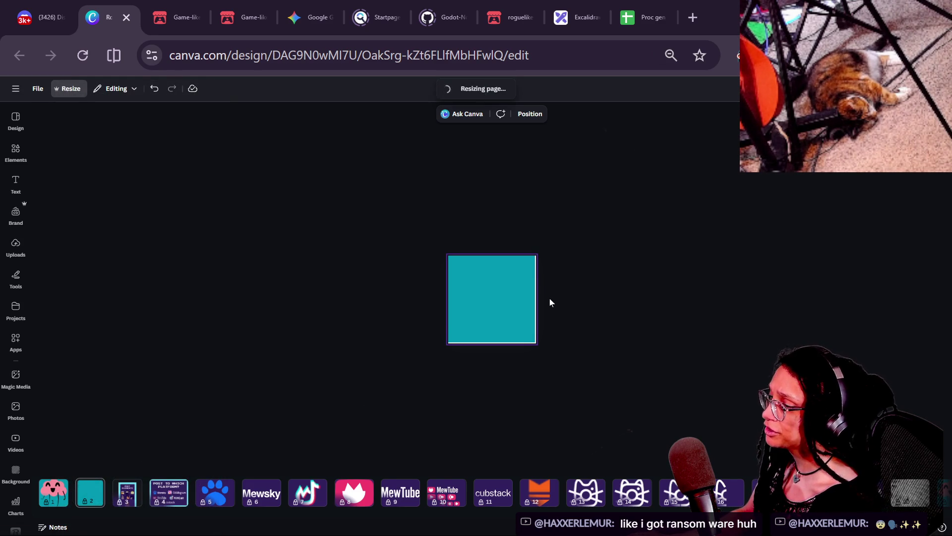
# Adjust the browser zoom and search the Elements library for 'cat tree'.
pyautogui.hotkey('ctrl', '-')
pyautogui.hotkey('ctrl', '-')
pyautogui.hotkey('ctrl', '-')
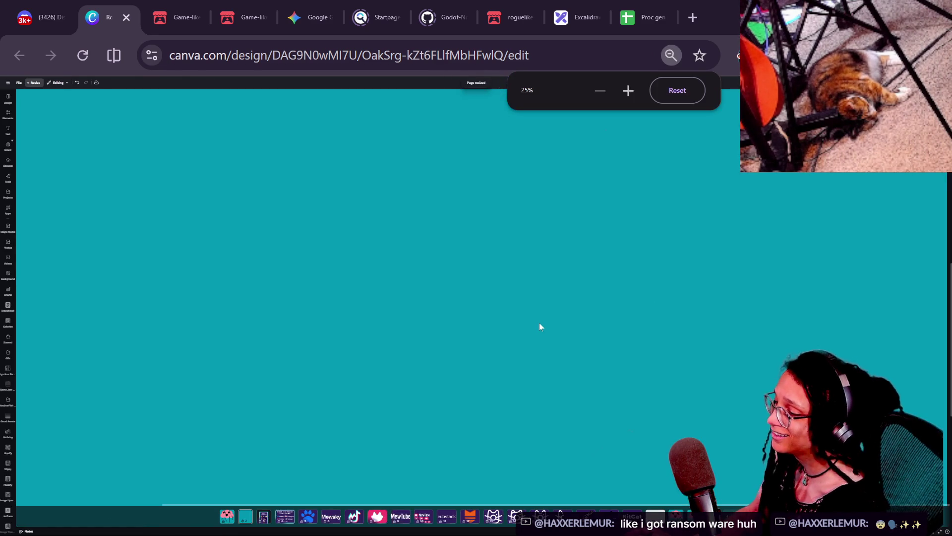
pyautogui.hotkey('ctrl', '+')
pyautogui.hotkey('ctrl', '+')
pyautogui.hotkey('ctrl', '+')
pyautogui.hotkey('ctrl', '-')
pyautogui.hotkey('ctrl', '-')
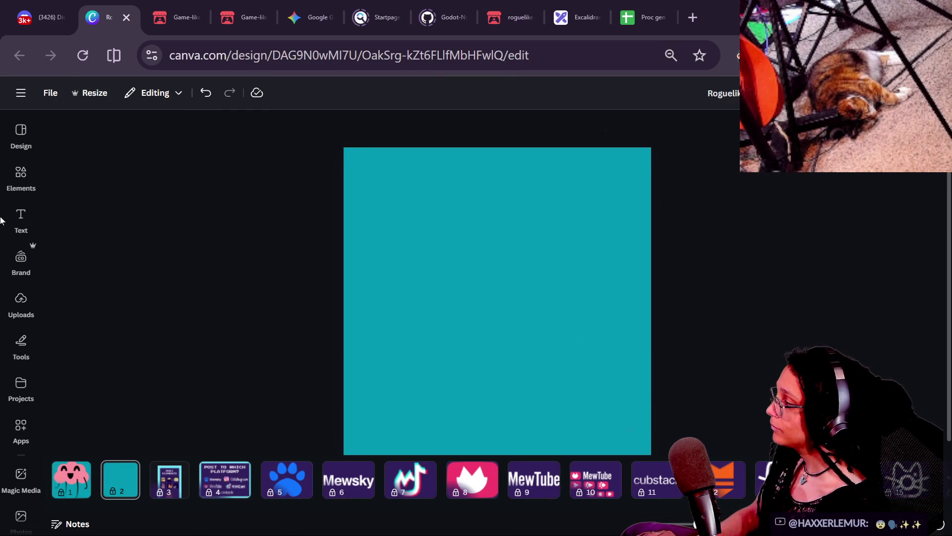
pyautogui.click(21, 179)
pyautogui.click(109, 135)
pyautogui.write('cat tree')
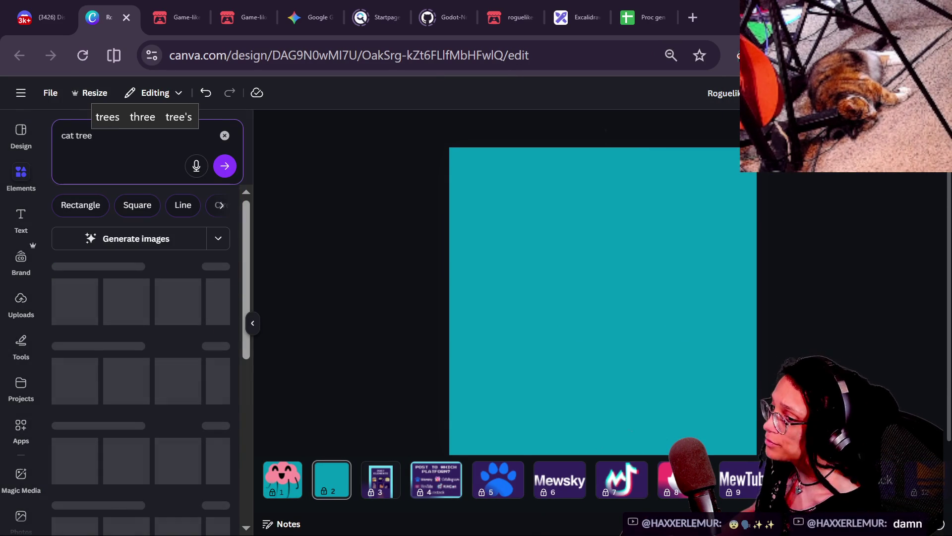
pyautogui.press('Return')
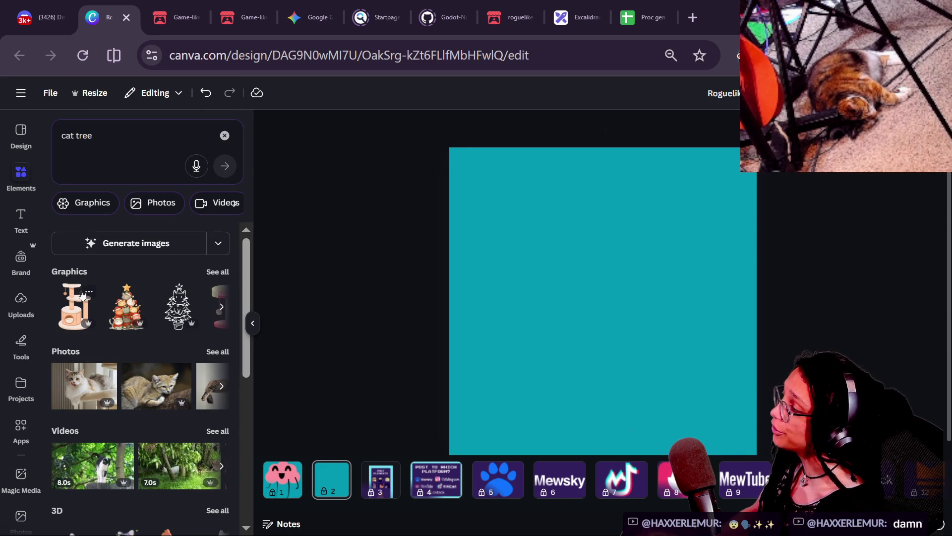
# Show all Graphics results for 'cat tree', browse them, and try adding the first one.
pyautogui.click(218, 272)
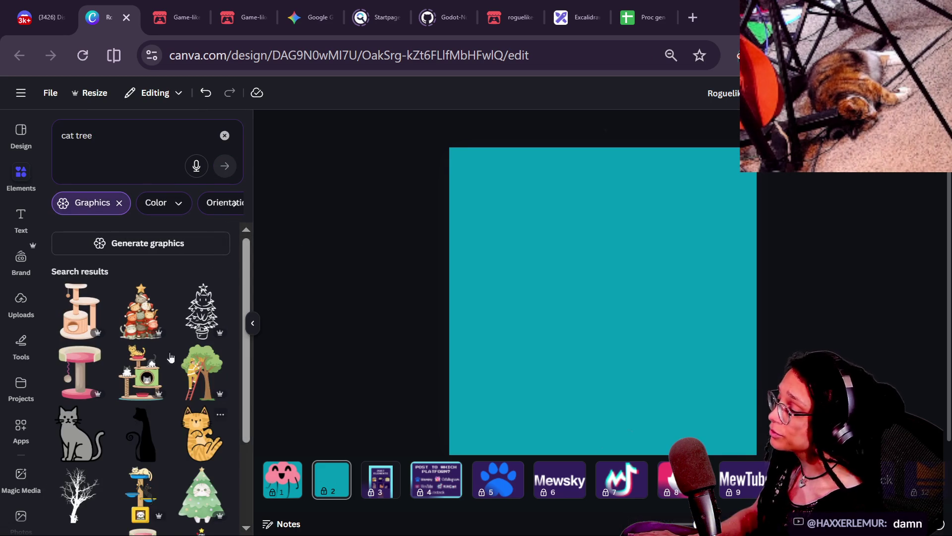
pyautogui.scroll(-3, 139, 347)
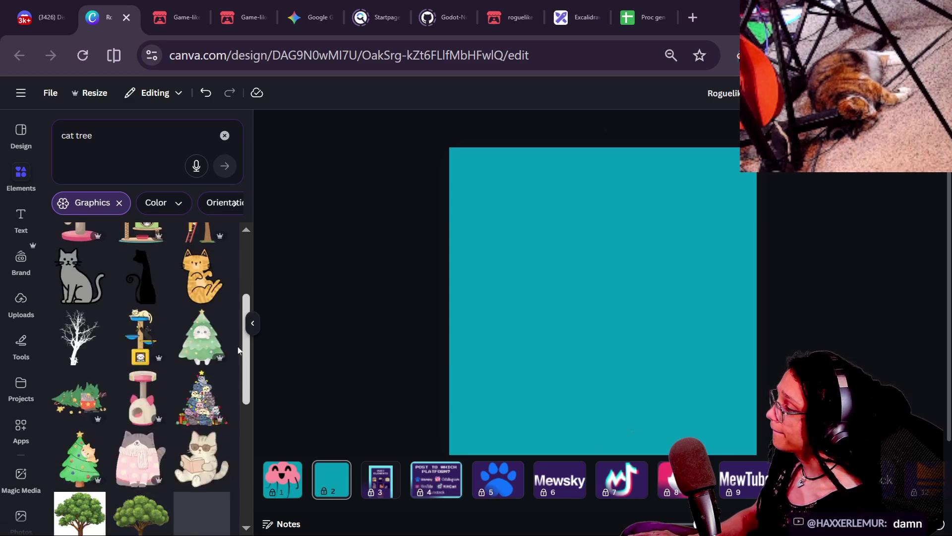
pyautogui.scroll(3, 92, 345)
pyautogui.scroll(-5, 203, 375)
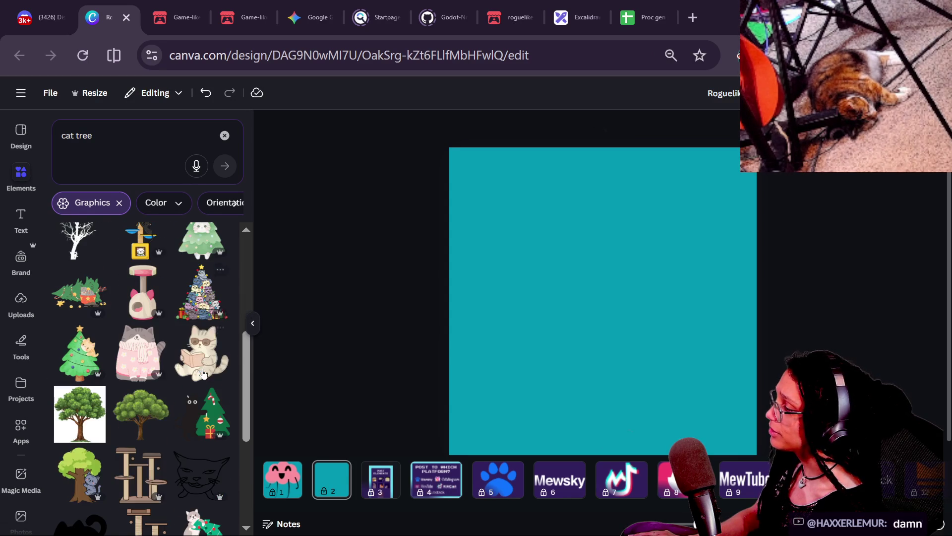
pyautogui.scroll(-2, 234, 430)
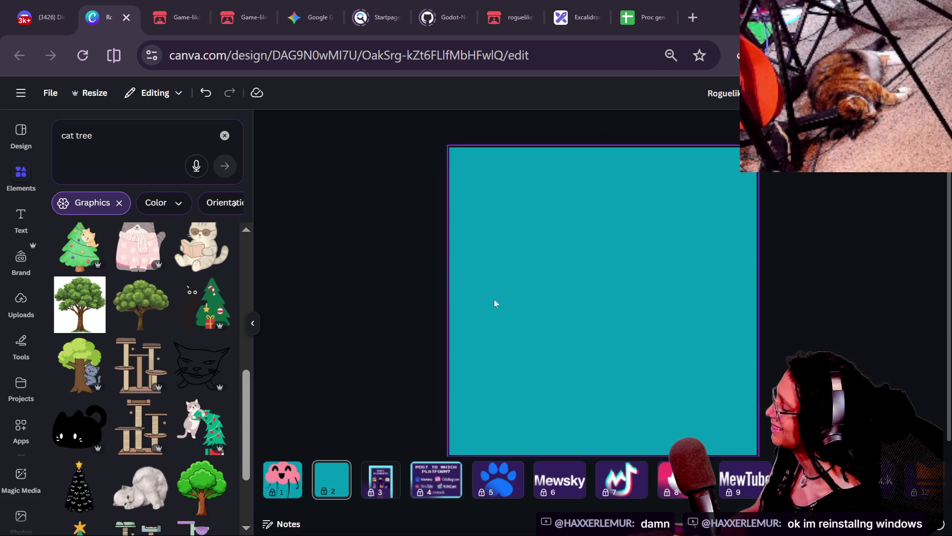
pyautogui.scroll(-4, 239, 391)
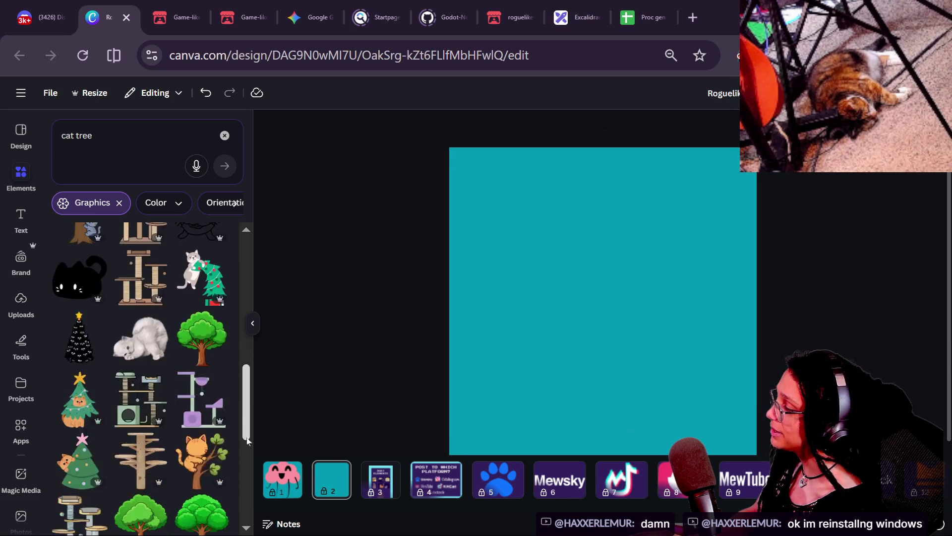
pyautogui.scroll(-2, 243, 427)
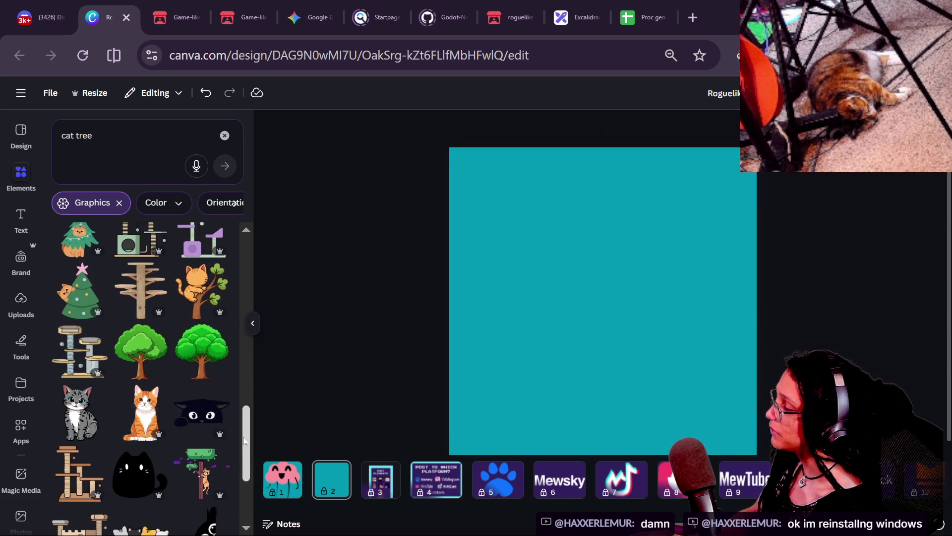
pyautogui.scroll(1, 238, 422)
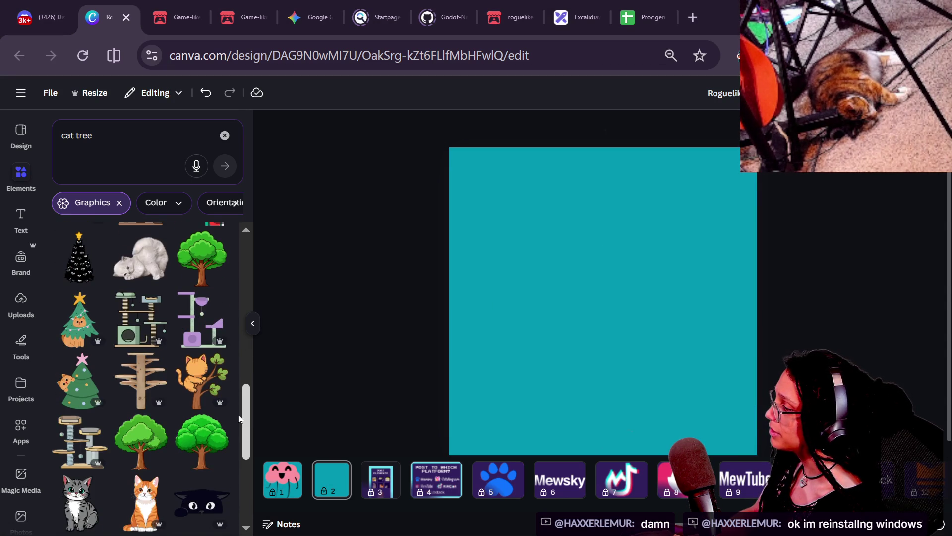
pyautogui.scroll(10, 239, 418)
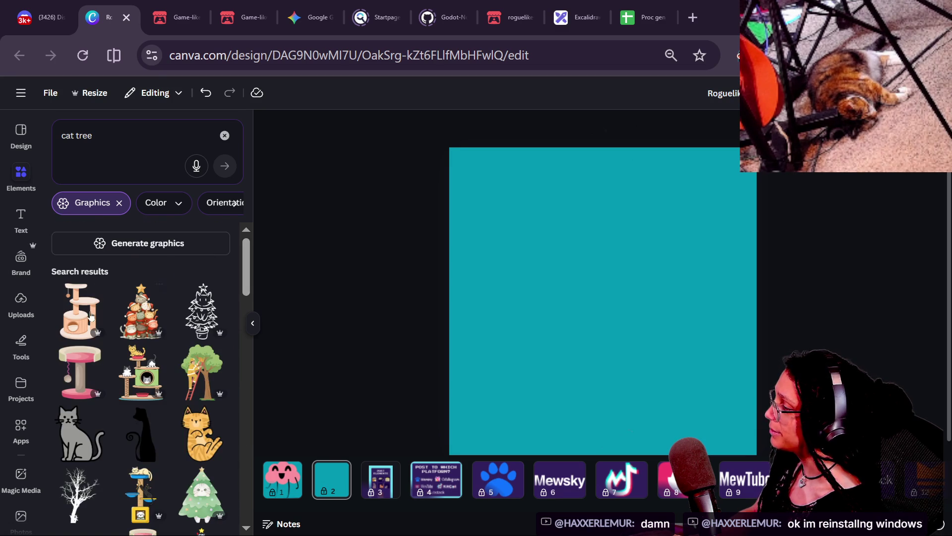
pyautogui.click(90, 316)
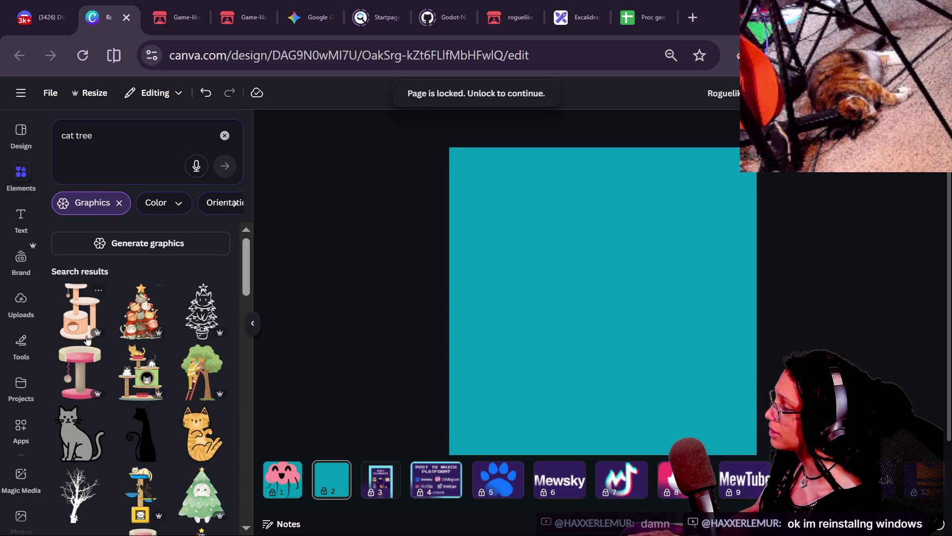
# Unlock the teal page 2 from its page options.
pyautogui.click(469, 291)
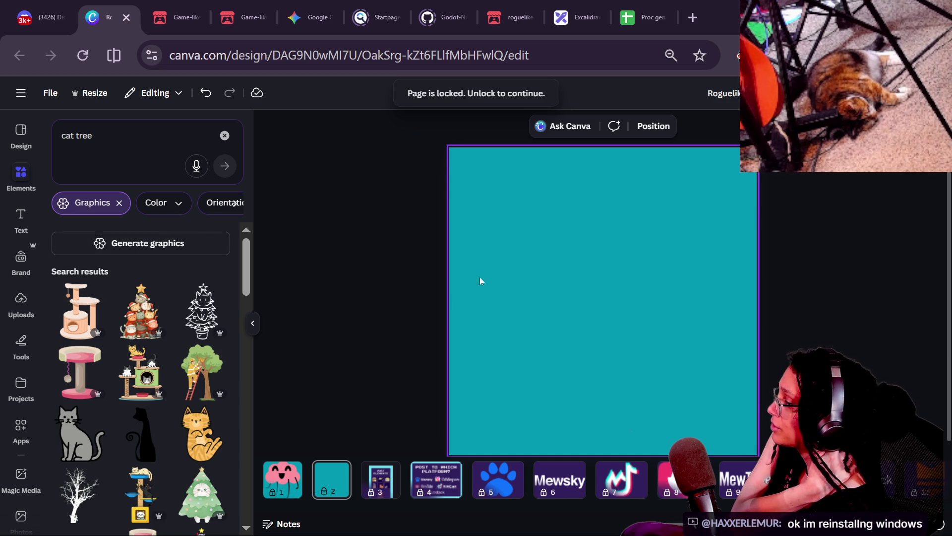
pyautogui.rightClick(340, 478)
pyautogui.click(397, 371)
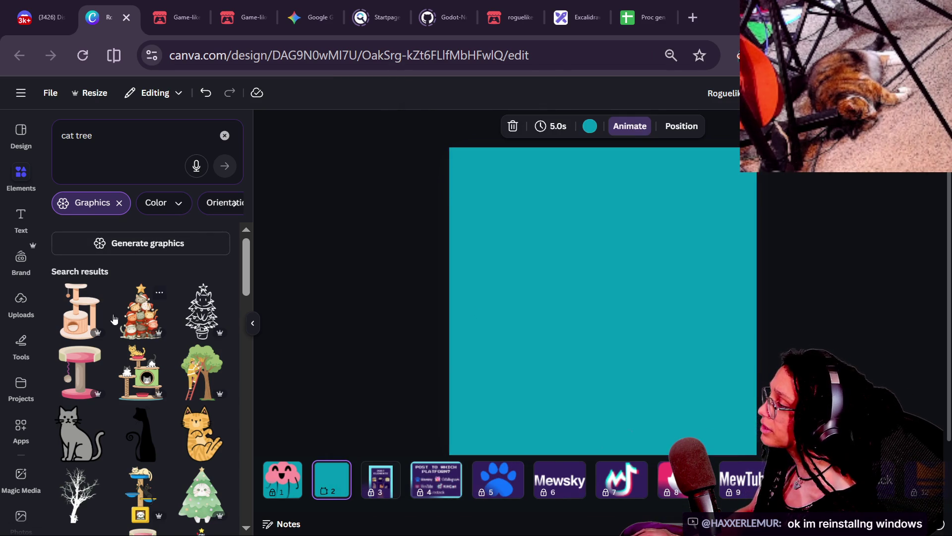
# Add the peach cat-tree graphic, move it to the top-left corner, and clear the search.
pyautogui.click(82, 312)
pyautogui.moveTo(646, 314)
pyautogui.mouseDown()
pyautogui.moveTo(590, 313)
pyautogui.moveTo(544, 227)
pyautogui.mouseUp()
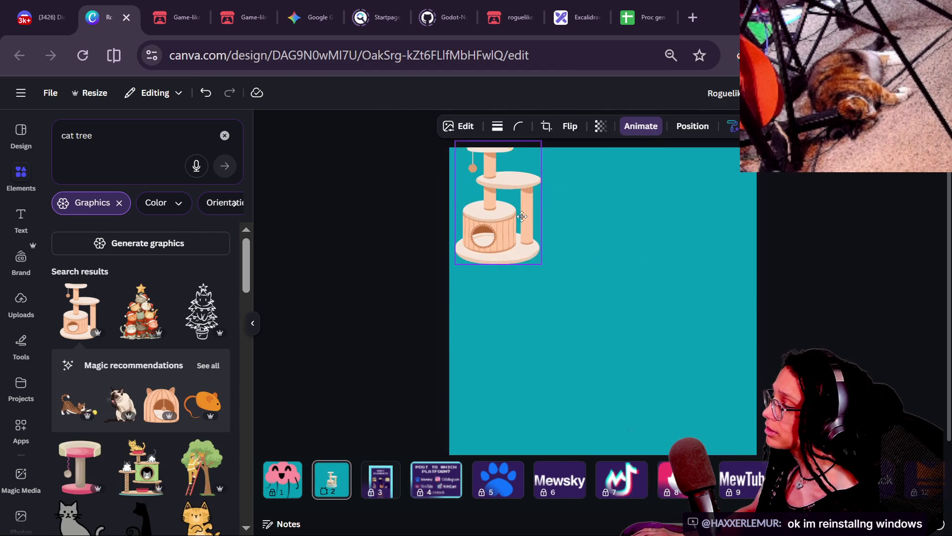
pyautogui.click(609, 270)
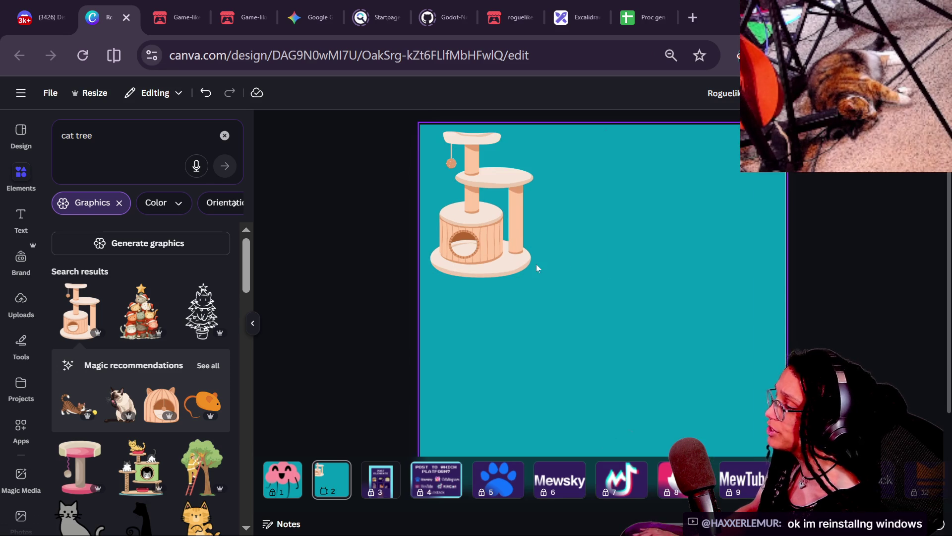
pyautogui.click(224, 135)
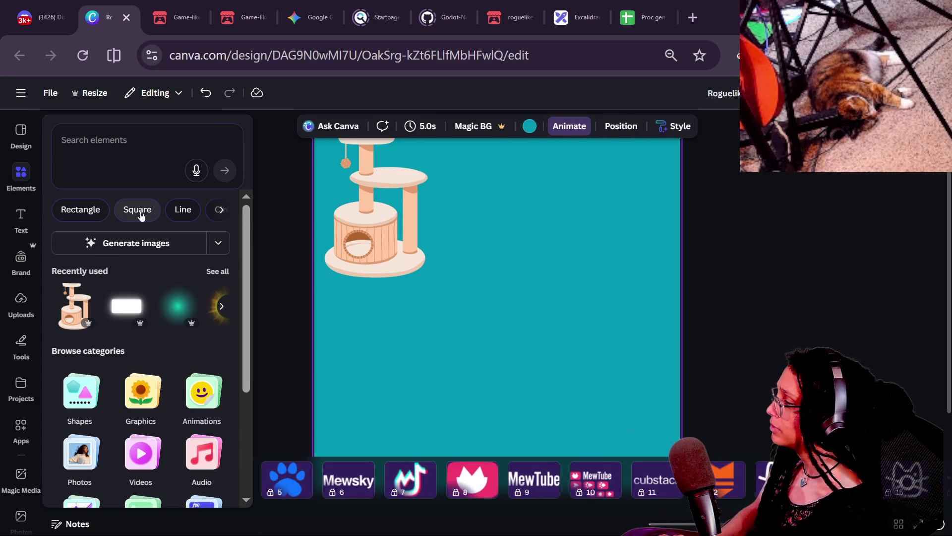
# Add an orange rounded square from the recently used shapes.
pyautogui.click(81, 392)
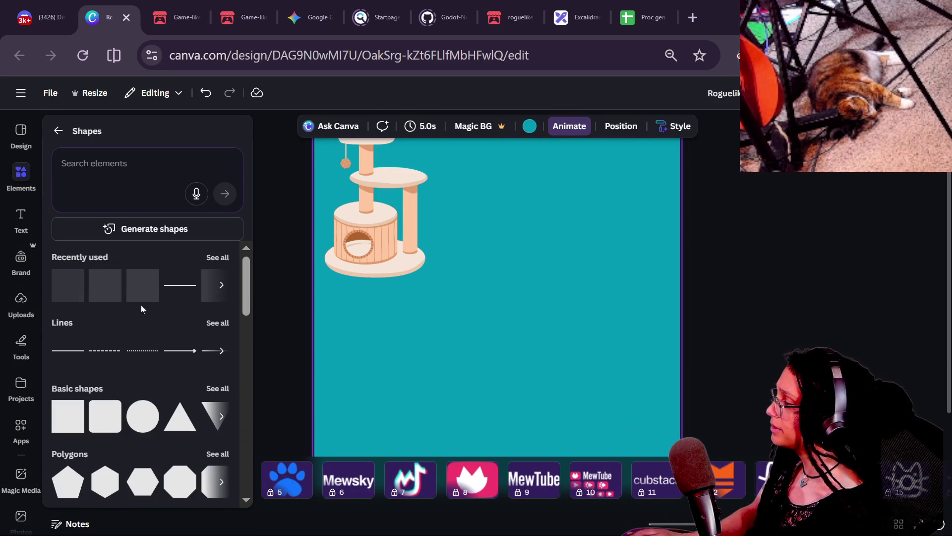
pyautogui.click(211, 266)
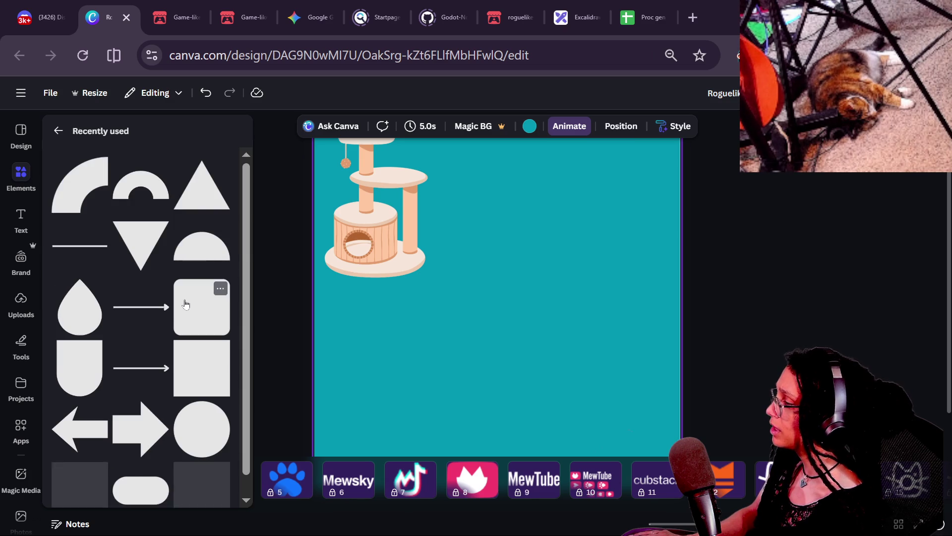
pyautogui.scroll(-1, 203, 354)
pyautogui.press('Escape')
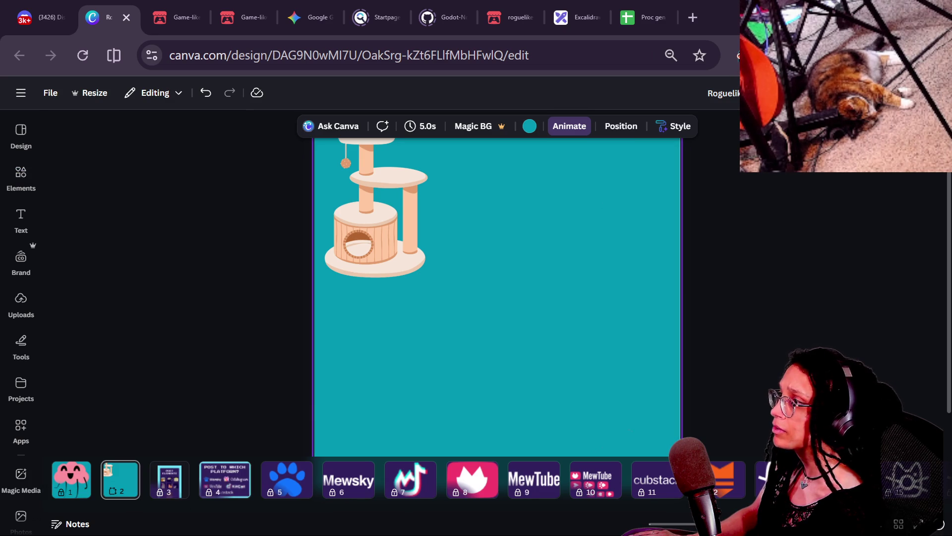
pyautogui.click(10, 190)
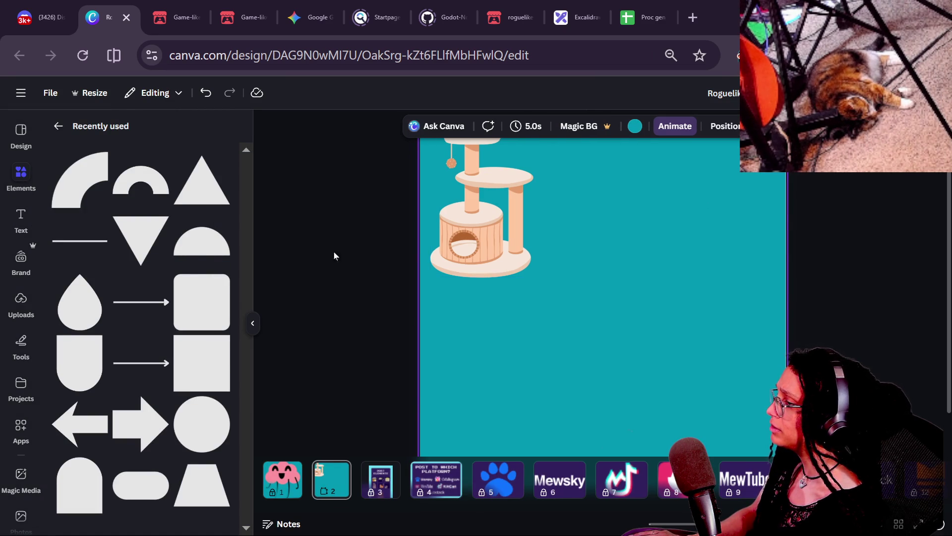
pyautogui.click(197, 307)
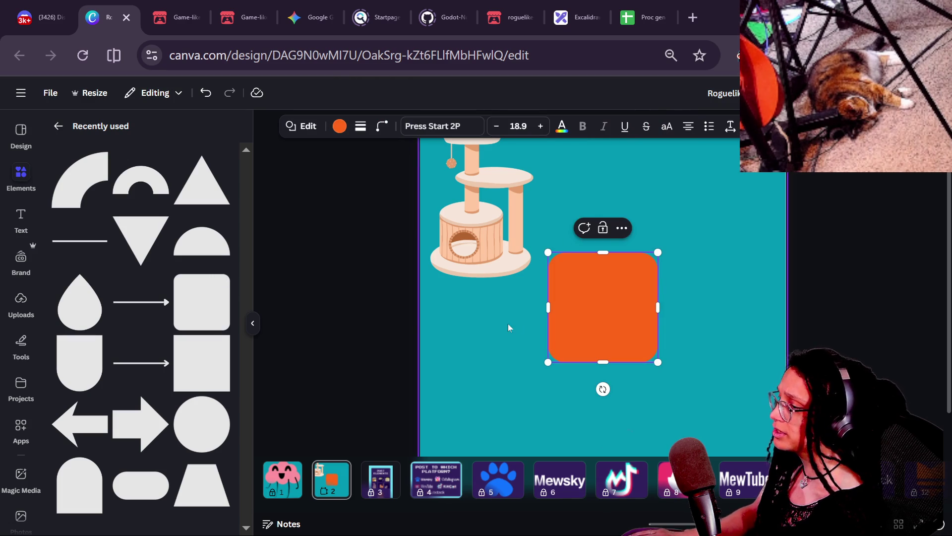
# Shape the square into a tall post, shift the cat tree, and place a second post beside it.
pyautogui.moveTo(548, 308)
pyautogui.mouseDown()
pyautogui.moveTo(626, 308)
pyautogui.moveTo(604, 269)
pyautogui.mouseUp()
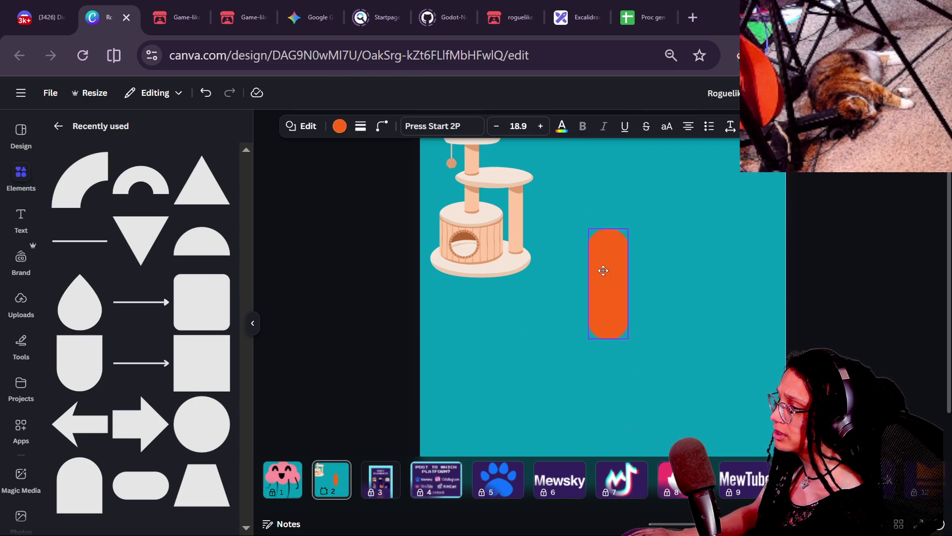
pyautogui.moveTo(611, 230)
pyautogui.mouseDown()
pyautogui.moveTo(605, 144)
pyautogui.moveTo(619, 187)
pyautogui.mouseUp()
pyautogui.moveTo(488, 249); pyautogui.dragTo(501, 327)
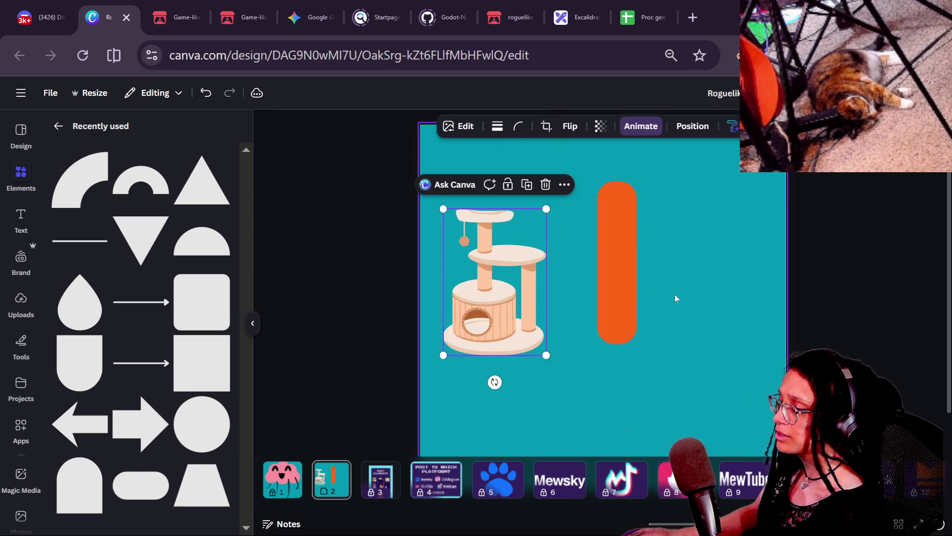
pyautogui.moveTo(626, 276)
pyautogui.mouseDown()
pyautogui.moveTo(645, 283)
pyautogui.moveTo(634, 343)
pyautogui.mouseUp()
pyautogui.moveTo(629, 250)
pyautogui.mouseDown()
pyautogui.moveTo(629, 238)
pyautogui.moveTo(629, 276)
pyautogui.mouseUp()
pyautogui.moveTo(611, 339)
pyautogui.mouseDown()
pyautogui.moveTo(678, 338)
pyautogui.moveTo(633, 319)
pyautogui.moveTo(615, 281)
pyautogui.moveTo(606, 335)
pyautogui.mouseUp()
pyautogui.click(612, 356)
# Reshape a post into a rounded block below the posts, then add an orange circle.
pyautogui.moveTo(603, 260)
pyautogui.mouseDown()
pyautogui.moveTo(606, 389)
pyautogui.moveTo(598, 331)
pyautogui.moveTo(602, 338)
pyautogui.moveTo(550, 373)
pyautogui.moveTo(566, 374)
pyautogui.mouseUp()
pyautogui.moveTo(609, 398); pyautogui.dragTo(608, 431)
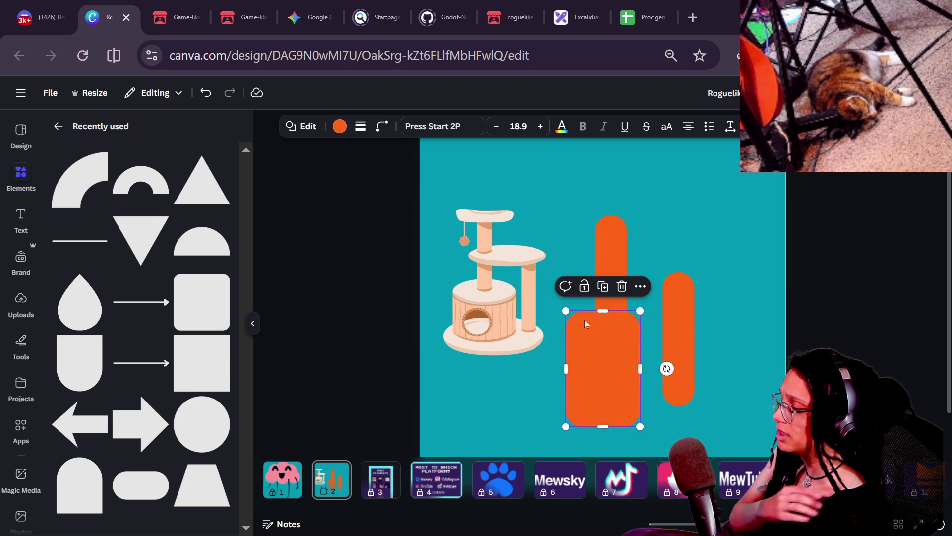
pyautogui.moveTo(624, 384); pyautogui.dragTo(620, 406)
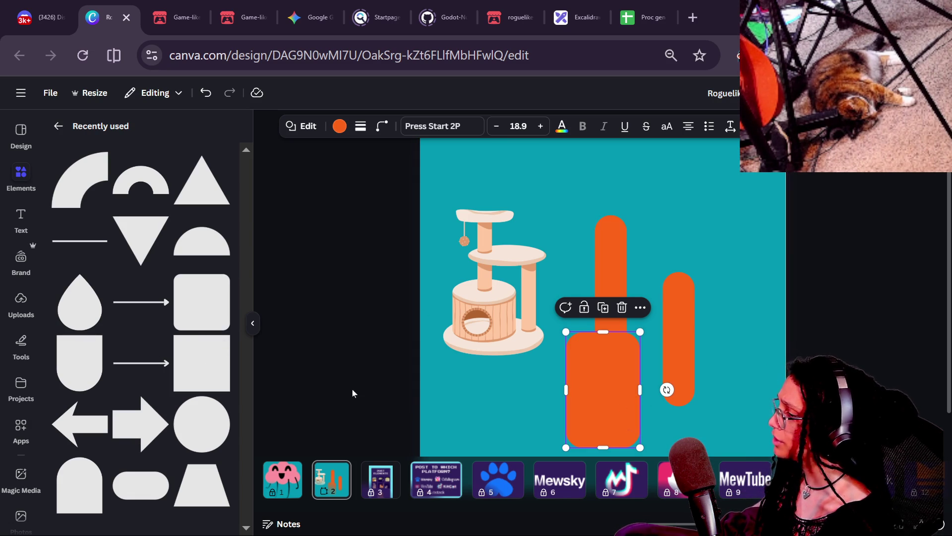
pyautogui.click(189, 418)
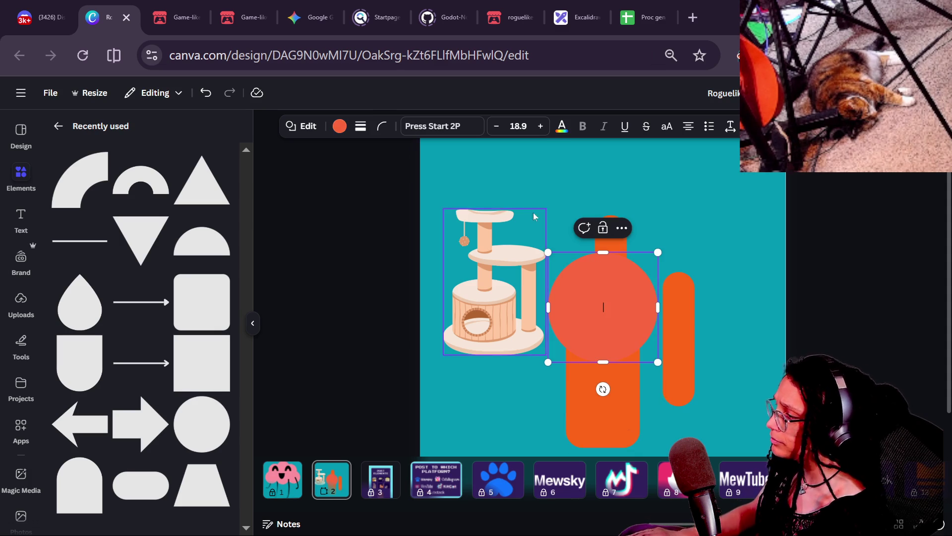
# Lighten the circle to a salmon tone and squash it into a flat ellipse.
pyautogui.click(340, 126)
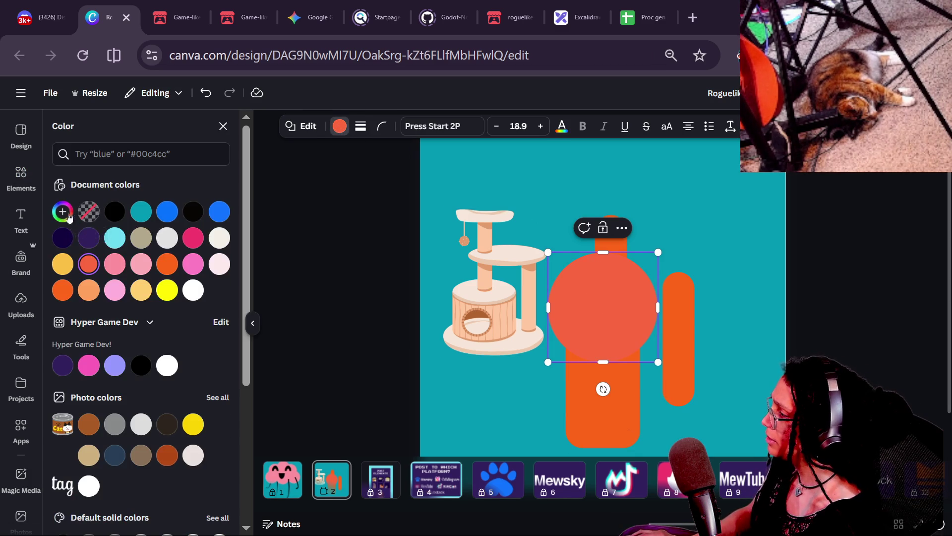
pyautogui.click(63, 212)
pyautogui.moveTo(178, 298)
pyautogui.mouseDown()
pyautogui.moveTo(132, 266)
pyautogui.moveTo(142, 268)
pyautogui.mouseUp()
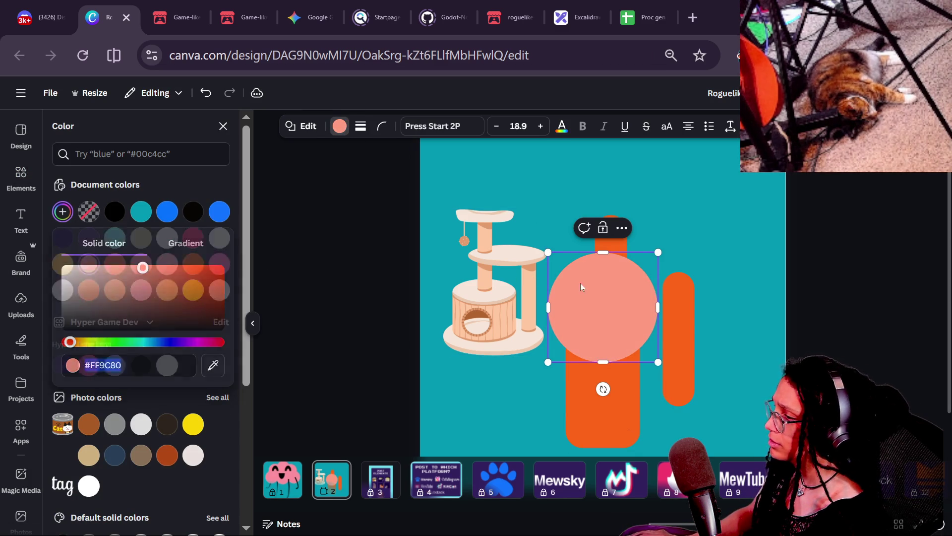
pyautogui.moveTo(602, 251)
pyautogui.mouseDown()
pyautogui.moveTo(585, 316)
pyautogui.moveTo(613, 325)
pyautogui.mouseUp()
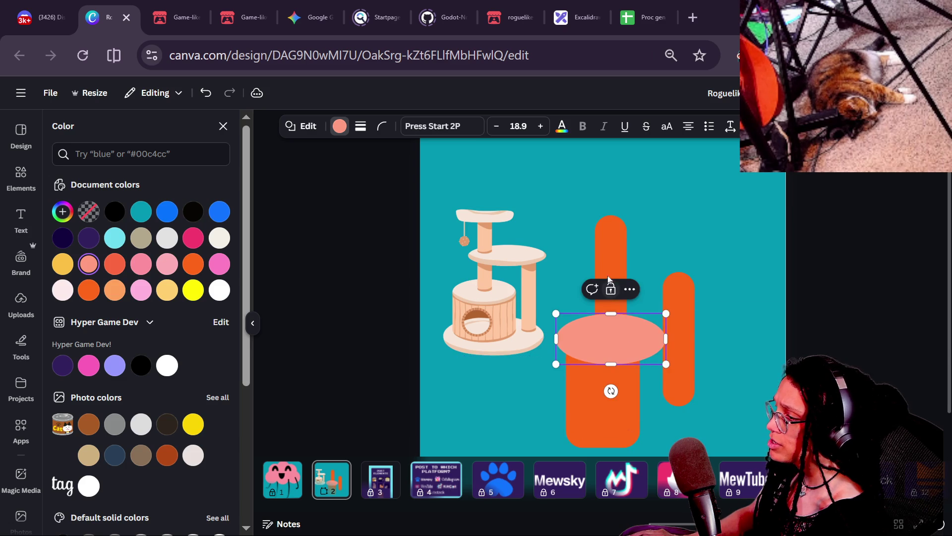
# Raise the tall orange post slightly, then shift the lower block right and widen it on both sides.
pyautogui.click(610, 226)
pyautogui.moveTo(609, 226); pyautogui.dragTo(616, 217)
pyautogui.moveTo(617, 436)
pyautogui.mouseDown()
pyautogui.moveTo(627, 436)
pyautogui.moveTo(623, 410)
pyautogui.mouseUp()
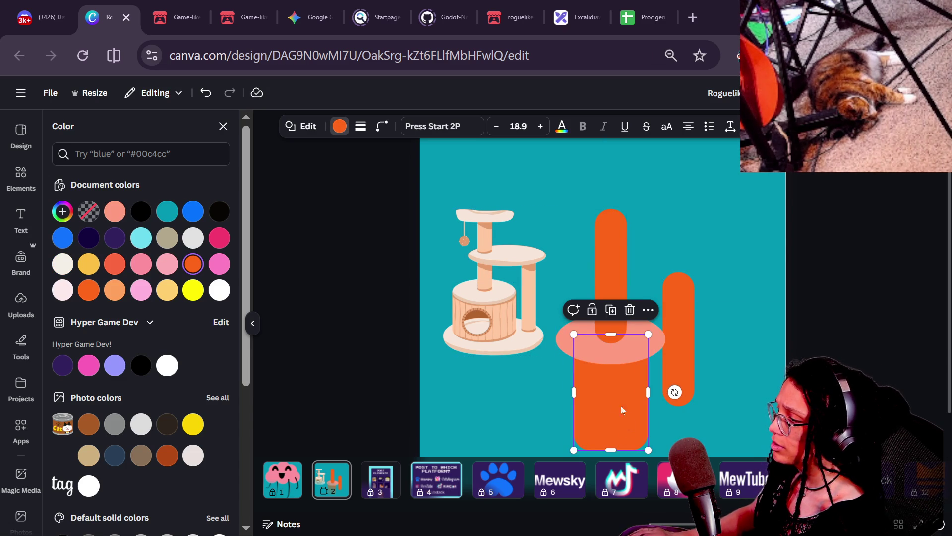
pyautogui.moveTo(574, 392); pyautogui.dragTo(554, 393)
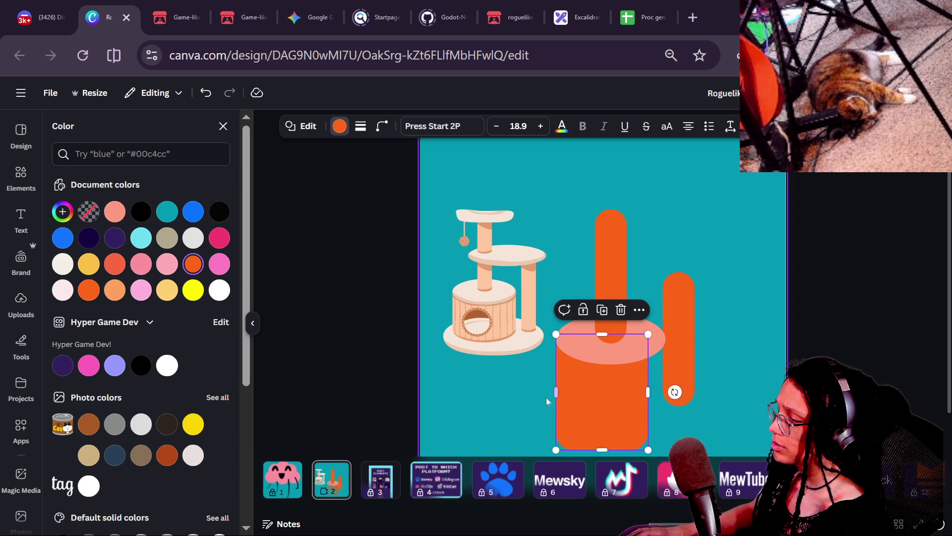
pyautogui.click(547, 402)
pyautogui.click(620, 408)
pyautogui.moveTo(647, 395); pyautogui.dragTo(666, 392)
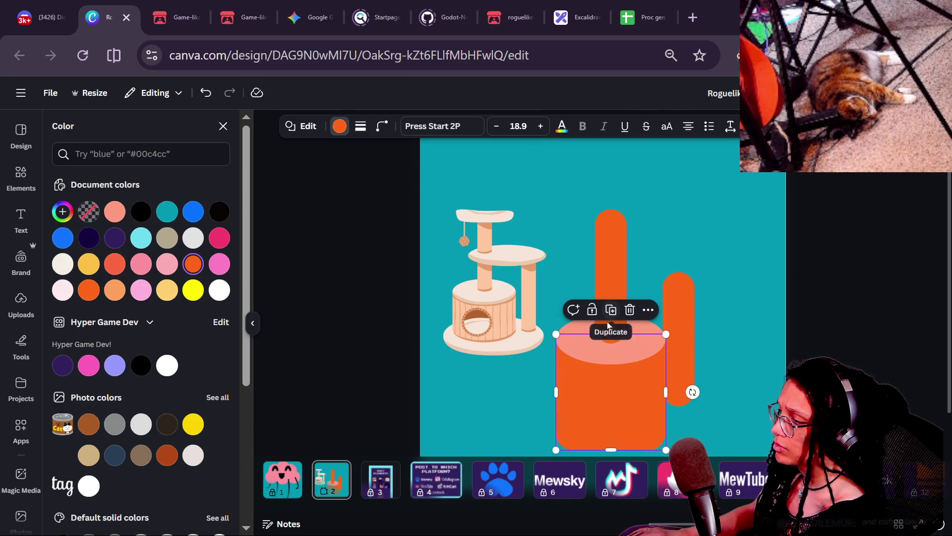
# Darken the base block to a deep brown-orange with a custom colour.
pyautogui.click(761, 295)
pyautogui.click(614, 414)
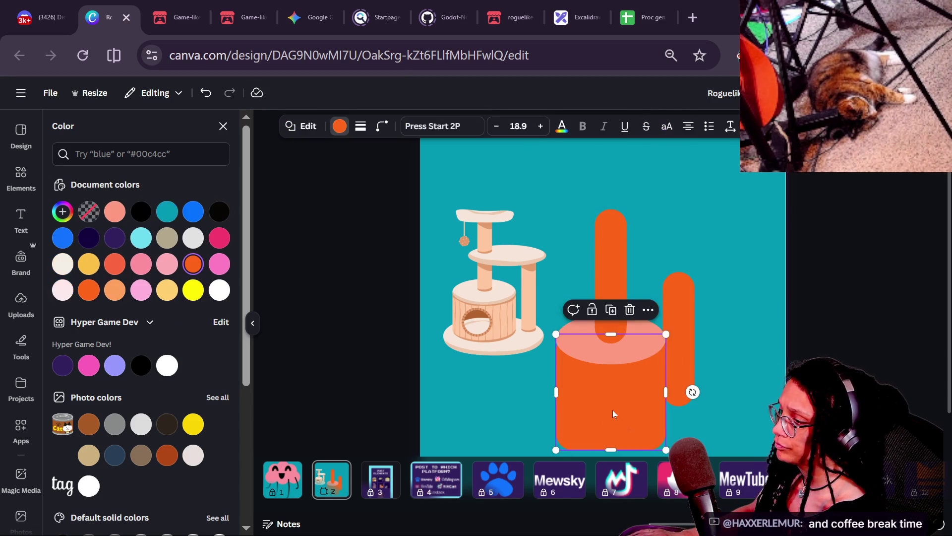
pyautogui.click(64, 212)
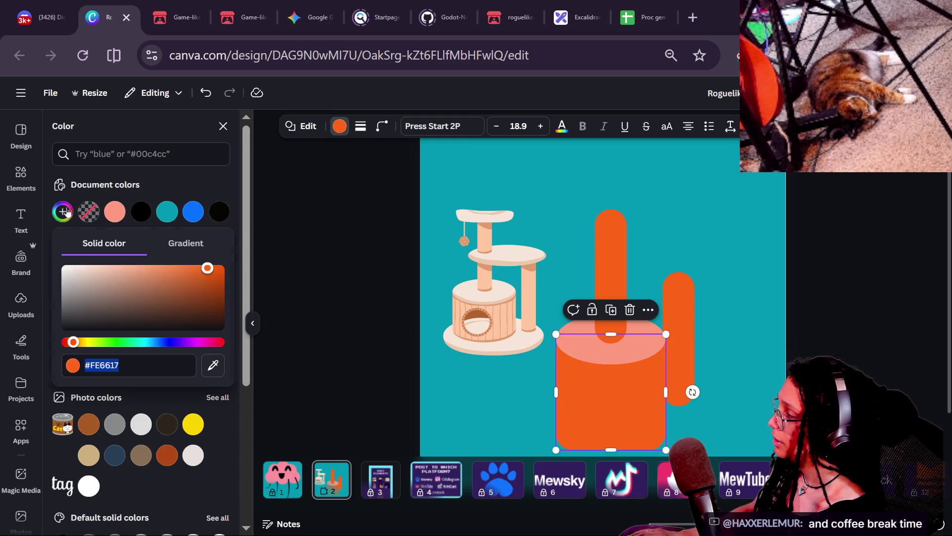
pyautogui.moveTo(217, 298); pyautogui.dragTo(221, 282)
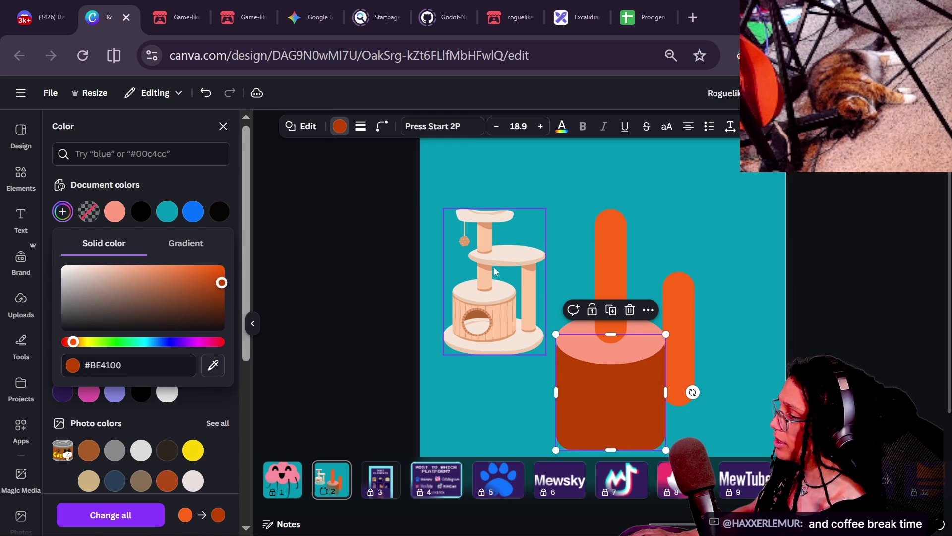
pyautogui.click(611, 223)
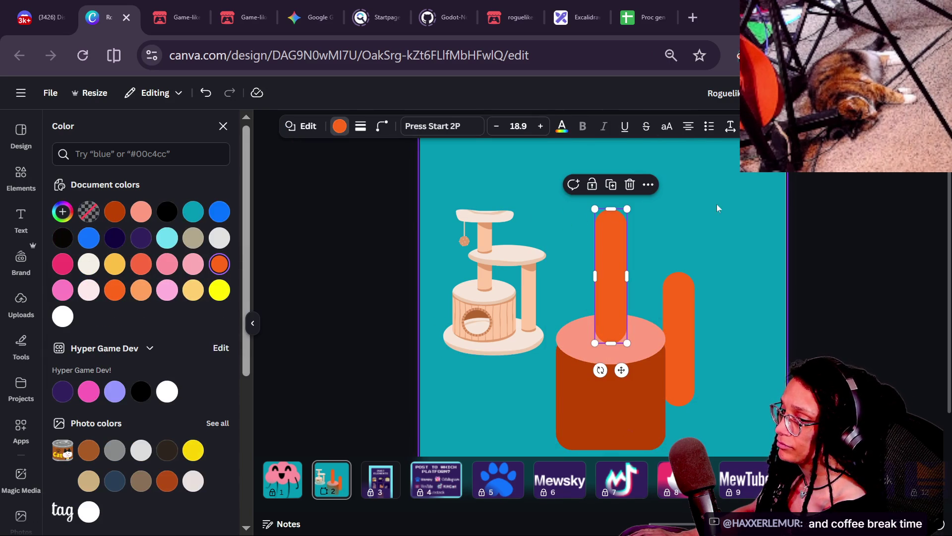
pyautogui.click(700, 252)
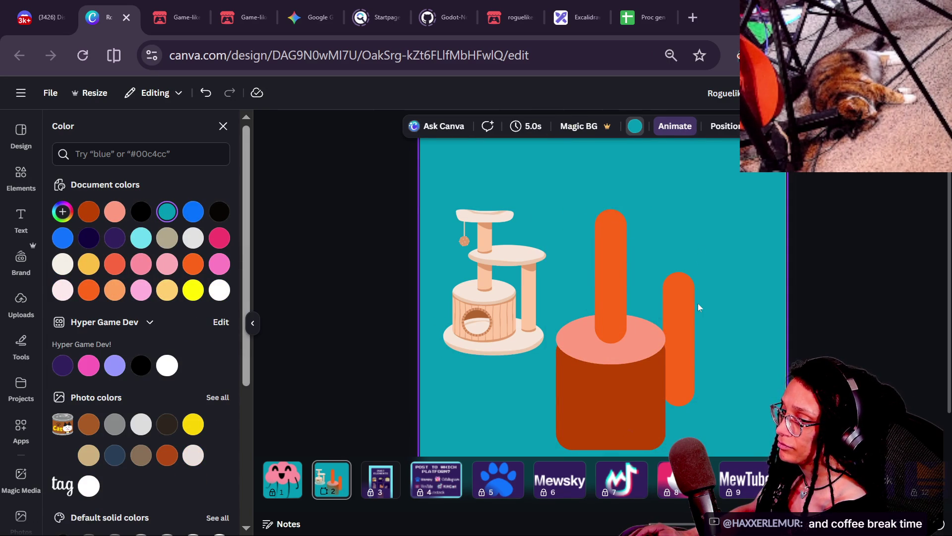
# Nudge the dark cylinder base up and move the standalone orange bar further right.
pyautogui.keyDown('ctrl'); pyautogui.scroll(1, 698, 307); pyautogui.keyUp('ctrl')
pyautogui.scroll(-2, 698, 307)
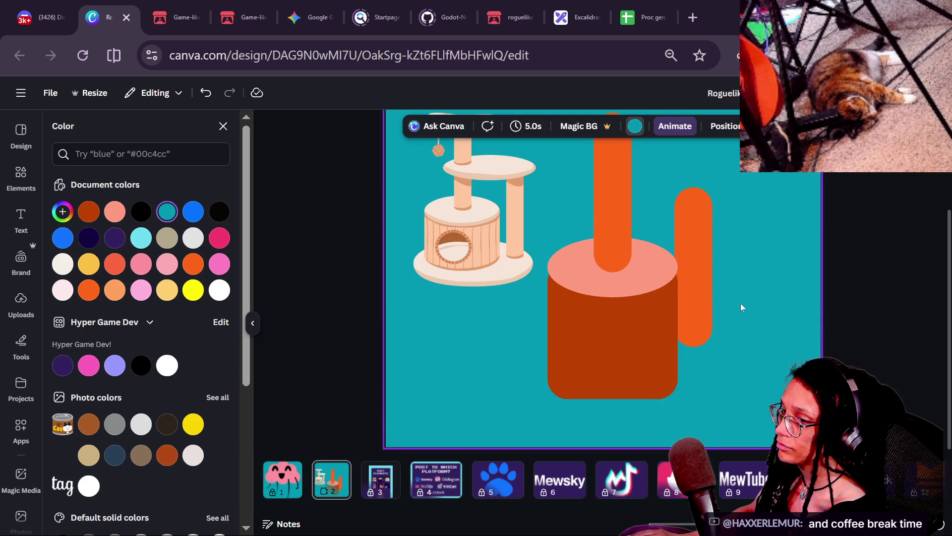
pyautogui.click(708, 287)
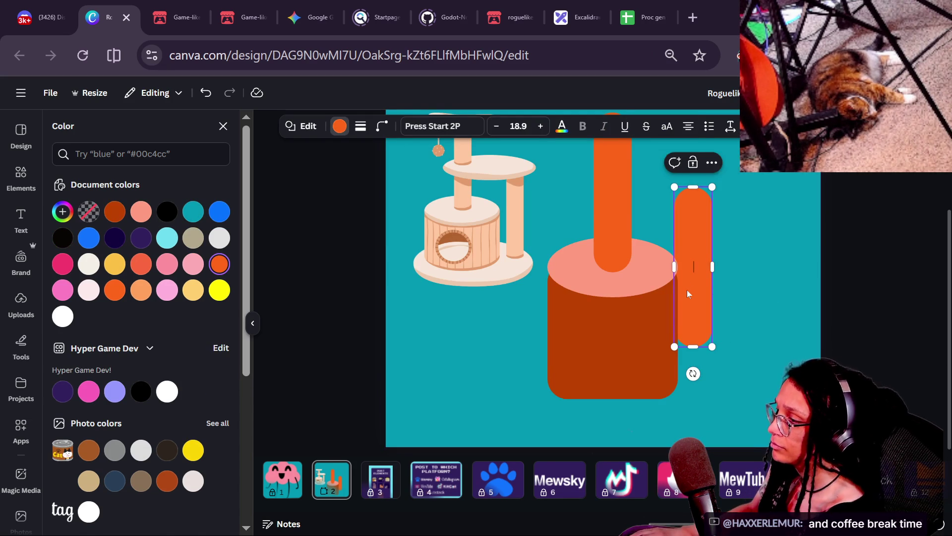
pyautogui.click(569, 345)
pyautogui.press('Up')
pyautogui.press('Up')
pyautogui.press('Up')
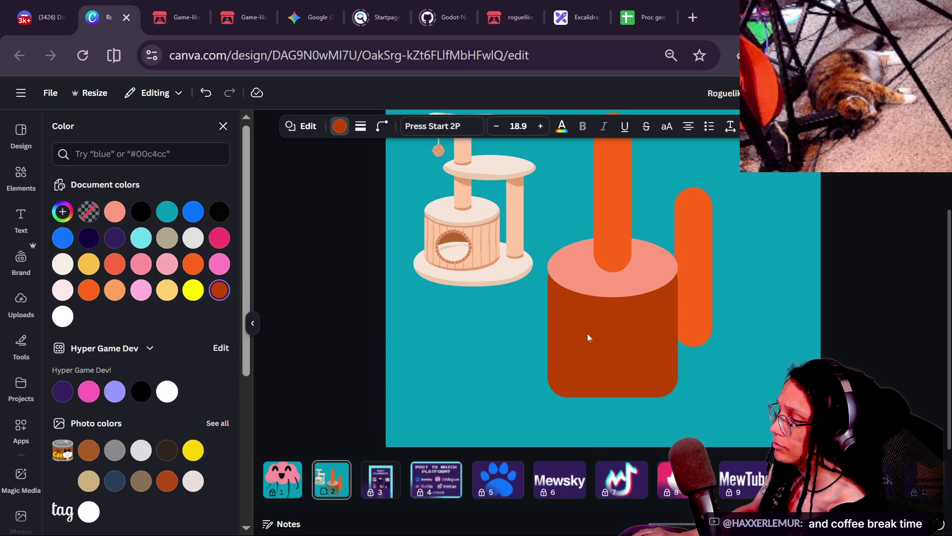
pyautogui.moveTo(693, 287); pyautogui.dragTo(743, 291)
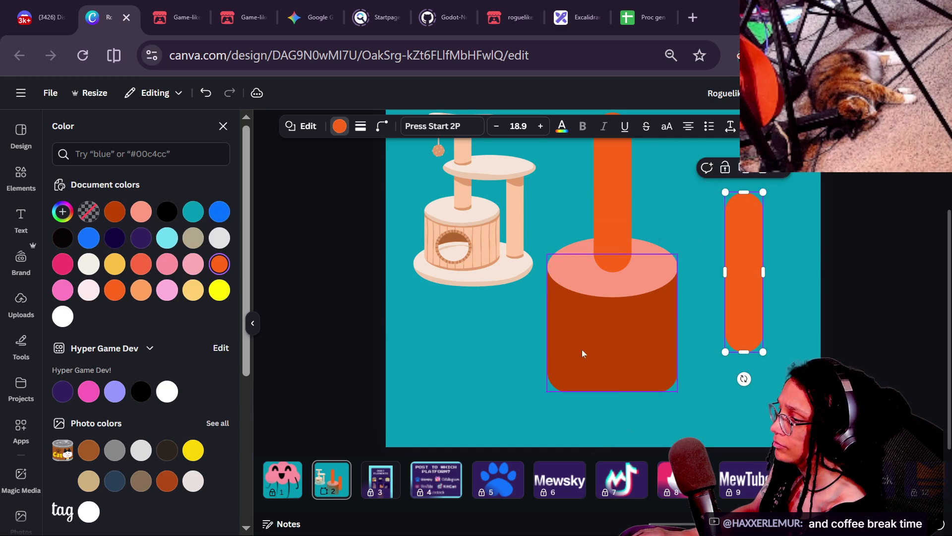
# Shorten the dark cylinder base slightly to height 289 and bring up alternative shape options.
pyautogui.click(582, 350)
pyautogui.moveTo(546, 320); pyautogui.dragTo(544, 320)
pyautogui.click(709, 297)
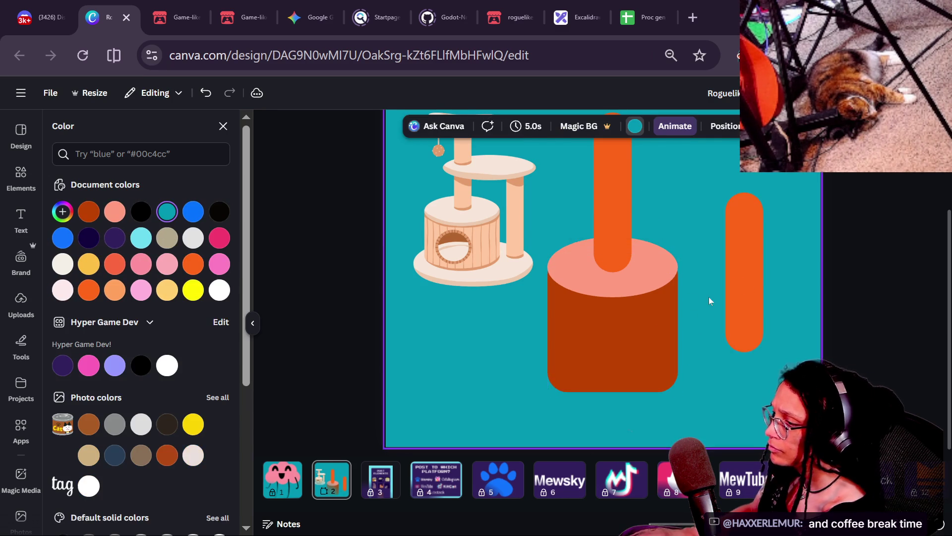
pyautogui.click(647, 323)
pyautogui.moveTo(671, 326); pyautogui.dragTo(675, 325)
pyautogui.click(704, 317)
pyautogui.click(656, 340)
pyautogui.moveTo(611, 393); pyautogui.dragTo(612, 385)
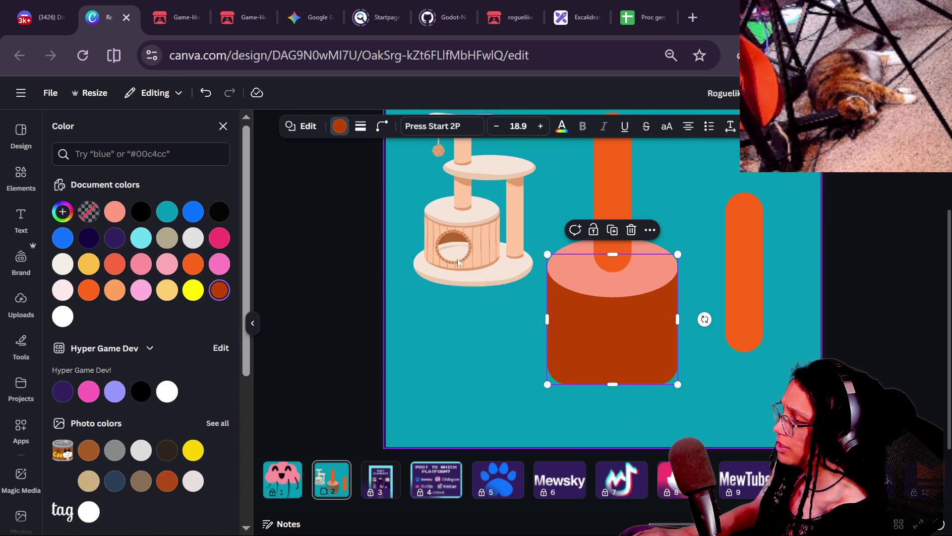
pyautogui.click(301, 126)
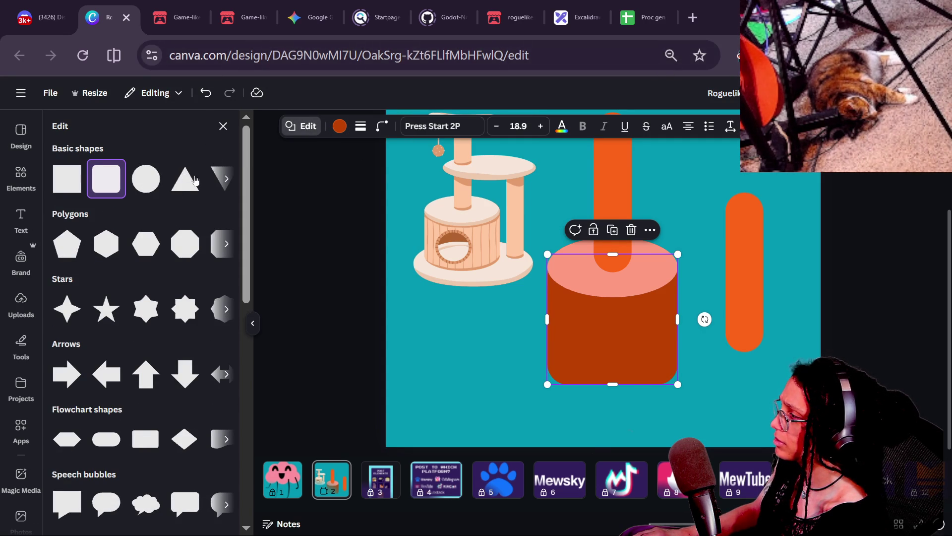
# Add a U shape from recently used shapes, then move and widen it below the cat tower.
pyautogui.click(217, 182)
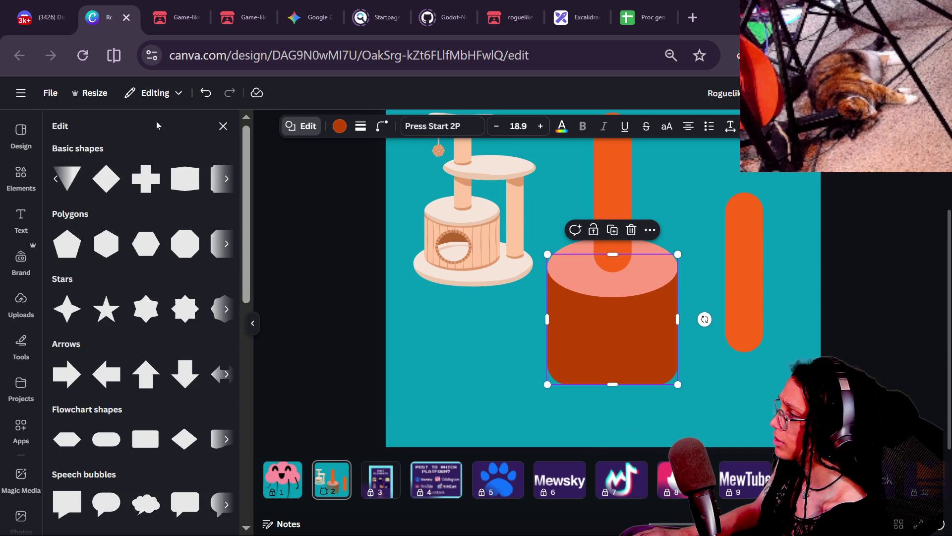
pyautogui.click(218, 126)
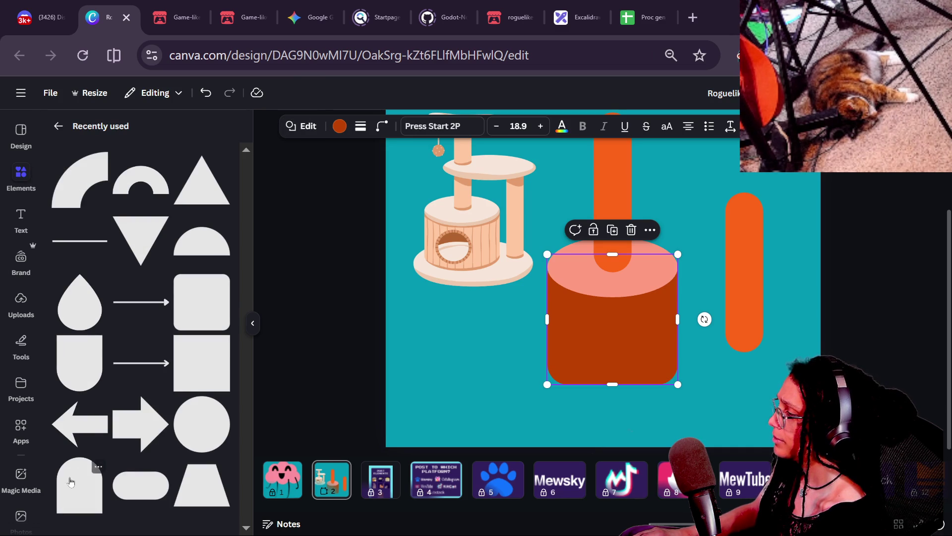
pyautogui.click(85, 384)
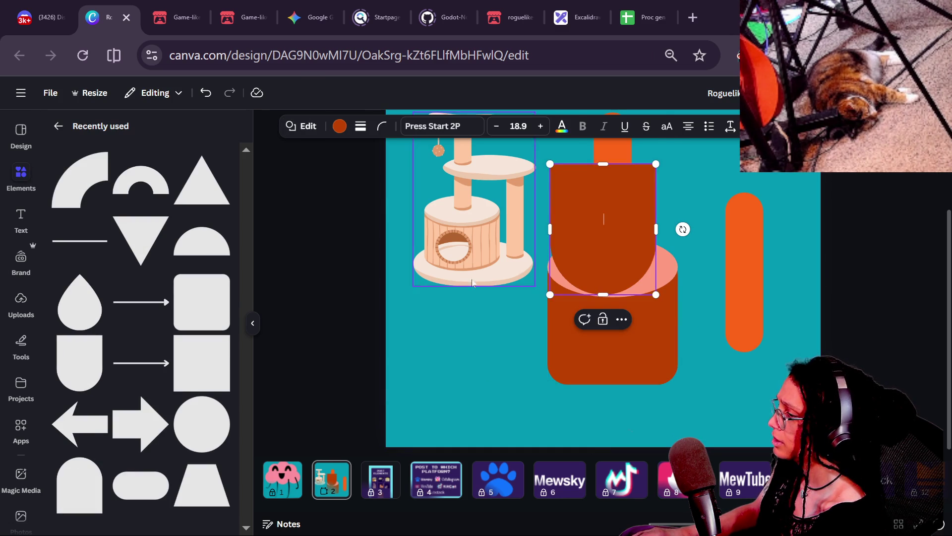
pyautogui.moveTo(597, 227); pyautogui.dragTo(554, 330)
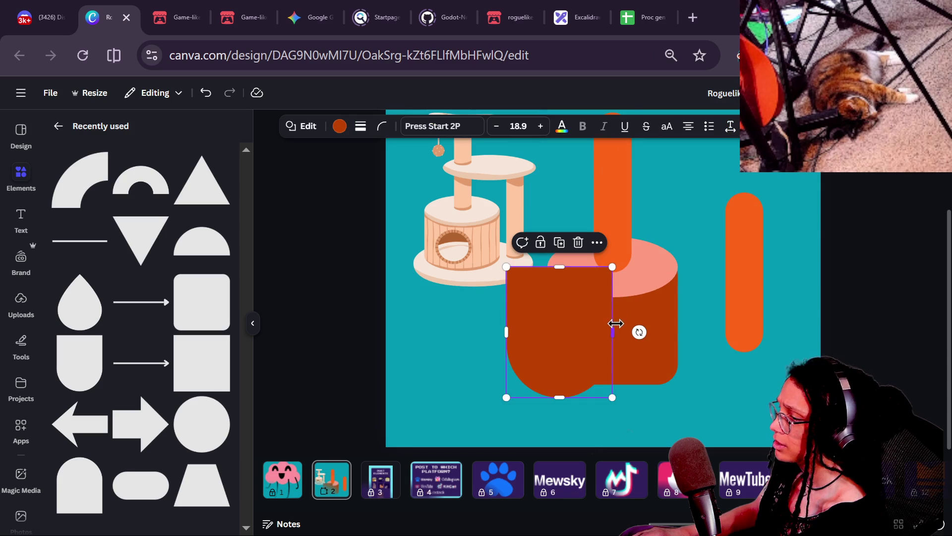
pyautogui.moveTo(613, 332); pyautogui.dragTo(676, 332)
pyautogui.moveTo(580, 350)
pyautogui.mouseDown()
pyautogui.moveTo(620, 334)
pyautogui.moveTo(512, 369)
pyautogui.moveTo(574, 322)
pyautogui.moveTo(564, 319)
pyautogui.mouseUp()
# Replace the old cylinder body with the U shape, trim it to a half-disc, then delete it.
pyautogui.click(649, 348)
pyautogui.press('Delete')
pyautogui.click(534, 340)
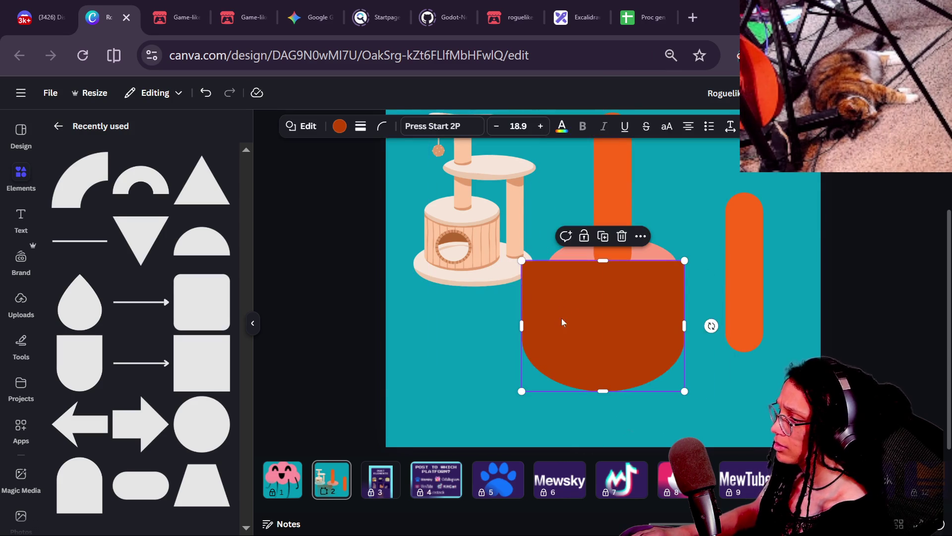
pyautogui.moveTo(684, 326); pyautogui.dragTo(649, 329)
pyautogui.moveTo(581, 340); pyautogui.dragTo(588, 345)
pyautogui.moveTo(657, 334); pyautogui.dragTo(678, 332)
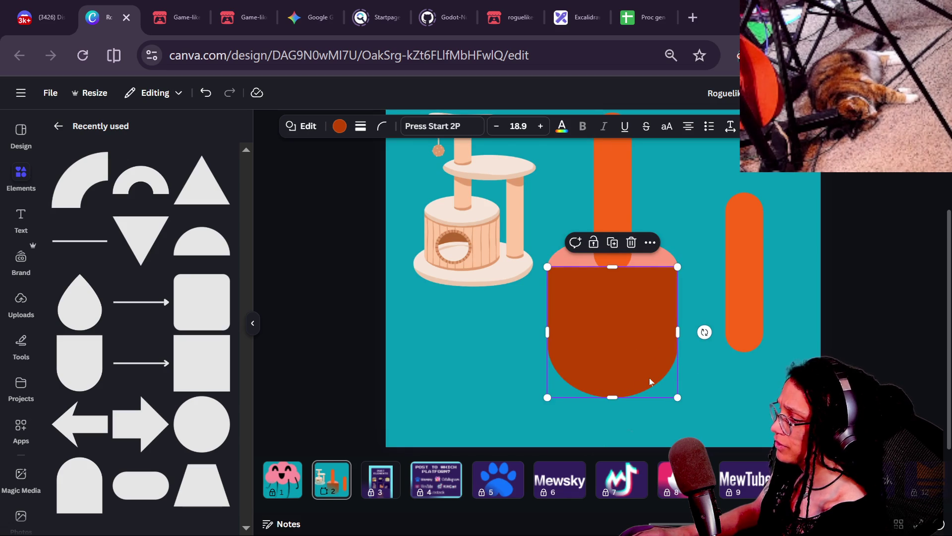
pyautogui.moveTo(615, 393); pyautogui.dragTo(612, 349)
pyautogui.moveTo(612, 349); pyautogui.dragTo(612, 326)
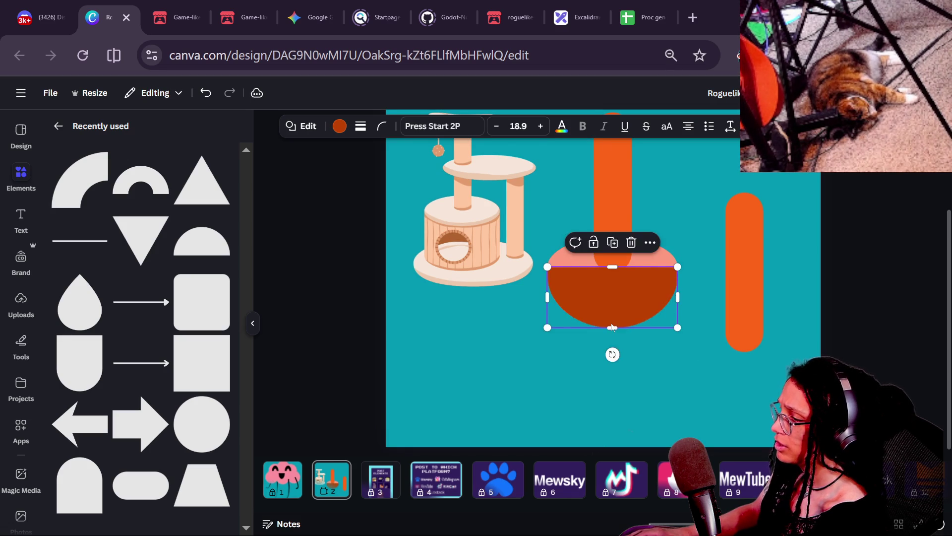
pyautogui.hotkey('shift', 'Down')
pyautogui.hotkey('shift', 'Down')
pyautogui.hotkey('shift', 'Down')
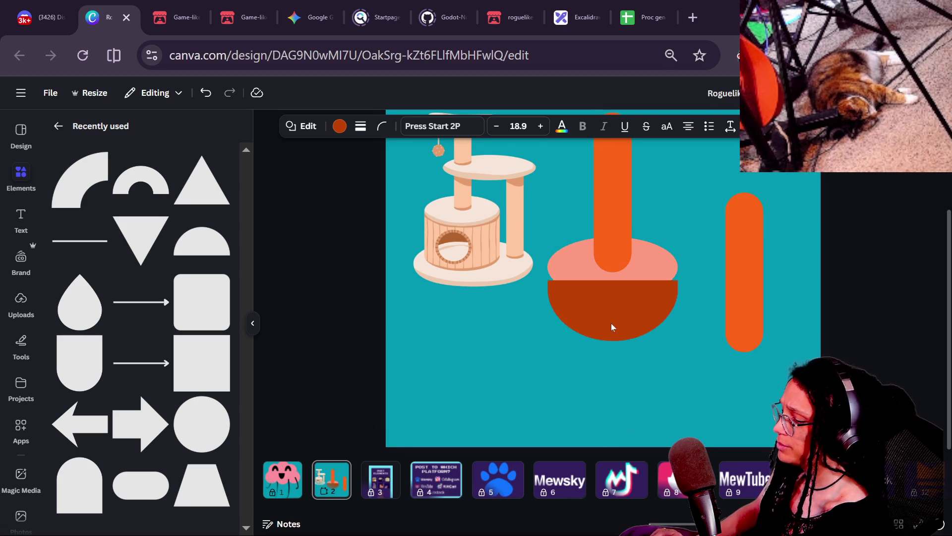
pyautogui.moveTo(616, 361); pyautogui.dragTo(614, 319)
pyautogui.press('Delete')
# Duplicate the salmon top ellipse, then undo back to the earlier dark rounded block.
pyautogui.click(614, 285)
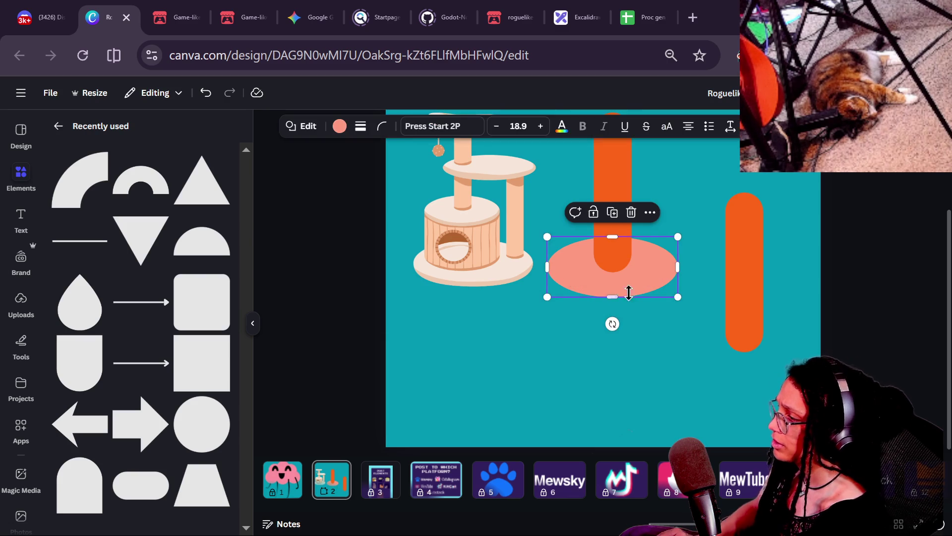
pyautogui.hotkey('ctrl', 'd')
pyautogui.hotkey('shift', 'Down')
pyautogui.hotkey('shift', 'Down')
pyautogui.hotkey('shift', 'Down')
pyautogui.moveTo(629, 293); pyautogui.dragTo(625, 275)
pyautogui.click(672, 290)
pyautogui.hotkey('ctrl', 'z')
pyautogui.hotkey('ctrl', 'z')
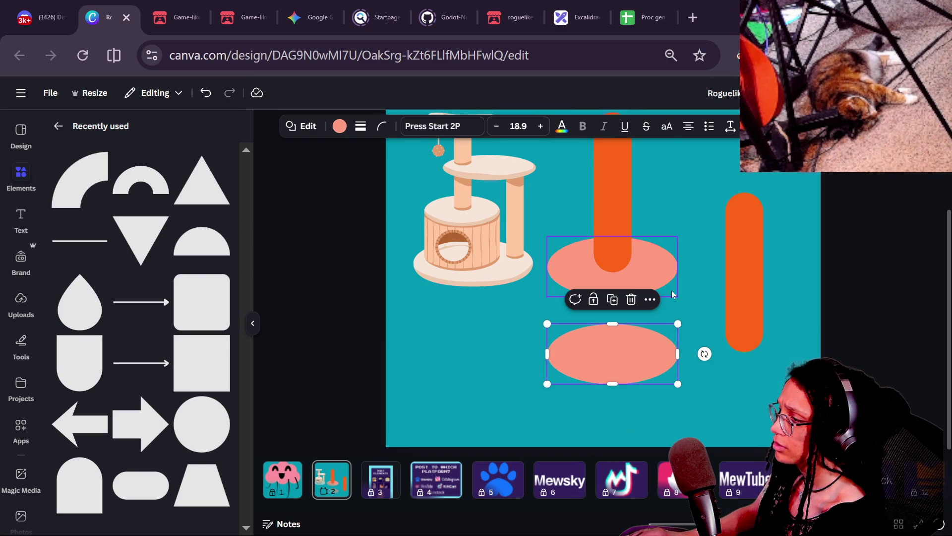
pyautogui.click(352, 313)
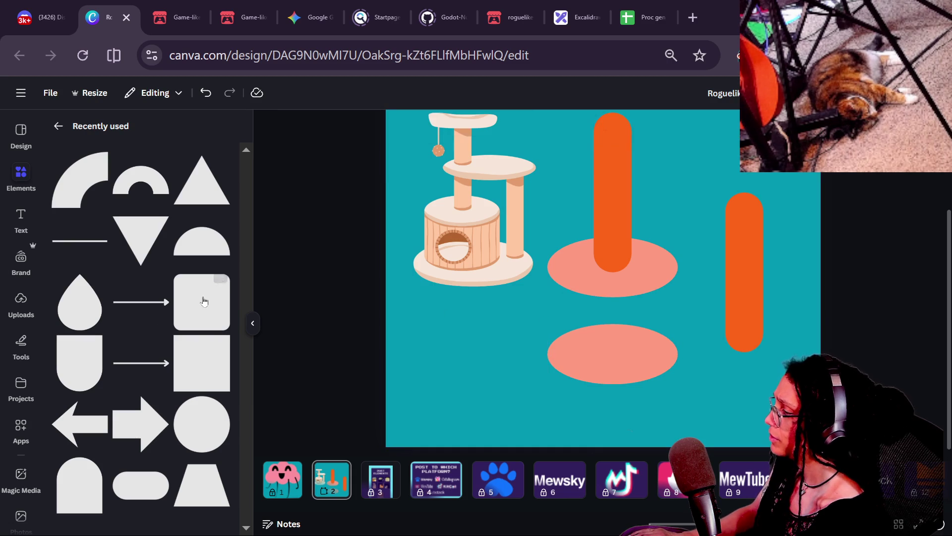
pyautogui.hotkey('ctrl', 'z')
pyautogui.hotkey('ctrl', 'z')
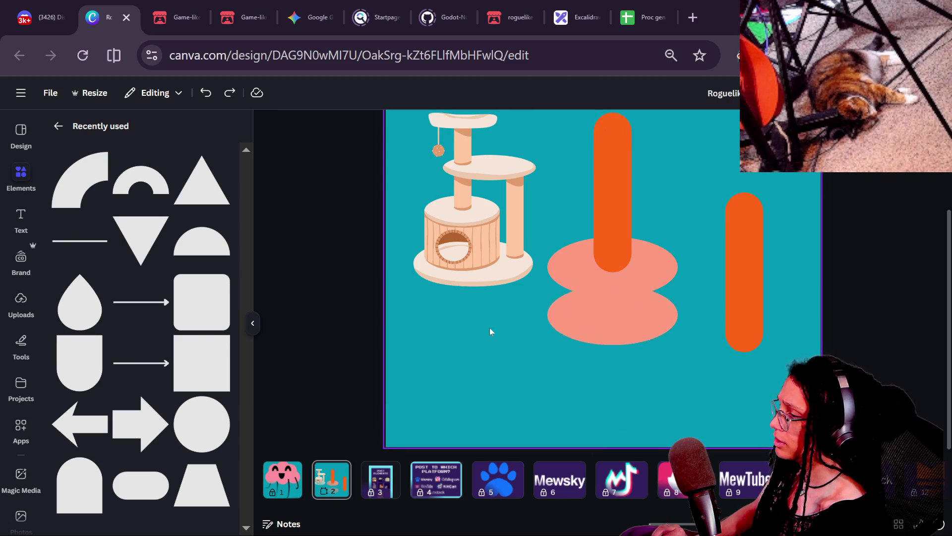
pyautogui.hotkey('ctrl', 'z')
pyautogui.hotkey('ctrl', 'z')
pyautogui.hotkey('ctrl', 'z')
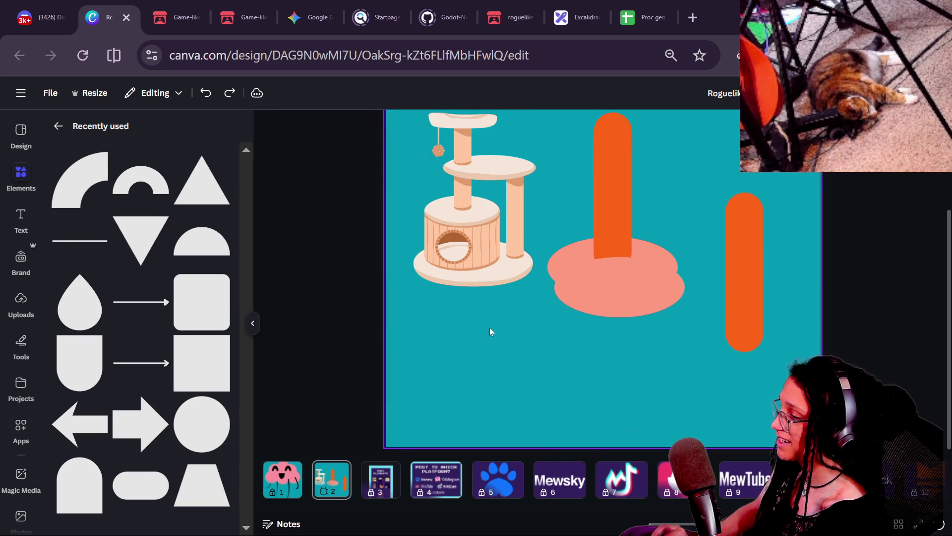
pyautogui.hotkey('ctrl', 'z')
pyautogui.hotkey('ctrl', 'z')
pyautogui.hotkey('ctrl', 'z')
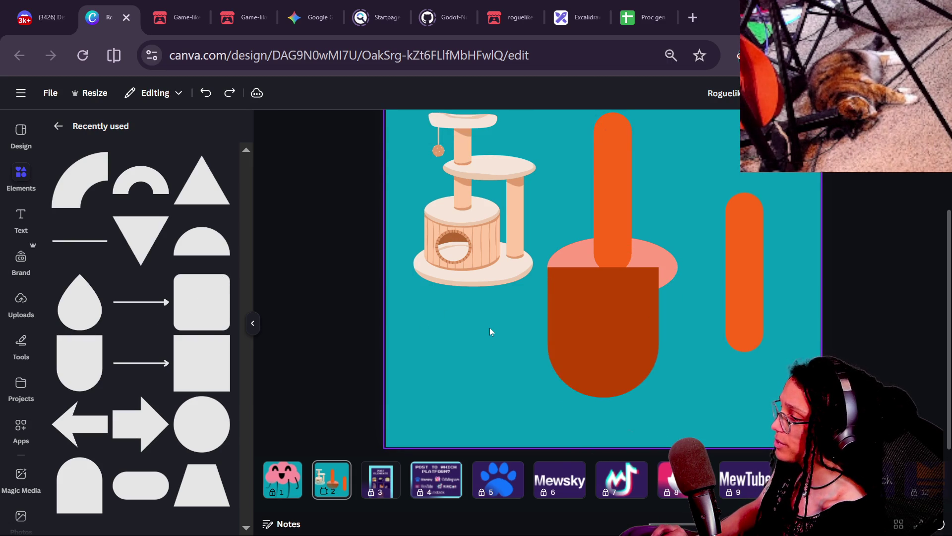
pyautogui.hotkey('ctrl', 'z')
pyautogui.hotkey('ctrl', 'z')
pyautogui.hotkey('ctrl', 'z')
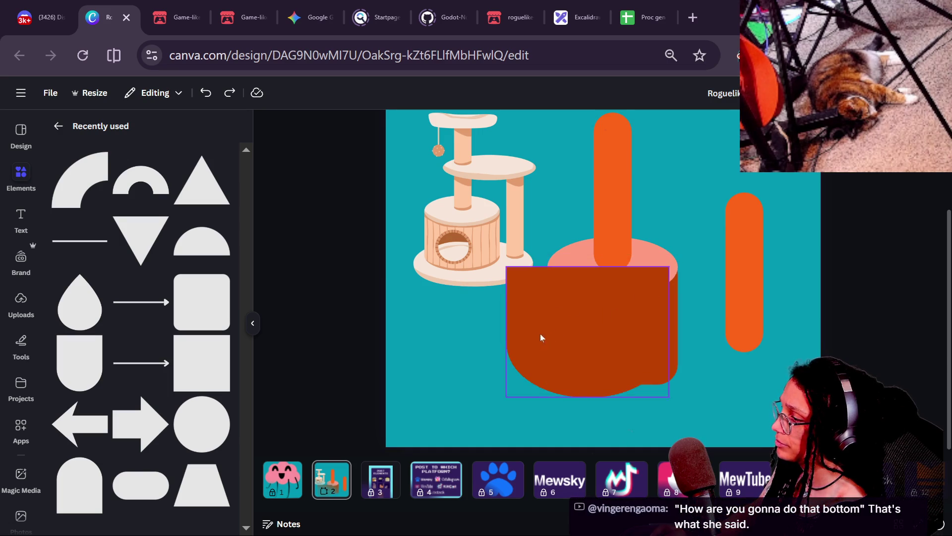
pyautogui.hotkey('ctrl', 'z')
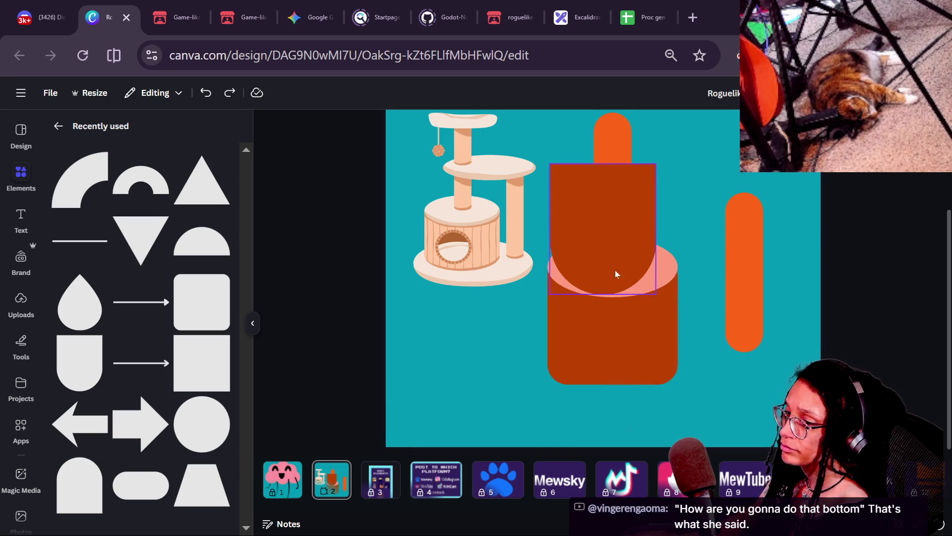
# Delete the dark rounded block and place a salmon ellipse at the cylinder's bottom.
pyautogui.click(595, 292)
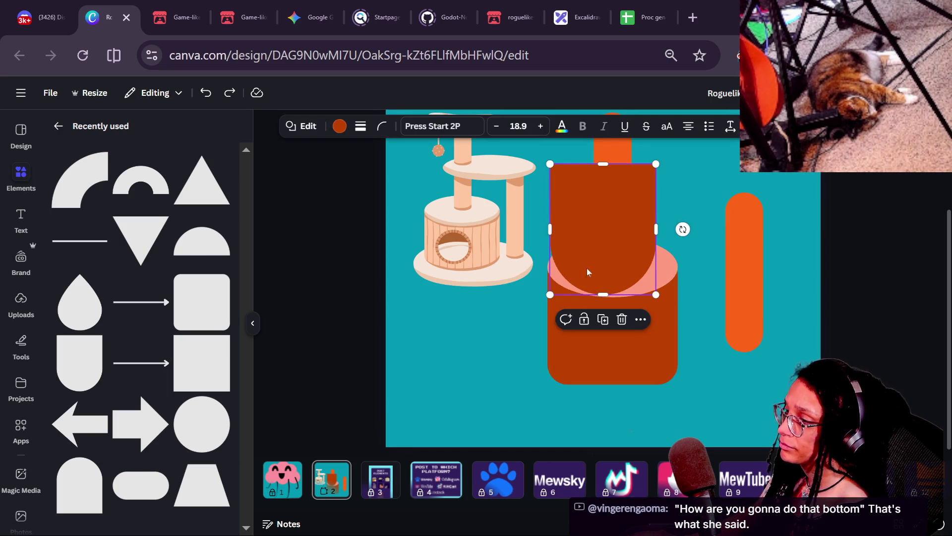
pyautogui.press('Delete')
pyautogui.click(662, 273)
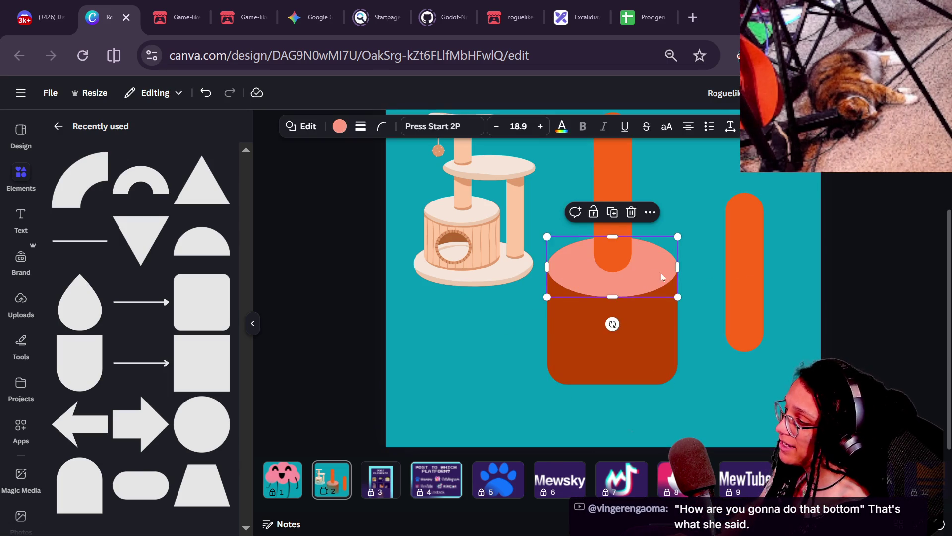
pyautogui.moveTo(660, 281); pyautogui.dragTo(651, 272)
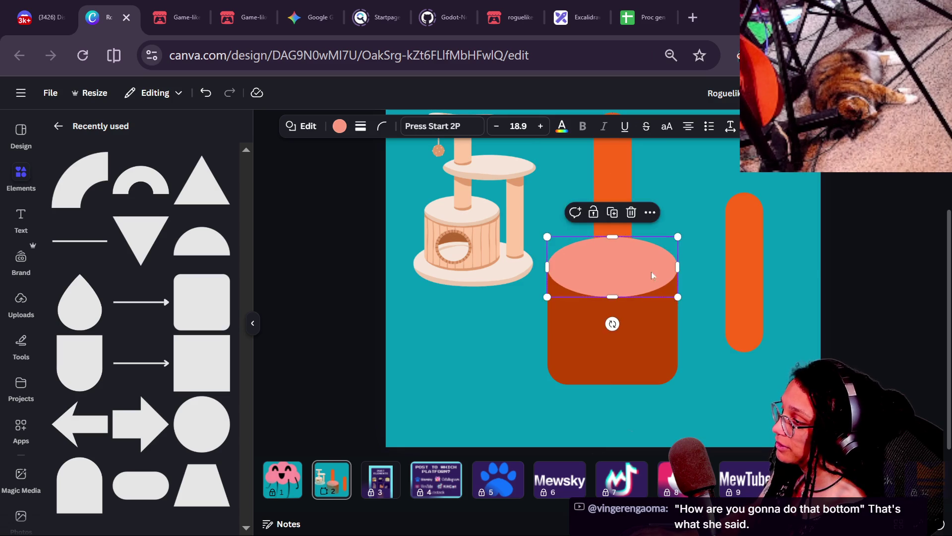
pyautogui.hotkey('shift', 'Down')
pyautogui.hotkey('shift', 'Down')
pyautogui.hotkey('shift', 'Down')
pyautogui.hotkey('shift', 'Down')
pyautogui.hotkey('shift', 'Down')
pyautogui.hotkey('shift', 'Down')
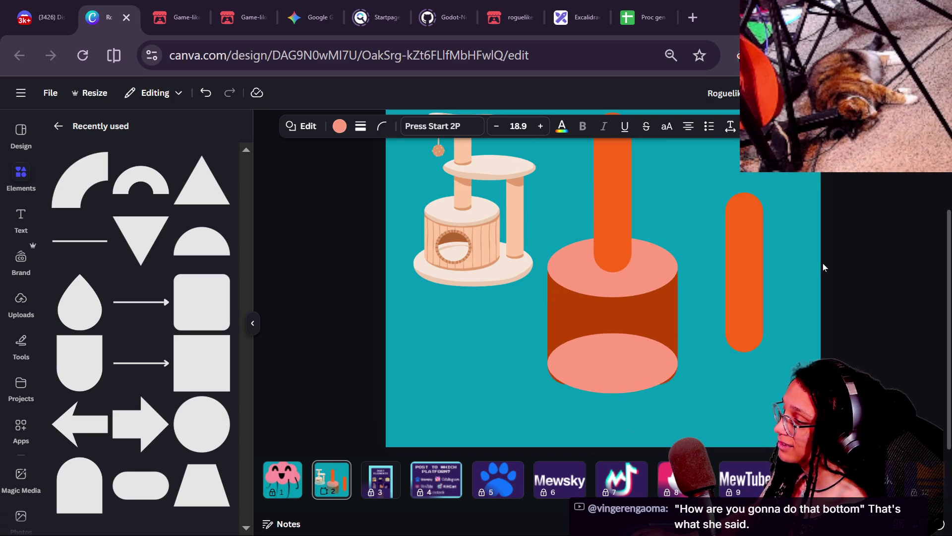
pyautogui.hotkey('shift', 'Up')
pyautogui.hotkey('shift', 'Up')
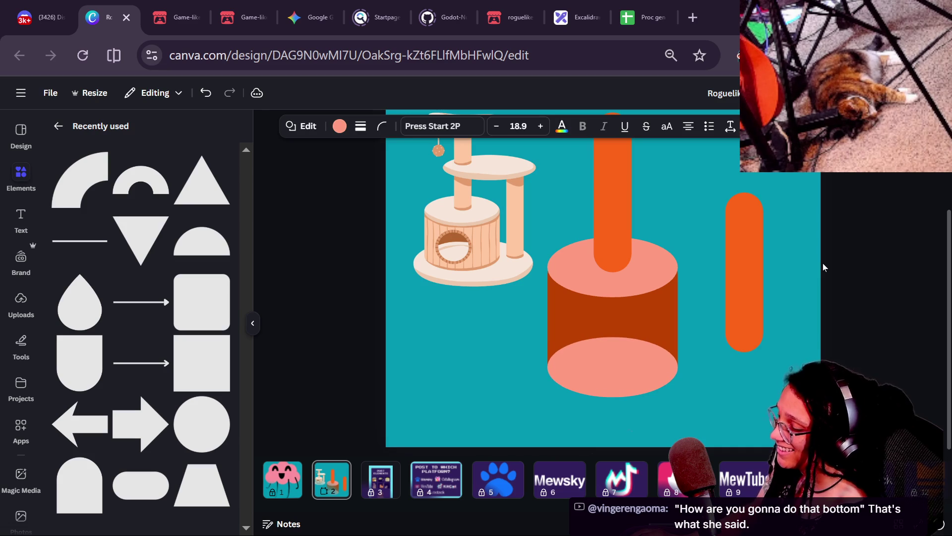
# Select the bottom salmon ellipse and duplicate it.
pyautogui.click(716, 266)
pyautogui.click(555, 360)
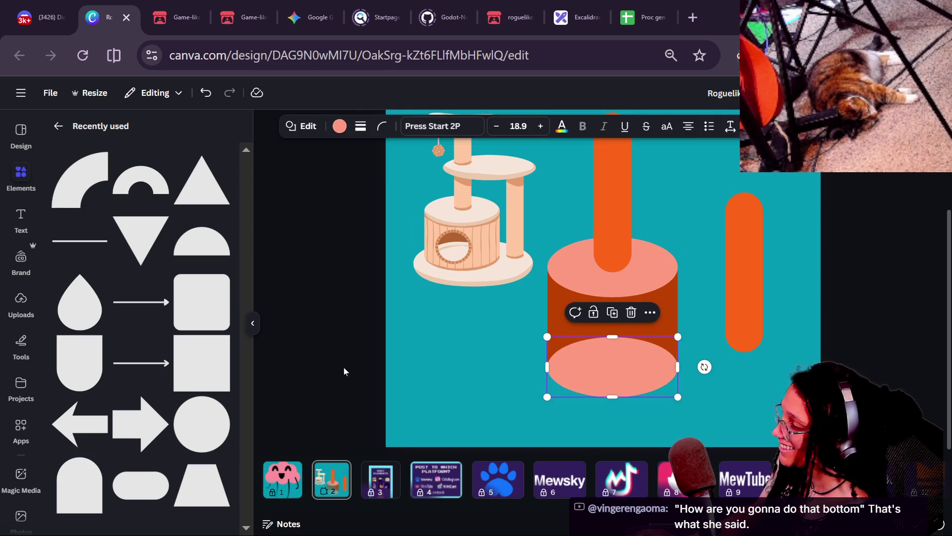
pyautogui.click(344, 367)
pyautogui.click(659, 323)
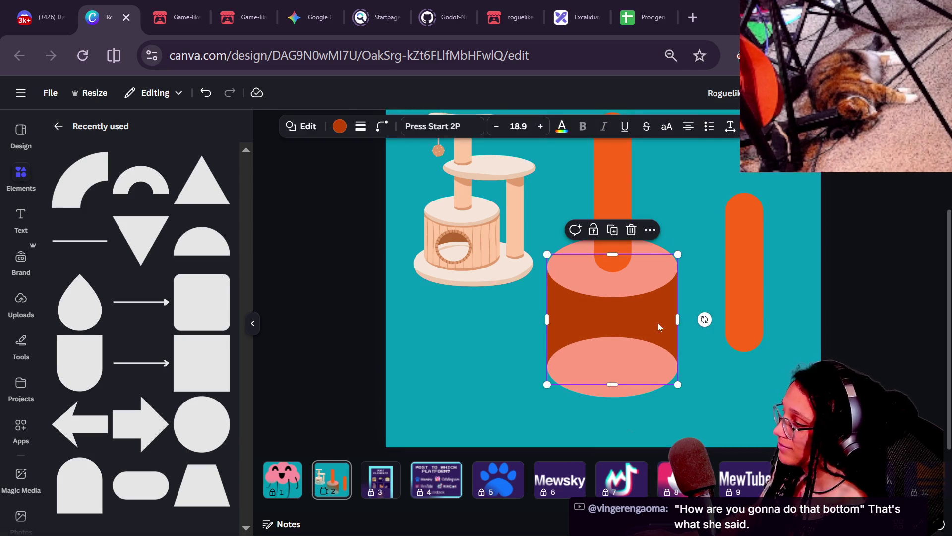
pyautogui.click(722, 318)
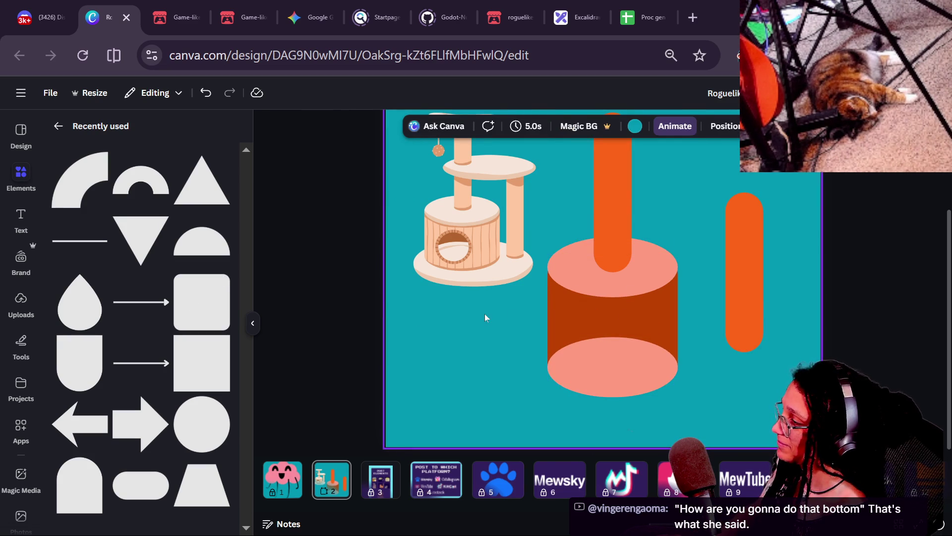
pyautogui.click(666, 353)
pyautogui.hotkey('ctrl', 'd')
# Shrink the ellipse copy and centre it on the front of the cylinder.
pyautogui.moveTo(657, 376); pyautogui.dragTo(615, 248)
pyautogui.moveTo(548, 247); pyautogui.dragTo(632, 329)
pyautogui.moveTo(610, 297)
pyautogui.mouseDown()
pyautogui.moveTo(610, 276)
pyautogui.moveTo(606, 283)
pyautogui.mouseUp()
pyautogui.moveTo(618, 301); pyautogui.dragTo(618, 308)
# Try black and white fills, then give the circle a solid outline about 12 thick.
pyautogui.click(361, 126)
pyautogui.click(340, 126)
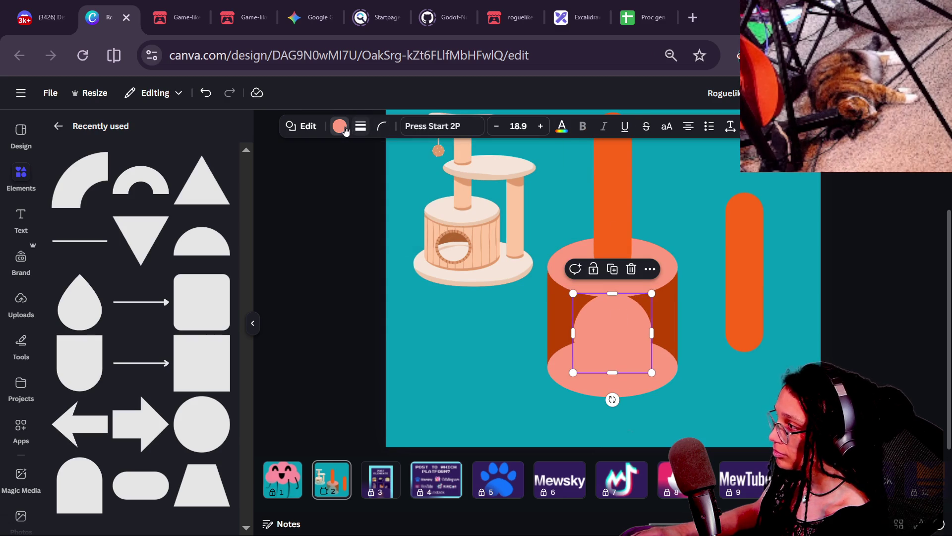
pyautogui.click(340, 126)
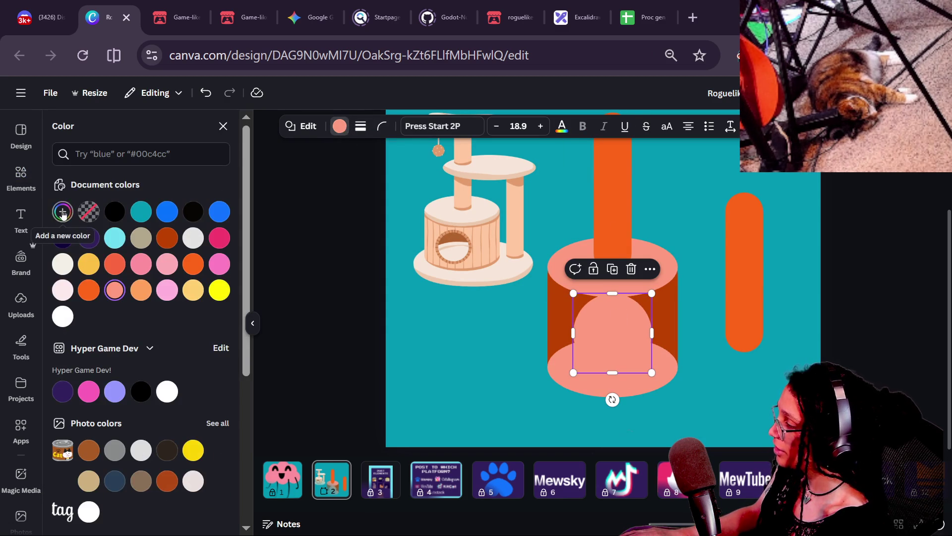
pyautogui.click(113, 212)
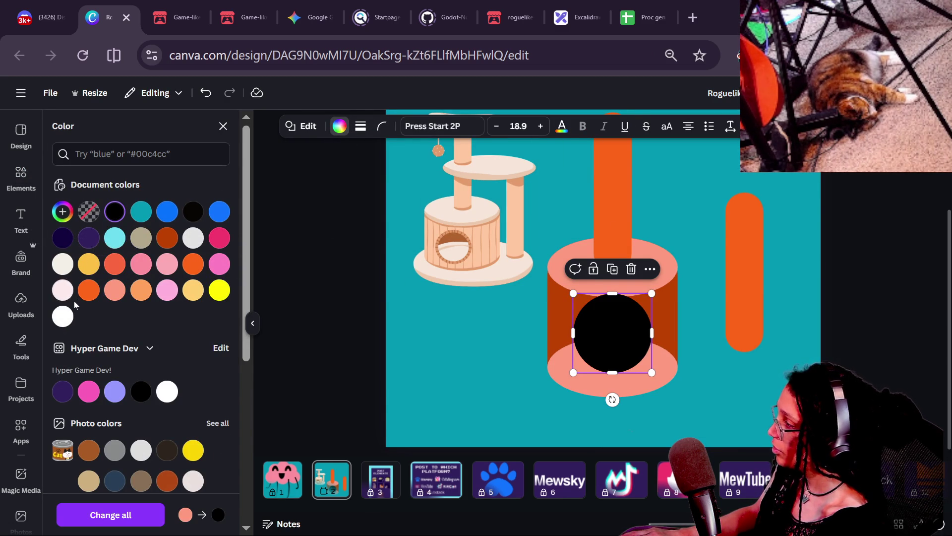
pyautogui.click(65, 316)
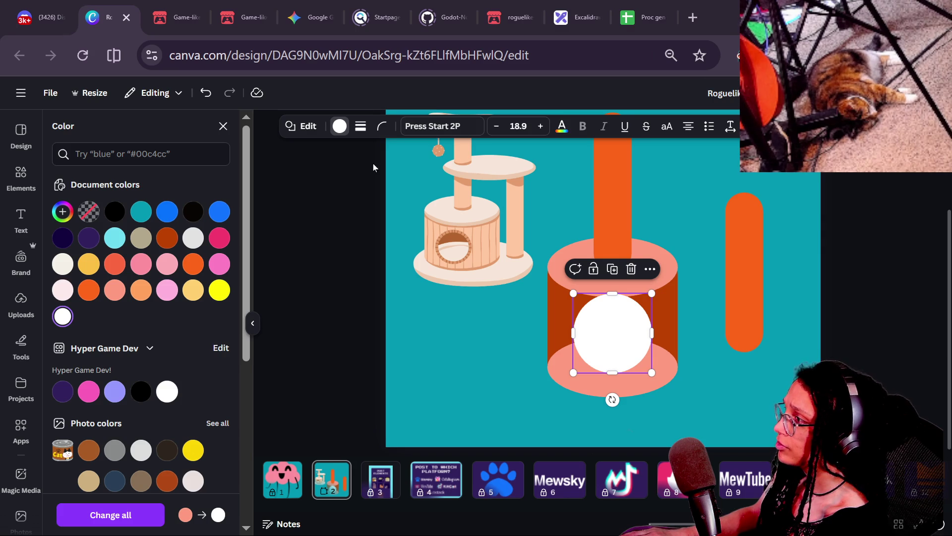
pyautogui.click(357, 133)
pyautogui.click(306, 211)
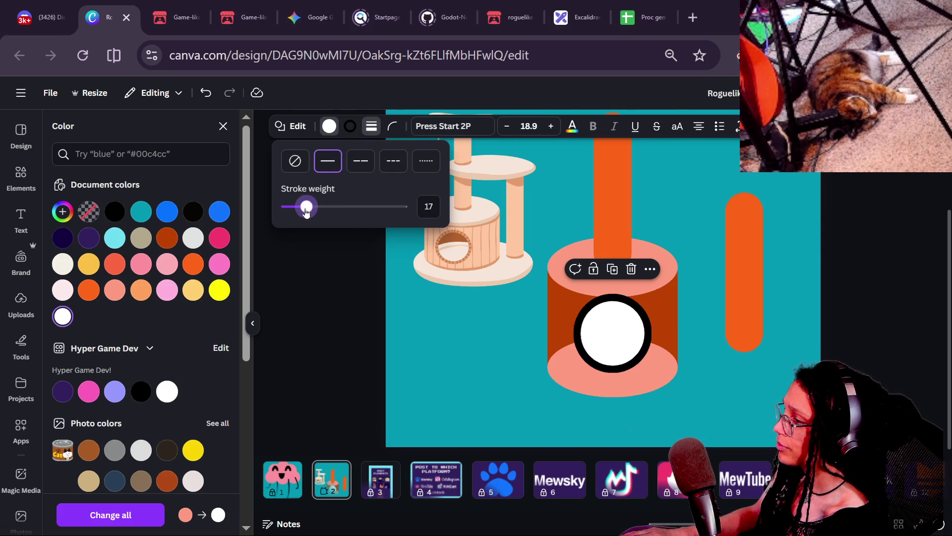
pyautogui.moveTo(301, 212); pyautogui.dragTo(299, 212)
pyautogui.click(162, 246)
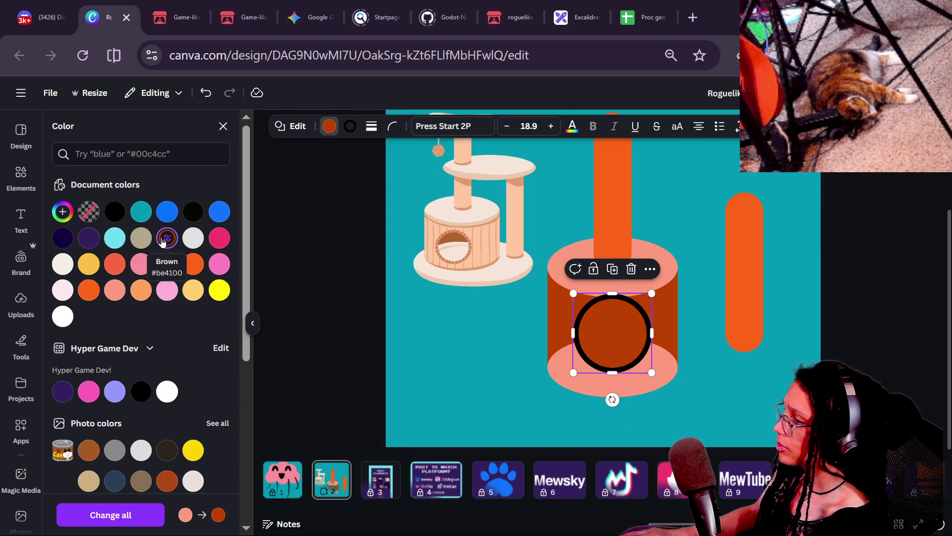
# Set the circle's outline colour to a deep brown with the custom picker.
pyautogui.click(347, 129)
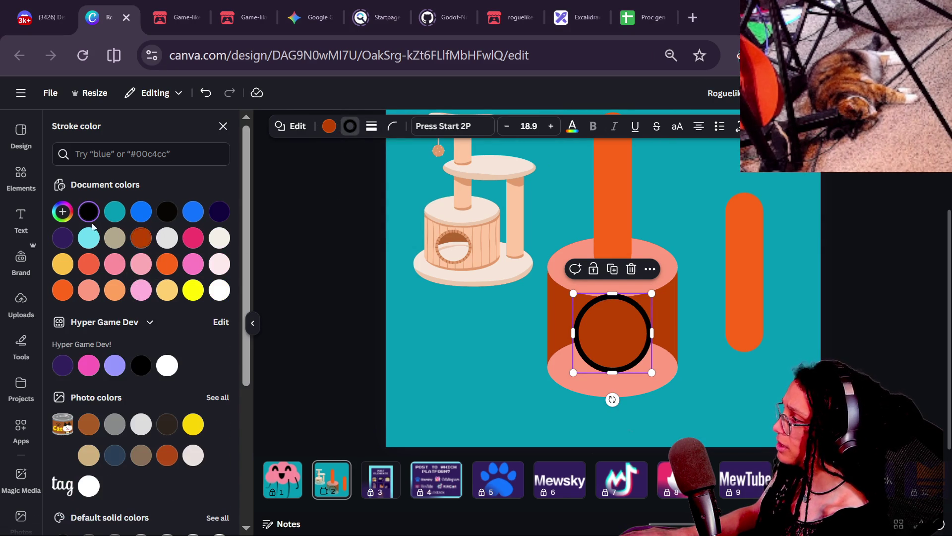
pyautogui.click(71, 220)
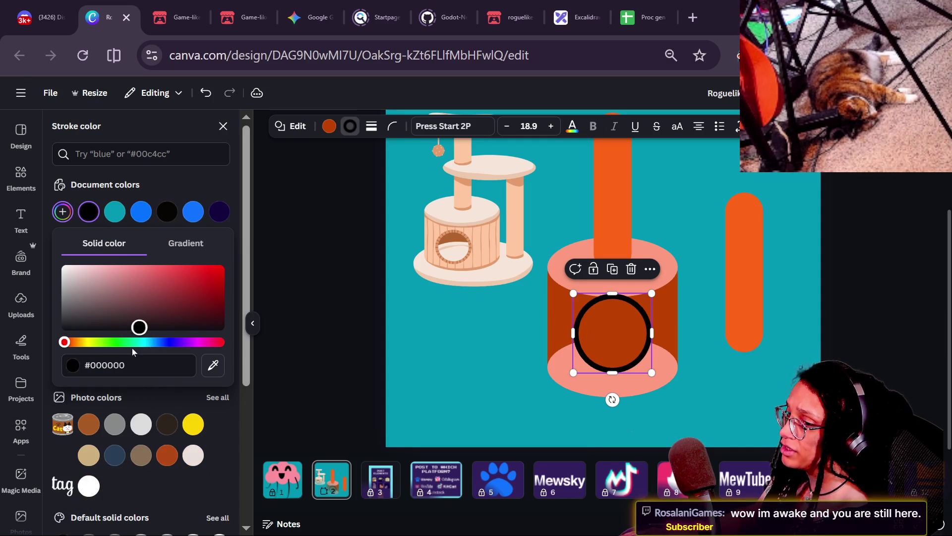
pyautogui.click(209, 268)
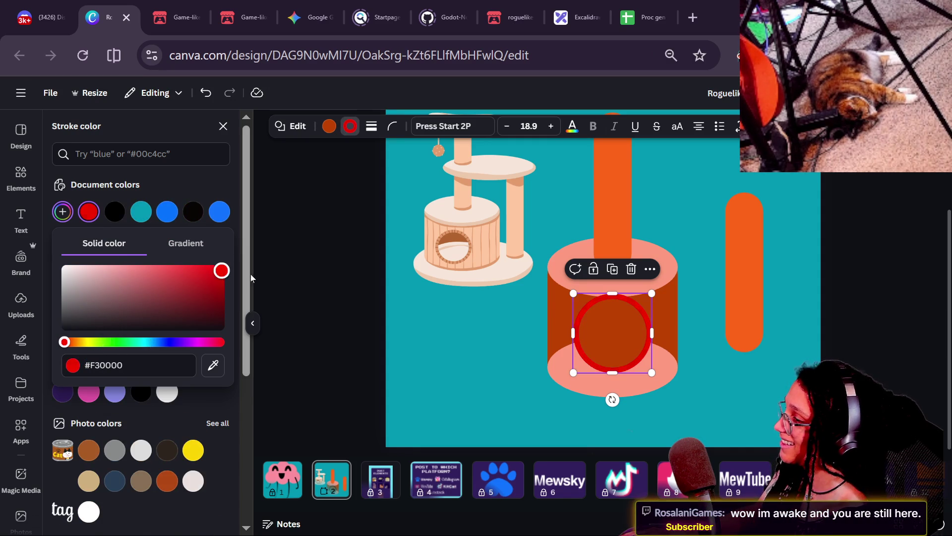
pyautogui.click(74, 342)
pyautogui.click(183, 299)
pyautogui.moveTo(183, 299); pyautogui.dragTo(568, 307)
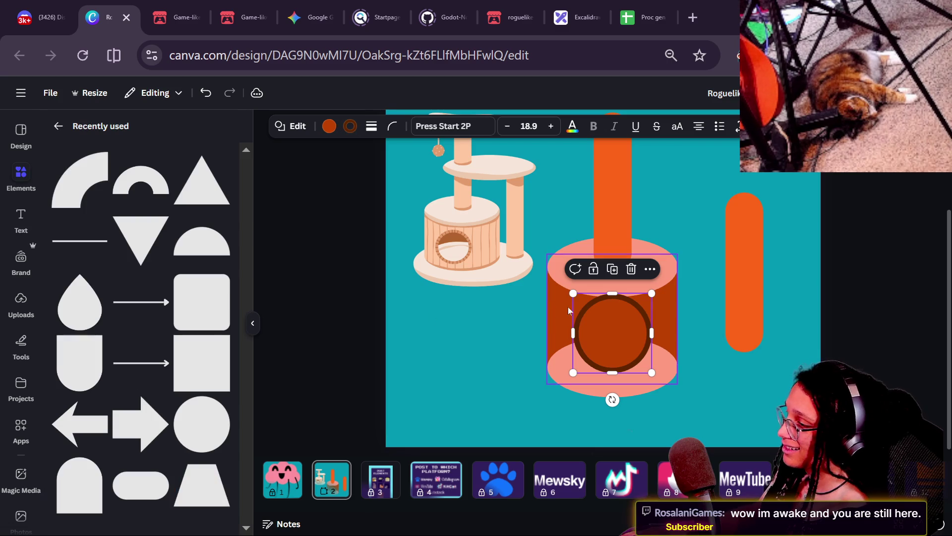
# Make the circle's fill transparent and squash the ring slightly.
pyautogui.click(329, 126)
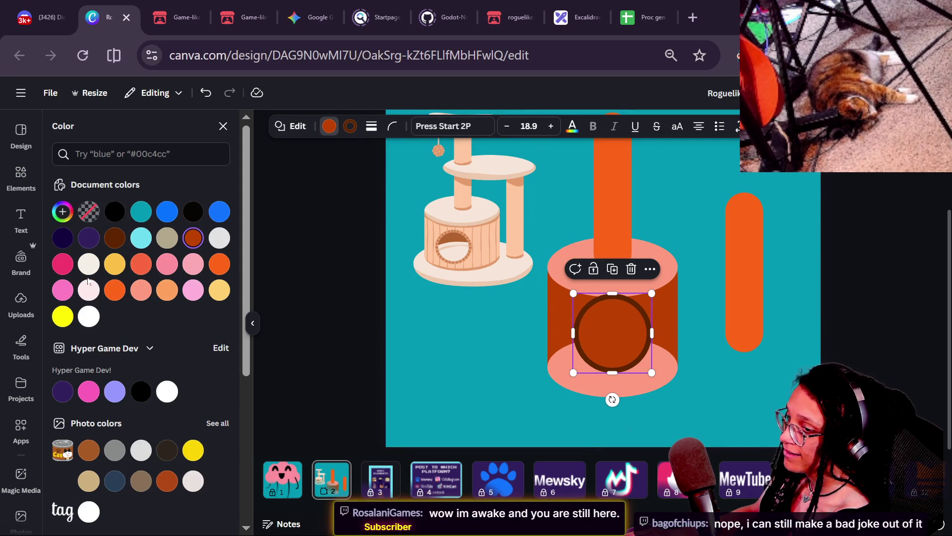
pyautogui.click(98, 212)
pyautogui.moveTo(612, 324)
pyautogui.mouseDown()
pyautogui.moveTo(613, 304)
pyautogui.moveTo(578, 313)
pyautogui.mouseUp()
pyautogui.click(751, 319)
pyautogui.click(624, 356)
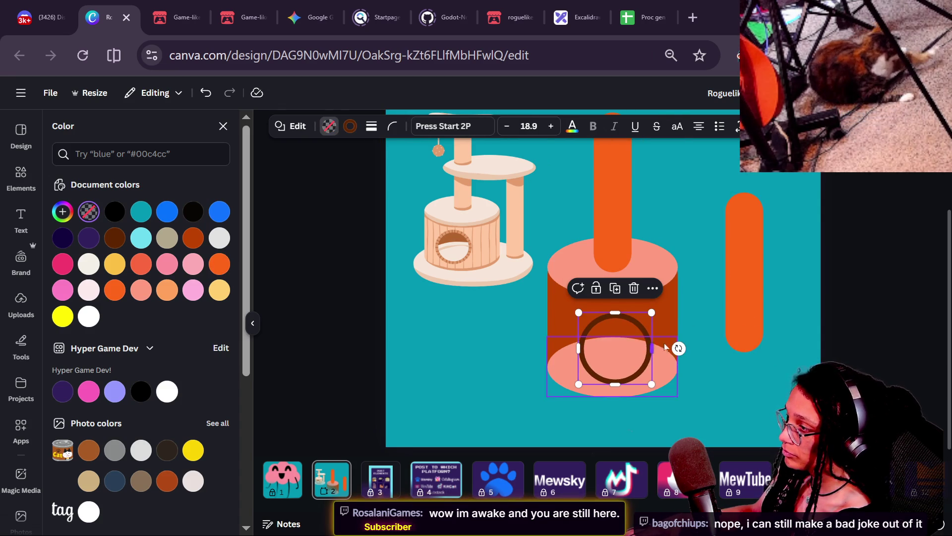
# Zoom in on the cylinder and shift all page elements slightly left.
pyautogui.hotkey('ctrl', '+')
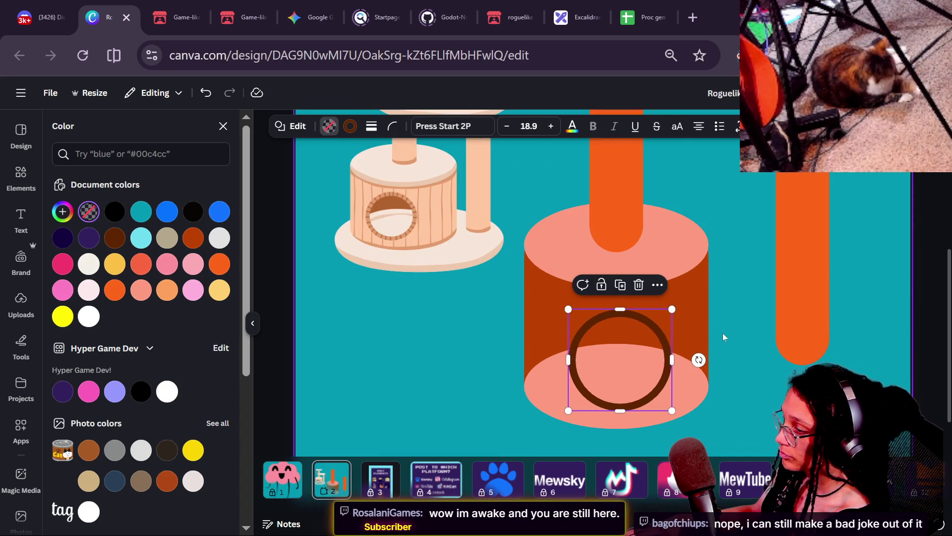
pyautogui.hotkey('ctrl', 'a')
pyautogui.moveTo(737, 338); pyautogui.dragTo(713, 337)
pyautogui.click(847, 294)
# Reposition the ring on the cylinder front with small arrow-key nudges.
pyautogui.click(614, 347)
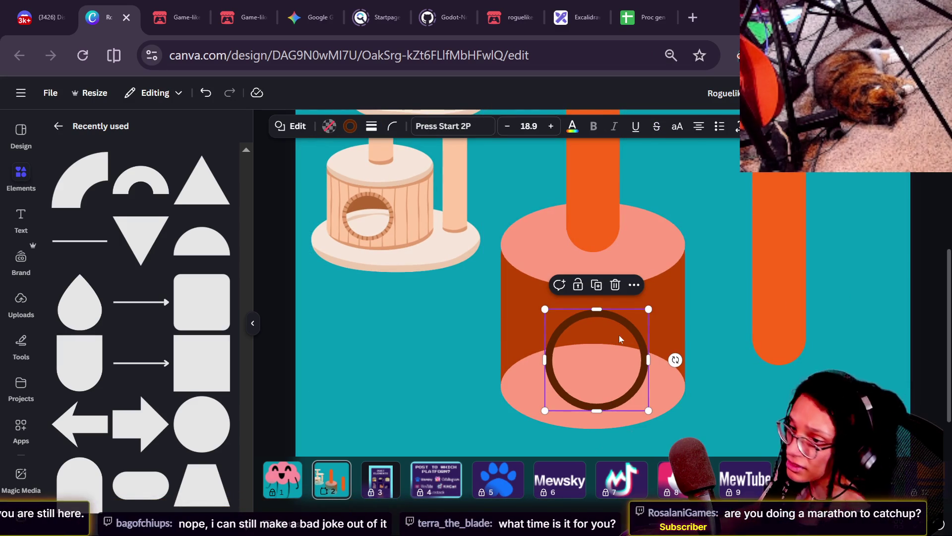
pyautogui.doubleClick(619, 336)
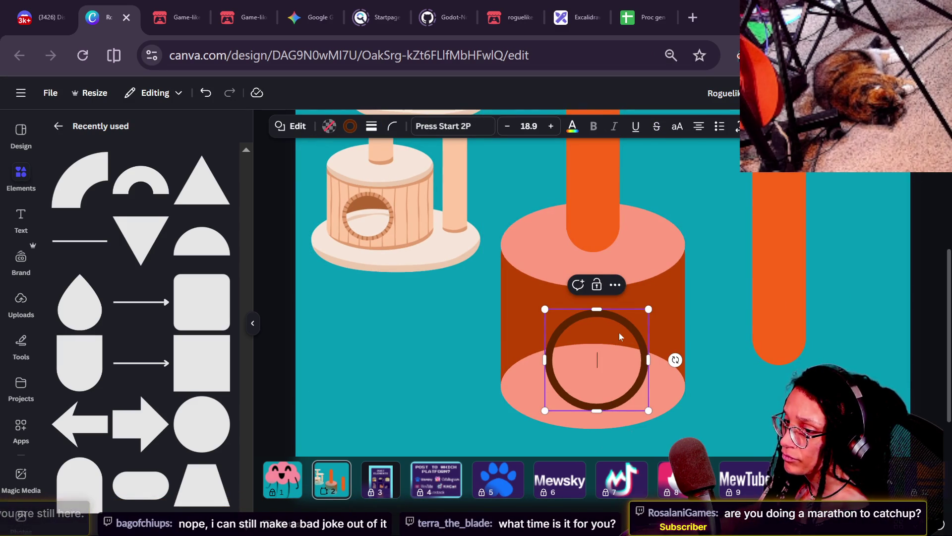
pyautogui.click(798, 329)
pyautogui.click(681, 344)
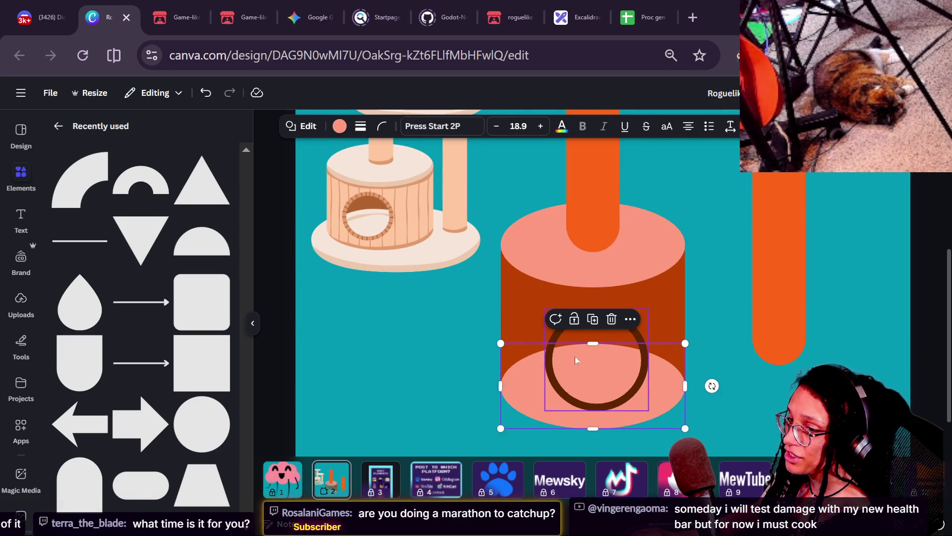
pyautogui.moveTo(575, 356); pyautogui.dragTo(571, 357)
pyautogui.press('Up')
pyautogui.press('Up')
pyautogui.press('Up')
pyautogui.press('Right')
pyautogui.press('Right')
pyautogui.press('Right')
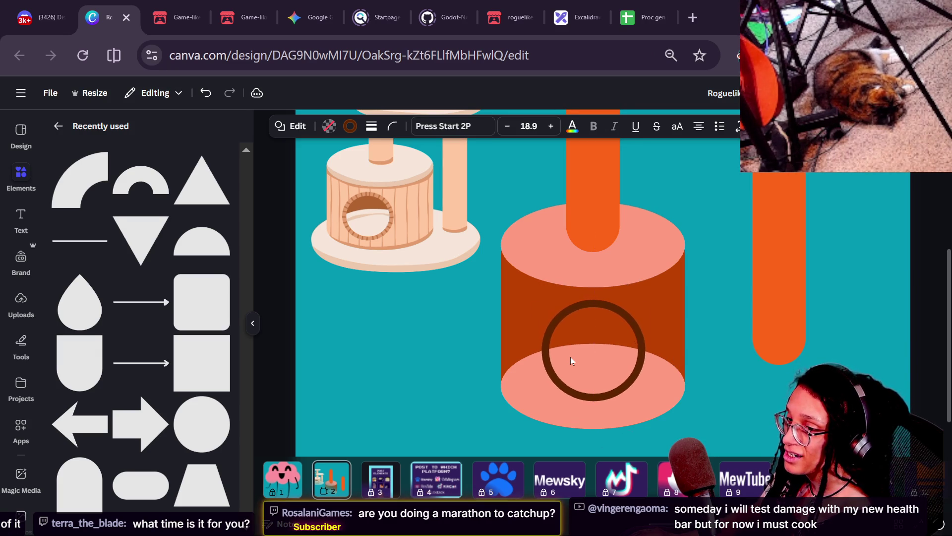
pyautogui.press('Right')
pyautogui.press('Right')
pyautogui.press('Right')
pyautogui.press('Down')
pyautogui.press('Down')
pyautogui.press('Down')
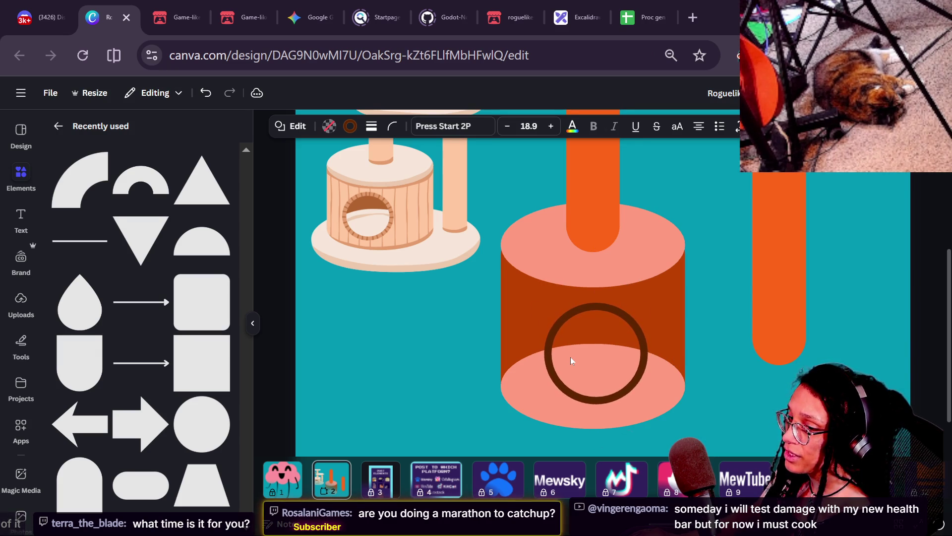
pyautogui.press('Left')
pyautogui.press('Left')
pyautogui.press('Down')
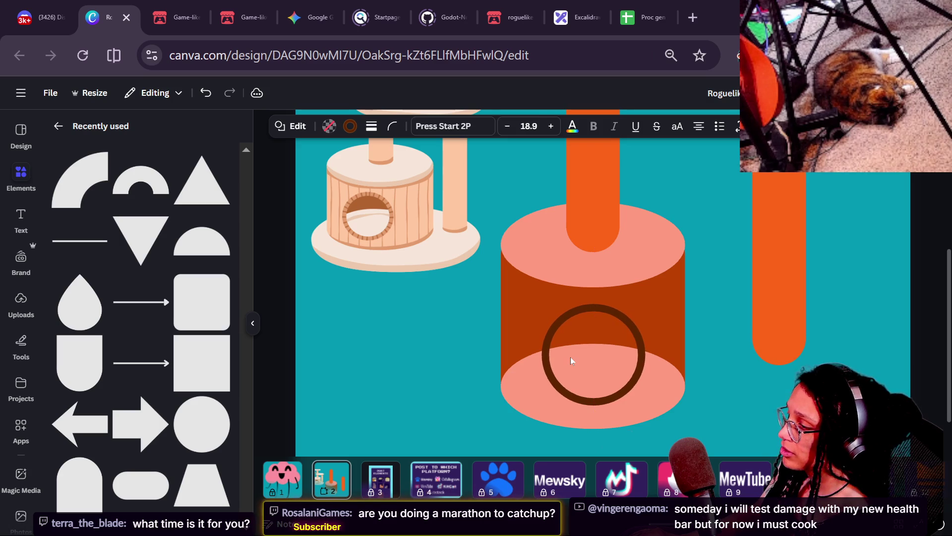
# Shrink the ring within the cylinder group, nudge it left, and deselect.
pyautogui.click(675, 335)
pyautogui.click(621, 353)
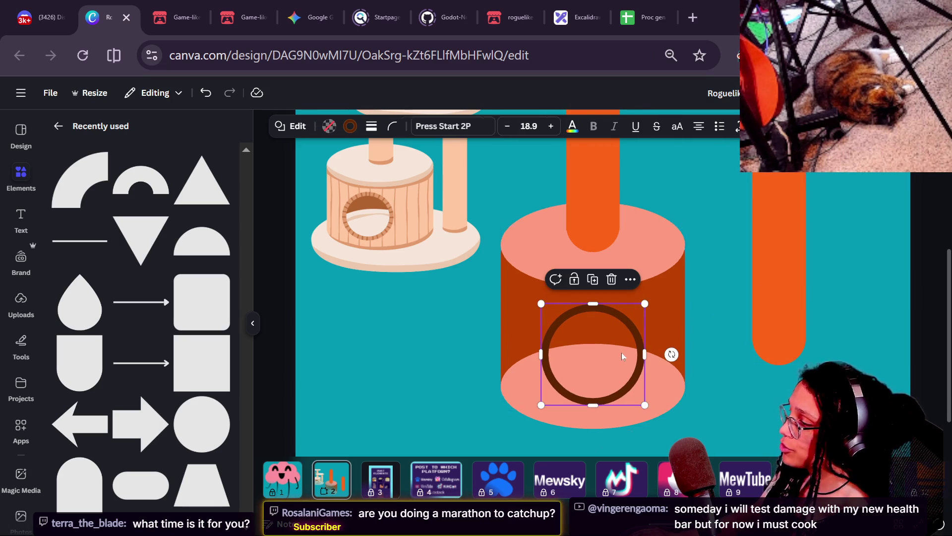
pyautogui.moveTo(540, 303); pyautogui.dragTo(546, 306)
pyautogui.press('Left')
pyautogui.press('Left')
pyautogui.press('Left')
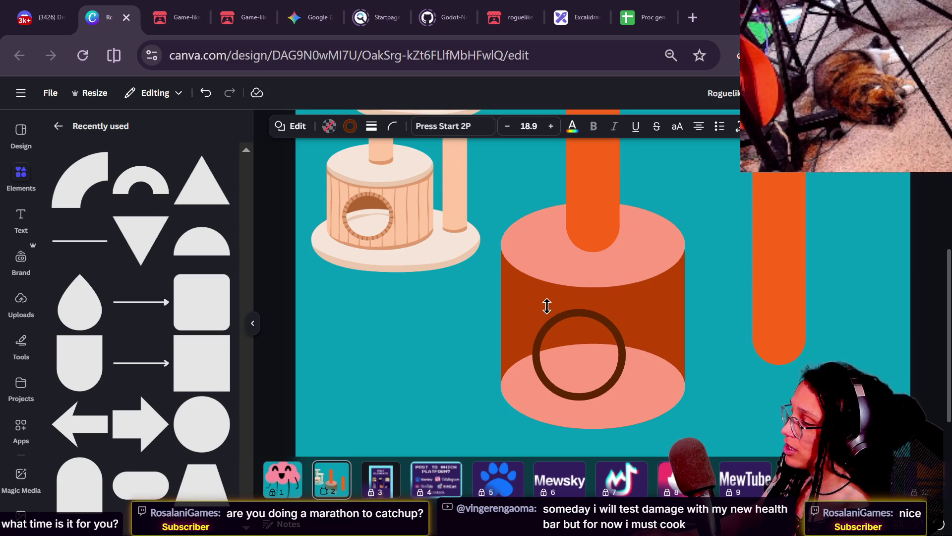
pyautogui.click(721, 306)
pyautogui.click(597, 353)
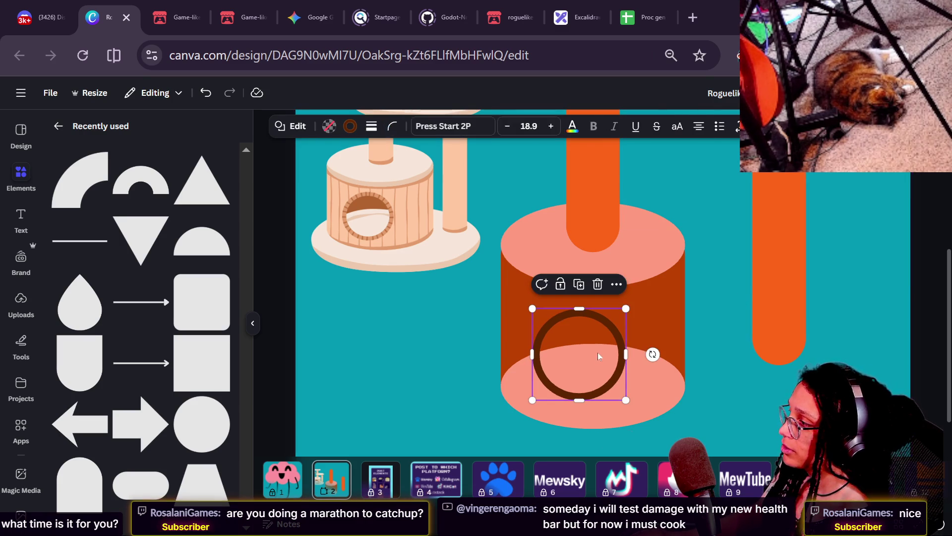
pyautogui.press('Escape')
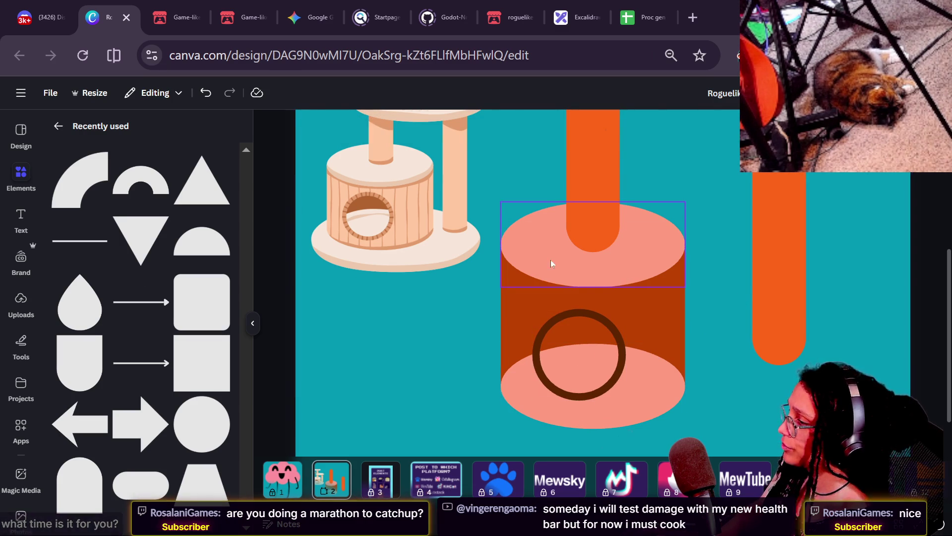
pyautogui.click(675, 306)
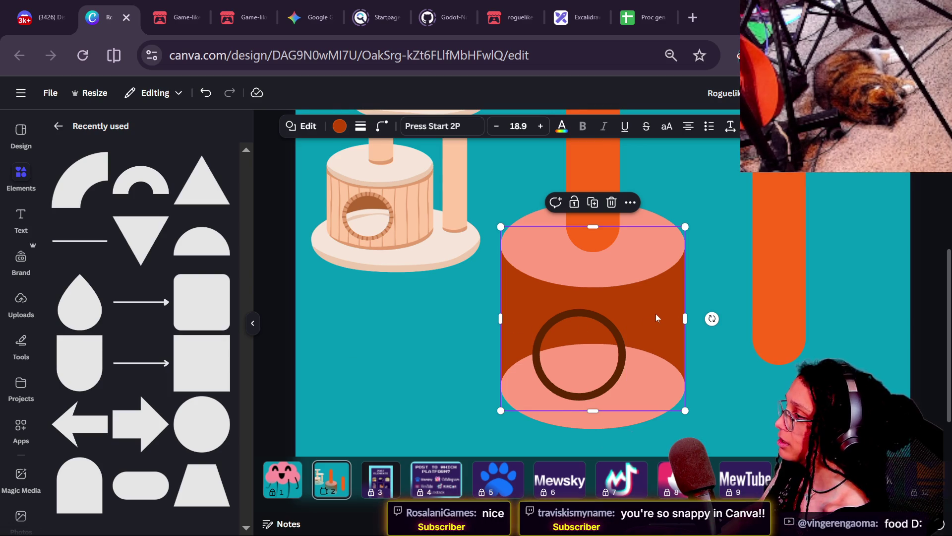
pyautogui.click(411, 362)
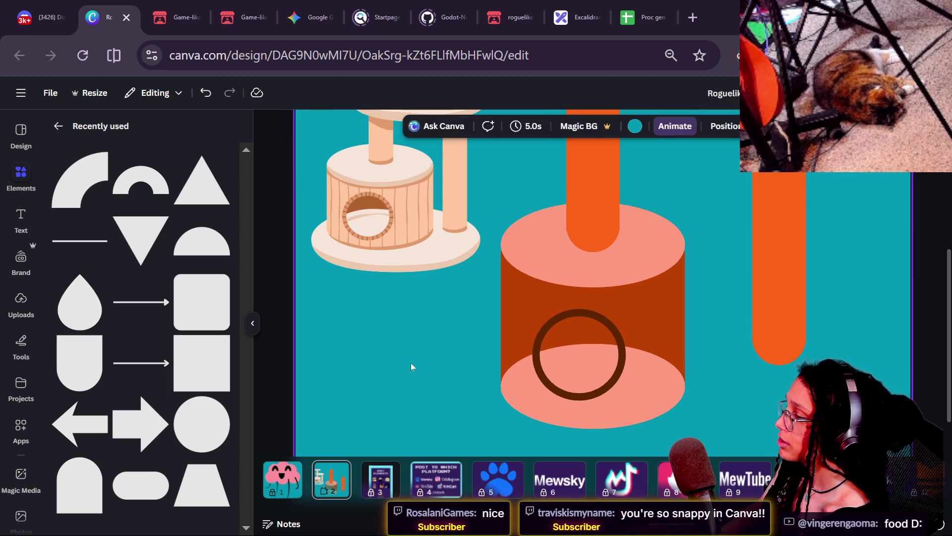
# Make the right orange pill and the tall orange post narrower together.
pyautogui.hotkey('ctrl', '-')
pyautogui.hotkey('ctrl', '-')
pyautogui.scroll(3, 605, 353)
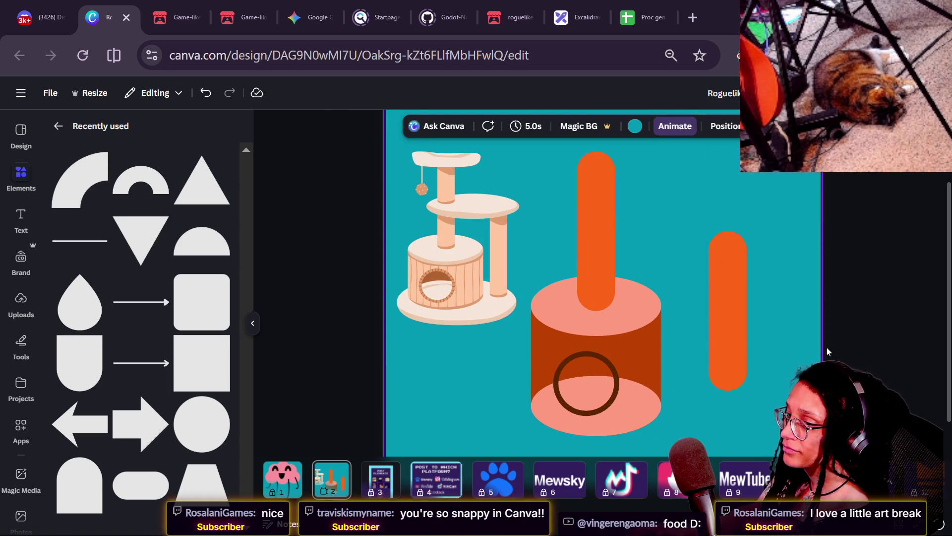
pyautogui.hotkey('ctrl', '+')
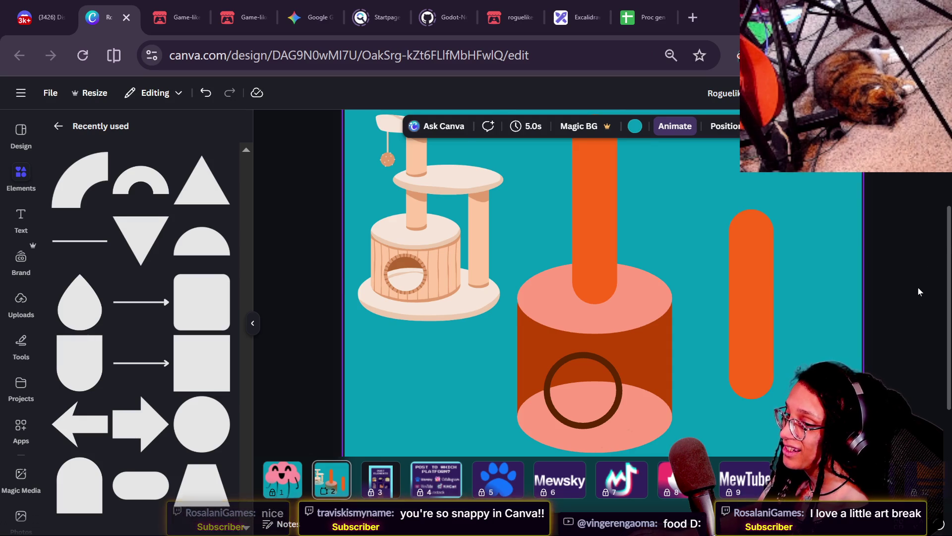
pyautogui.scroll(-2, 819, 273)
pyautogui.moveTo(946, 272)
pyautogui.mouseDown()
pyautogui.moveTo(936, 221)
pyautogui.moveTo(943, 229)
pyautogui.mouseUp()
pyautogui.click(758, 289)
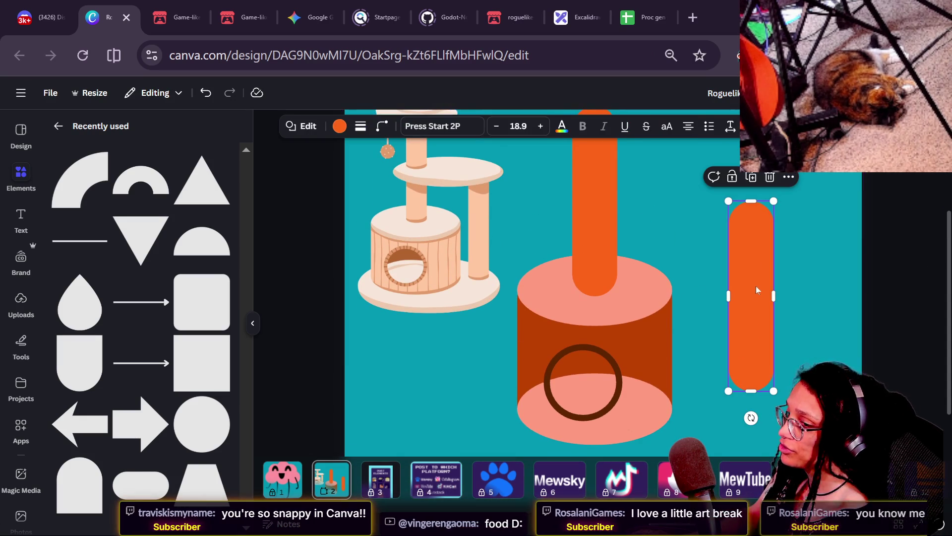
pyautogui.keyDown('shift'); pyautogui.click(583, 217); pyautogui.keyUp('shift')
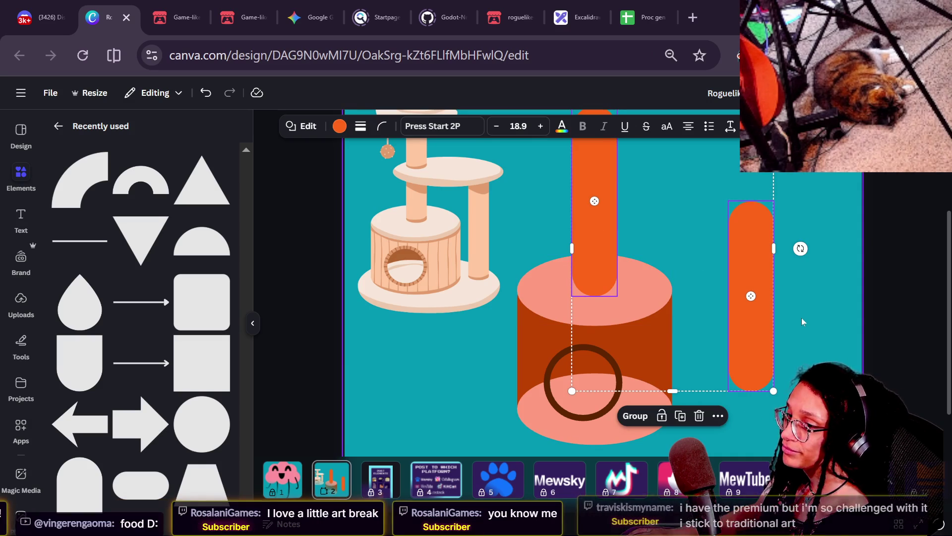
pyautogui.moveTo(774, 248)
pyautogui.mouseDown()
pyautogui.moveTo(676, 251)
pyautogui.moveTo(746, 256)
pyautogui.mouseUp()
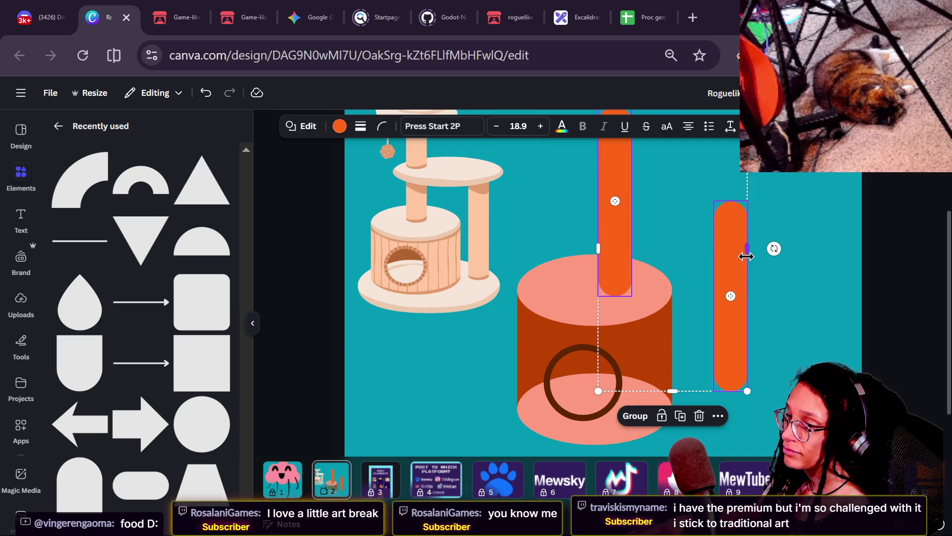
# Shift the right orange pill to the left.
pyautogui.click(786, 246)
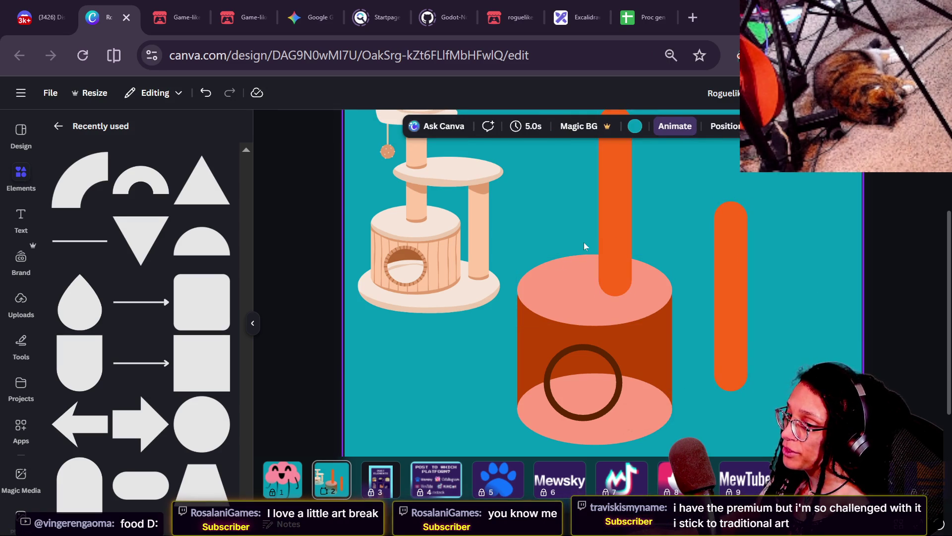
pyautogui.moveTo(606, 234)
pyautogui.mouseDown()
pyautogui.moveTo(573, 234)
pyautogui.moveTo(587, 234)
pyautogui.mouseUp()
pyautogui.click(673, 244)
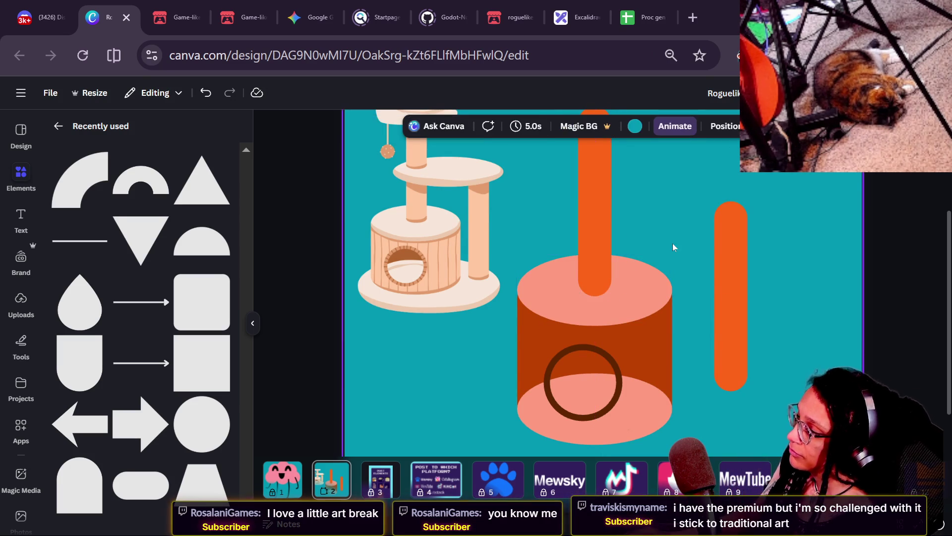
# Shorten the orange post above the cylinder from its top.
pyautogui.hotkey('ctrl', '-')
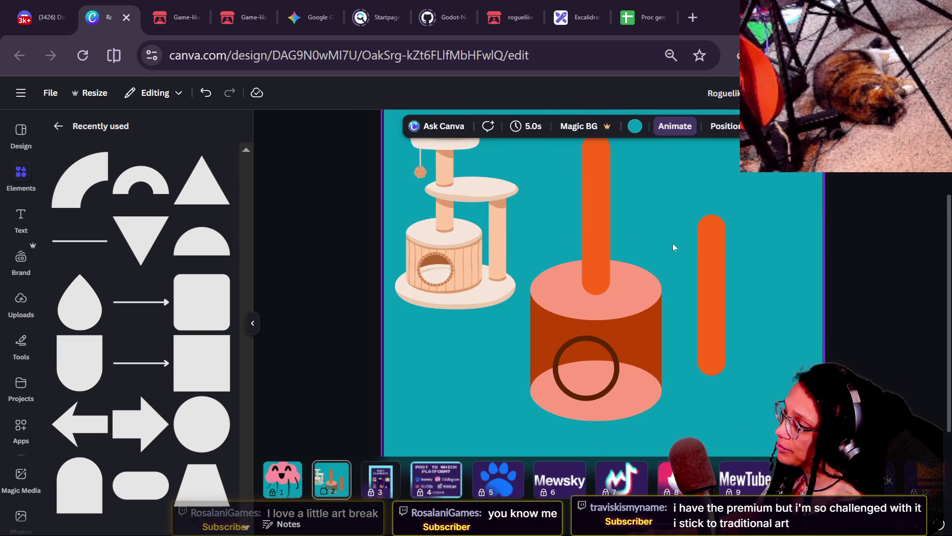
pyautogui.moveTo(948, 212); pyautogui.dragTo(948, 201)
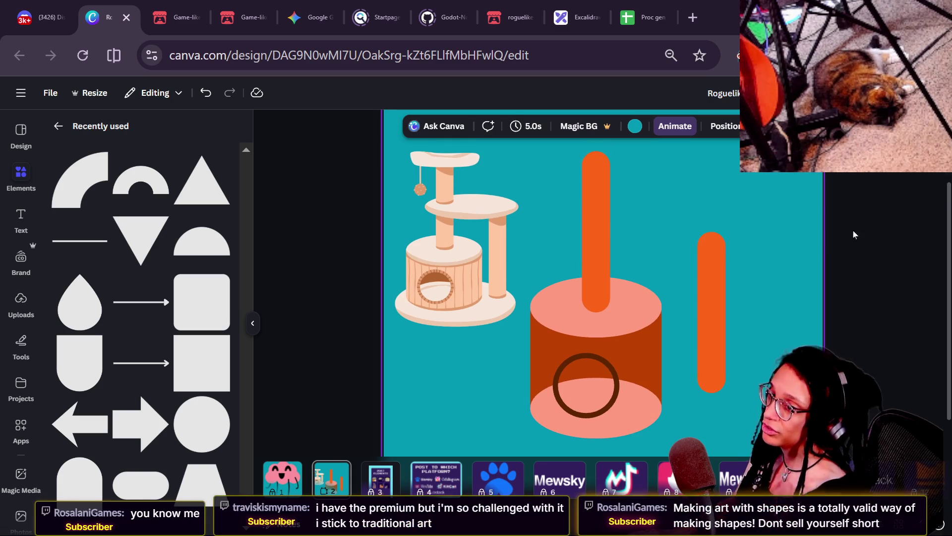
pyautogui.click(591, 215)
pyautogui.moveTo(592, 150); pyautogui.dragTo(590, 159)
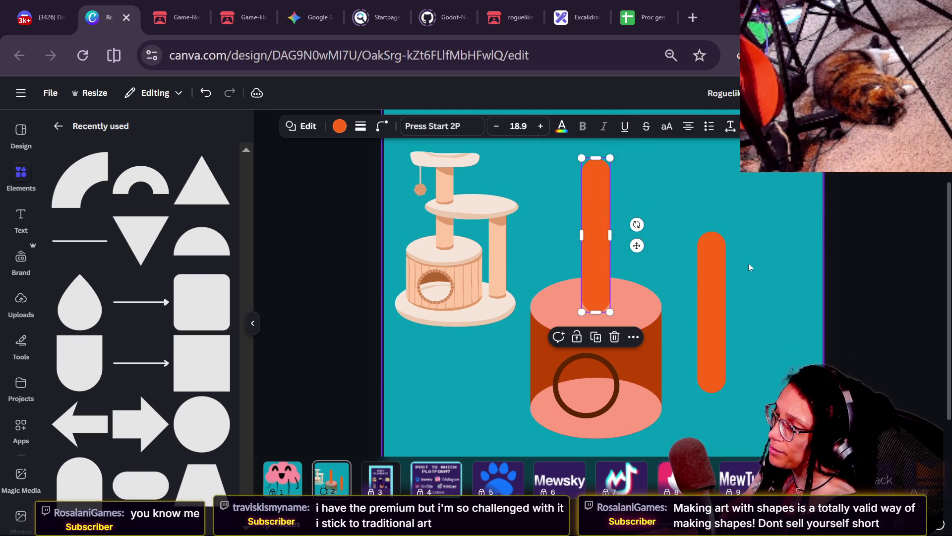
# Nudge the dark ring slightly to the right.
pyautogui.click(721, 287)
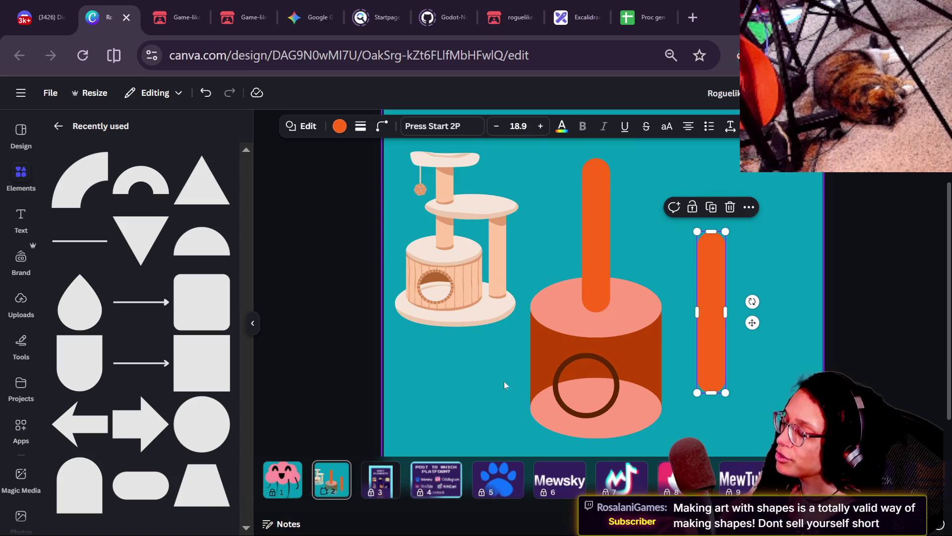
pyautogui.click(620, 223)
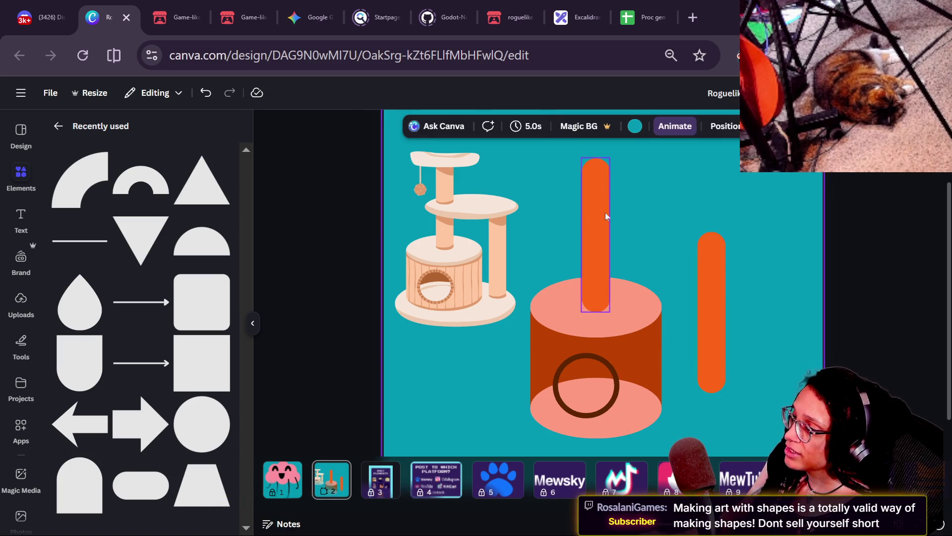
pyautogui.click(604, 222)
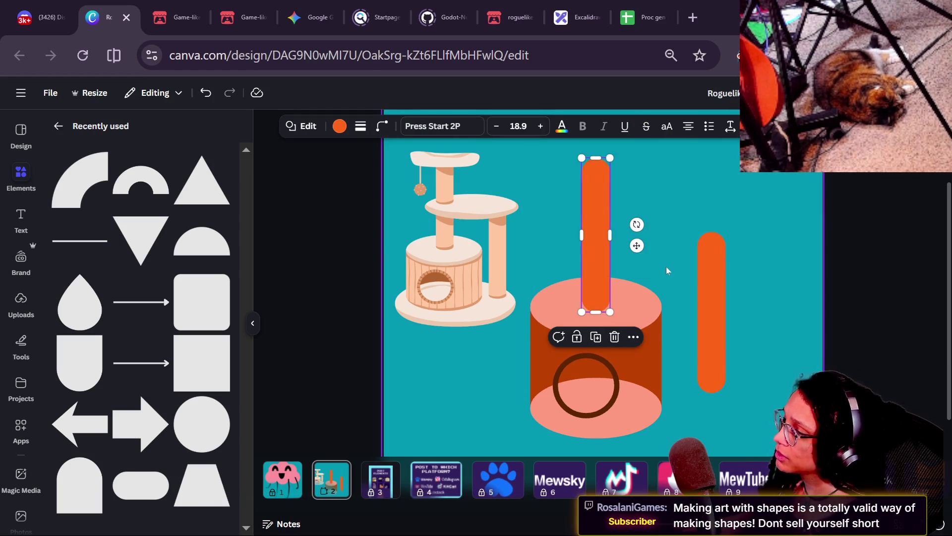
pyautogui.click(704, 280)
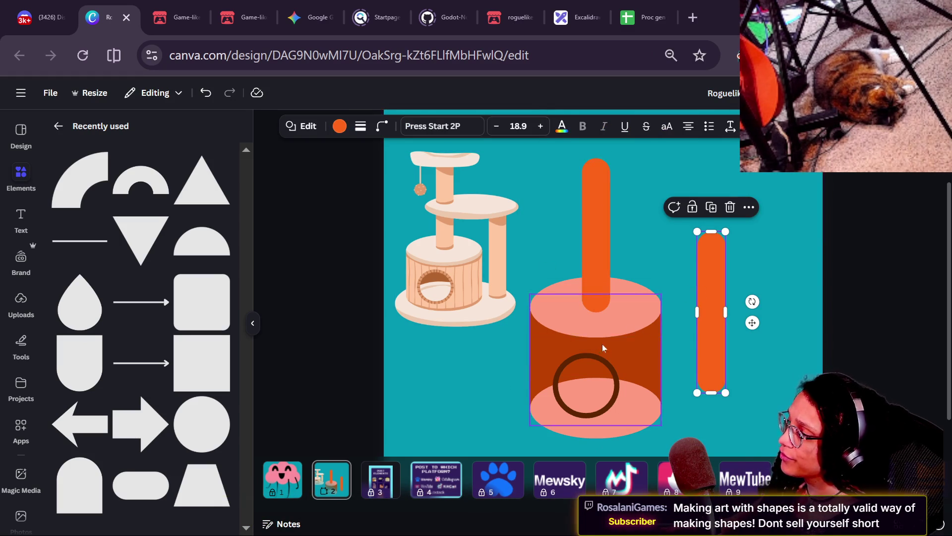
pyautogui.moveTo(577, 375); pyautogui.dragTo(582, 375)
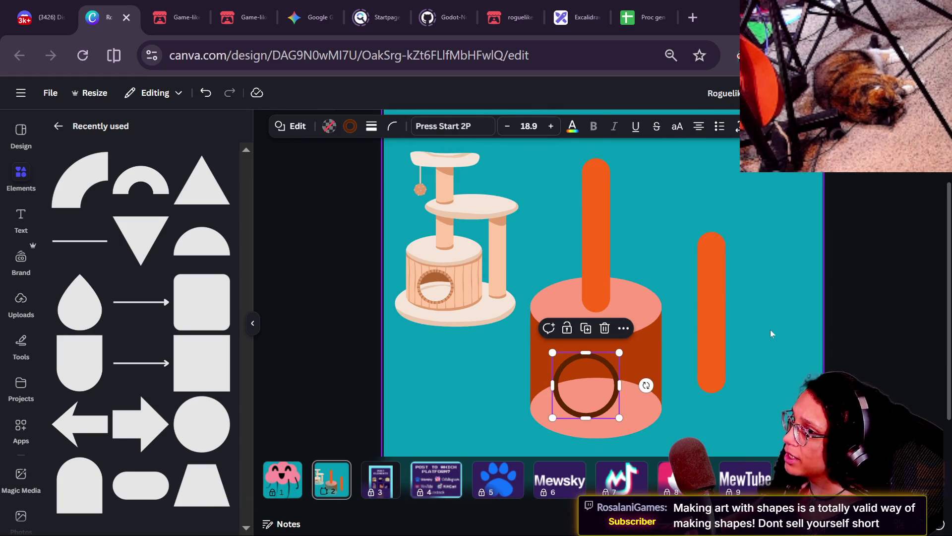
# Undo the ring nudge, then place a shortened arch shape over the cylinder's lower front.
pyautogui.click(771, 332)
pyautogui.hotkey('ctrl', 'z')
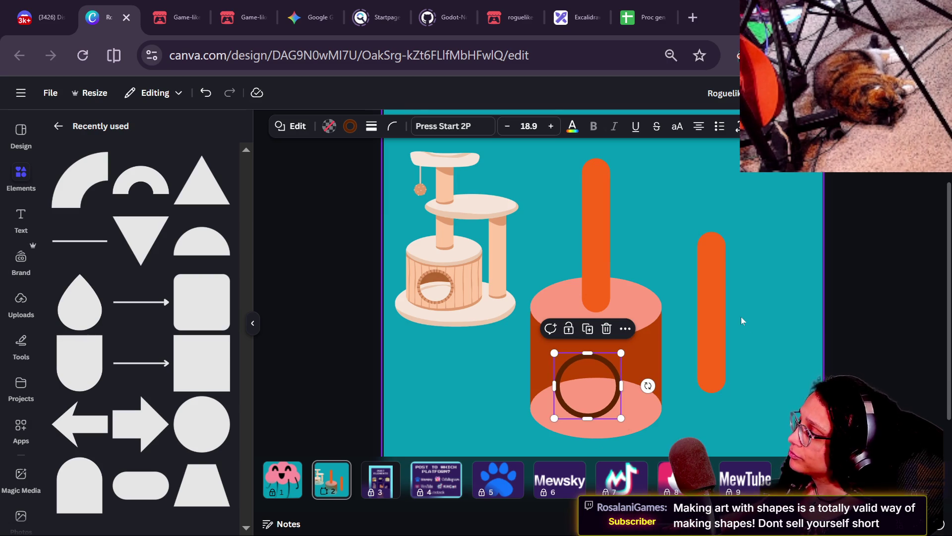
pyautogui.click(95, 378)
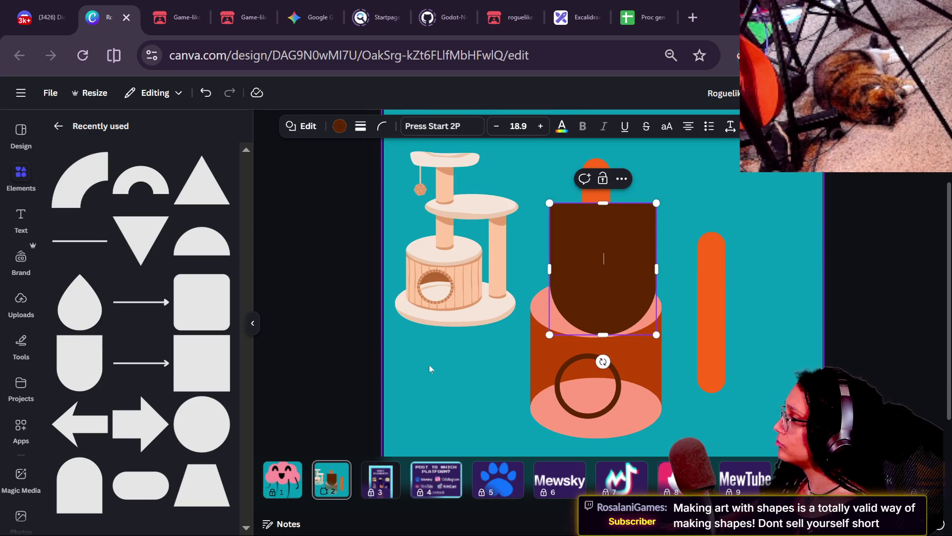
pyautogui.moveTo(646, 270)
pyautogui.mouseDown()
pyautogui.moveTo(629, 358)
pyautogui.moveTo(635, 372)
pyautogui.moveTo(660, 376)
pyautogui.mouseUp()
pyautogui.moveTo(598, 306)
pyautogui.mouseDown()
pyautogui.moveTo(618, 405)
pyautogui.moveTo(603, 315)
pyautogui.moveTo(605, 380)
pyautogui.moveTo(605, 335)
pyautogui.mouseUp()
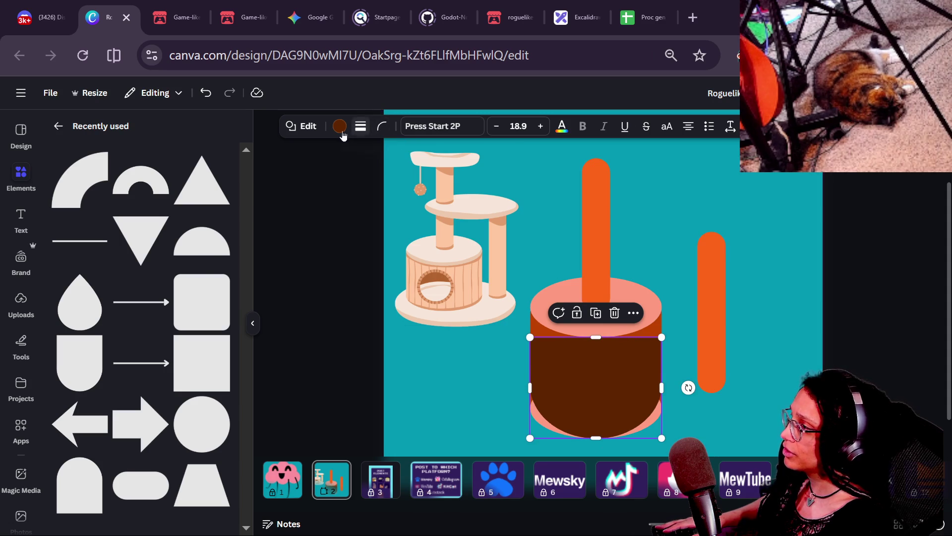
# Recolour the arch to the cylinder's salmon tone with the eyedropper.
pyautogui.click(340, 127)
pyautogui.click(66, 212)
pyautogui.click(212, 365)
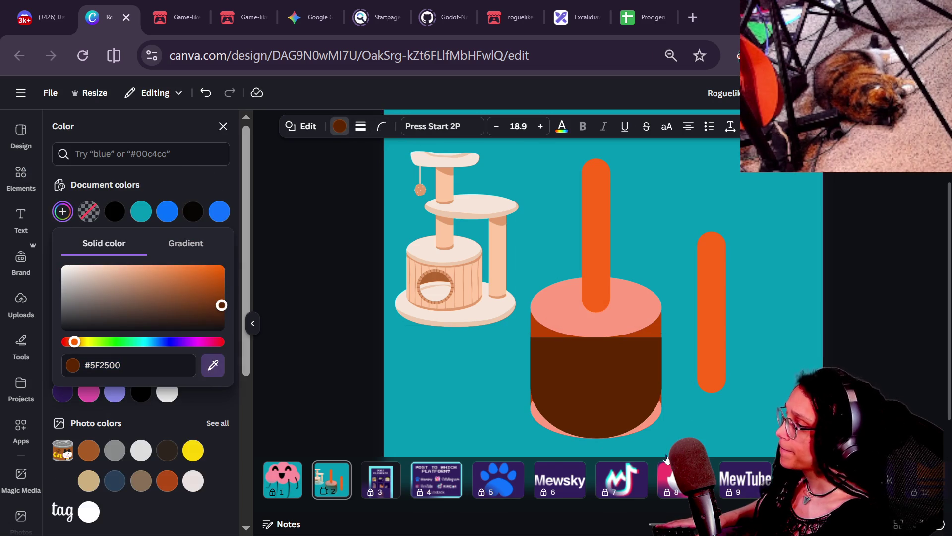
pyautogui.click(627, 316)
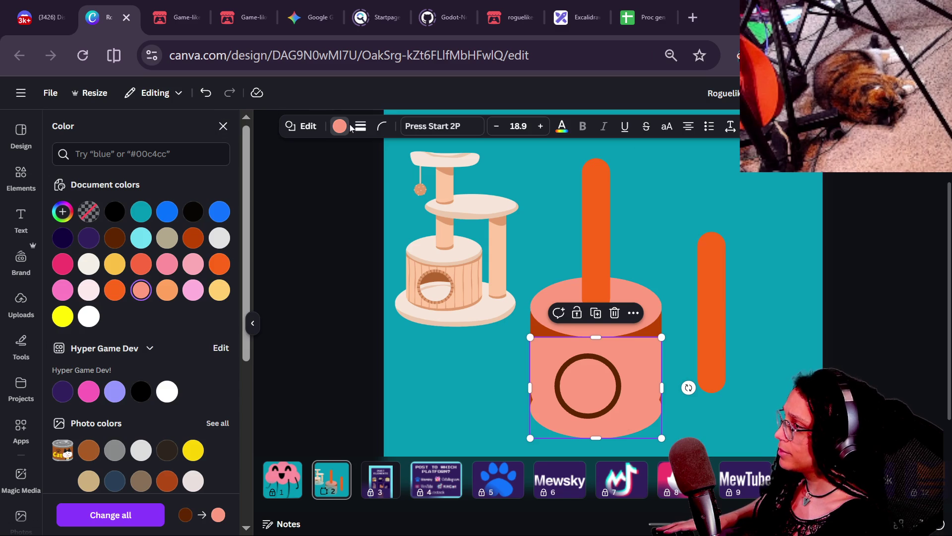
pyautogui.click(308, 127)
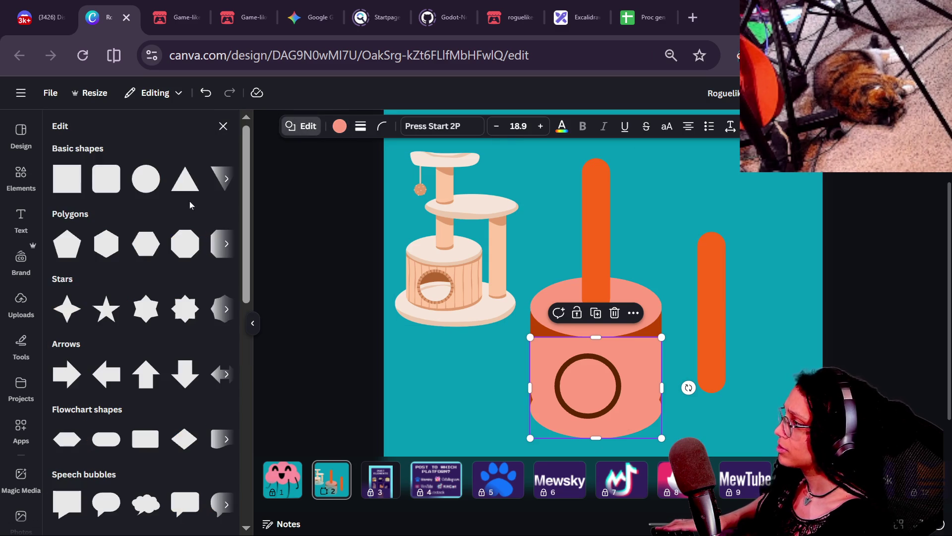
# Turn the salmon arch into a rectangle and shorten it from the bottom.
pyautogui.click(76, 188)
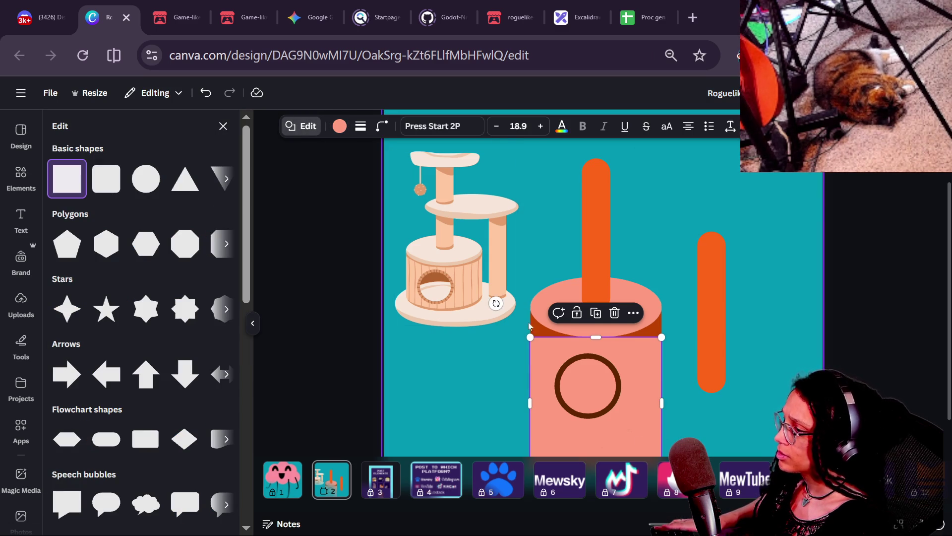
pyautogui.scroll(-1, 714, 431)
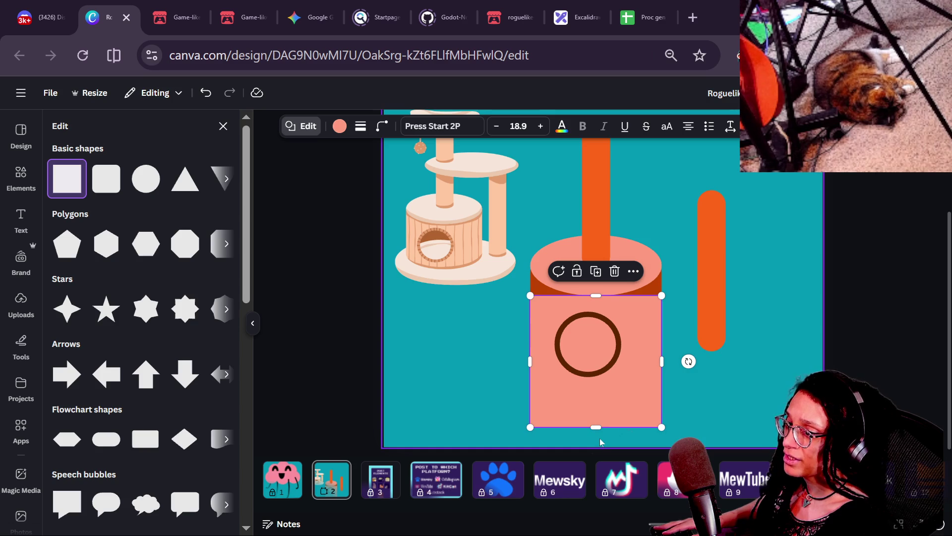
pyautogui.moveTo(596, 428)
pyautogui.mouseDown()
pyautogui.moveTo(602, 317)
pyautogui.moveTo(625, 368)
pyautogui.mouseUp()
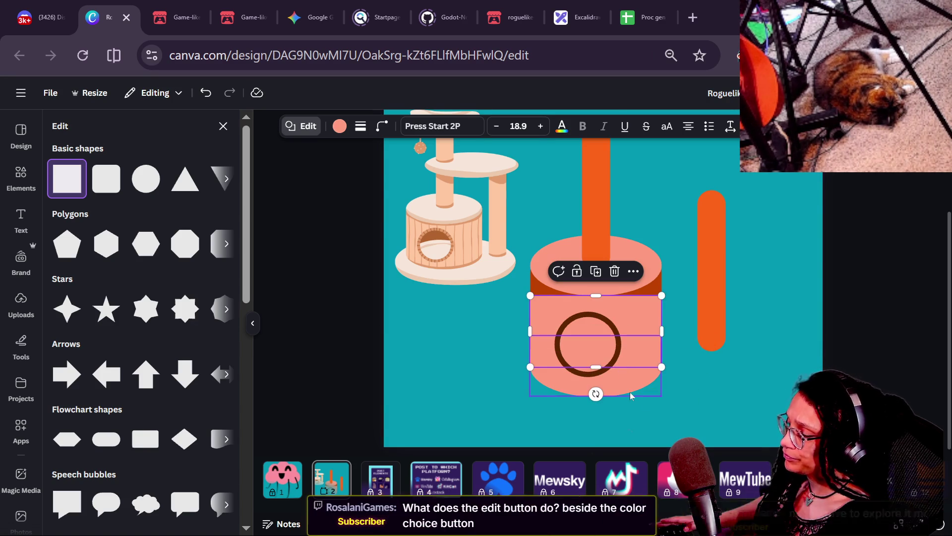
pyautogui.keyDown('ctrl'); pyautogui.scroll(3, 611, 390); pyautogui.keyUp('ctrl')
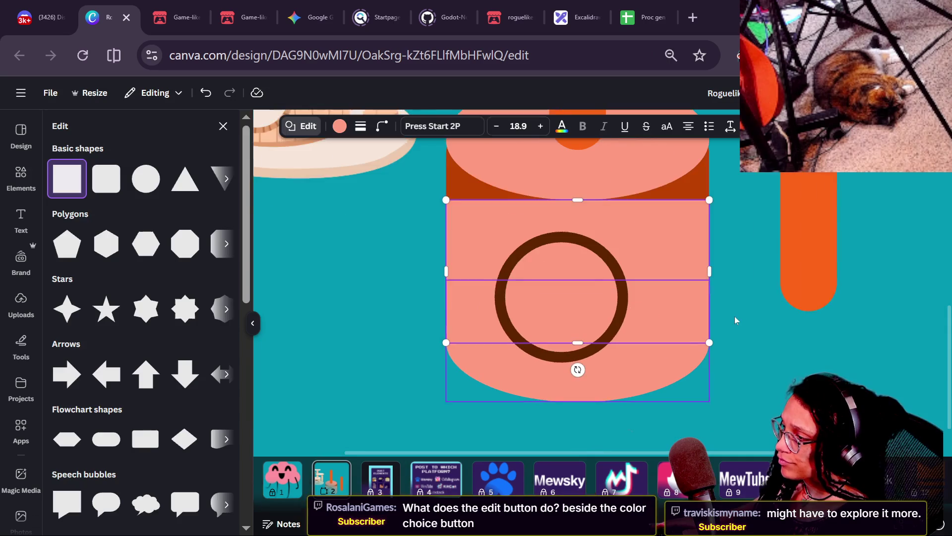
pyautogui.click(737, 315)
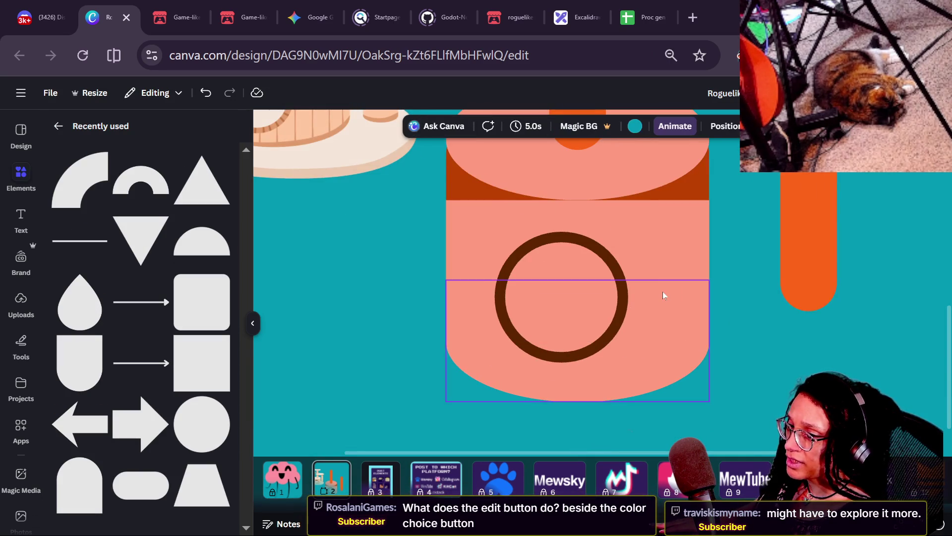
# Try moving the salmon rectangle up over the cylinder top, then undo the move.
pyautogui.click(611, 261)
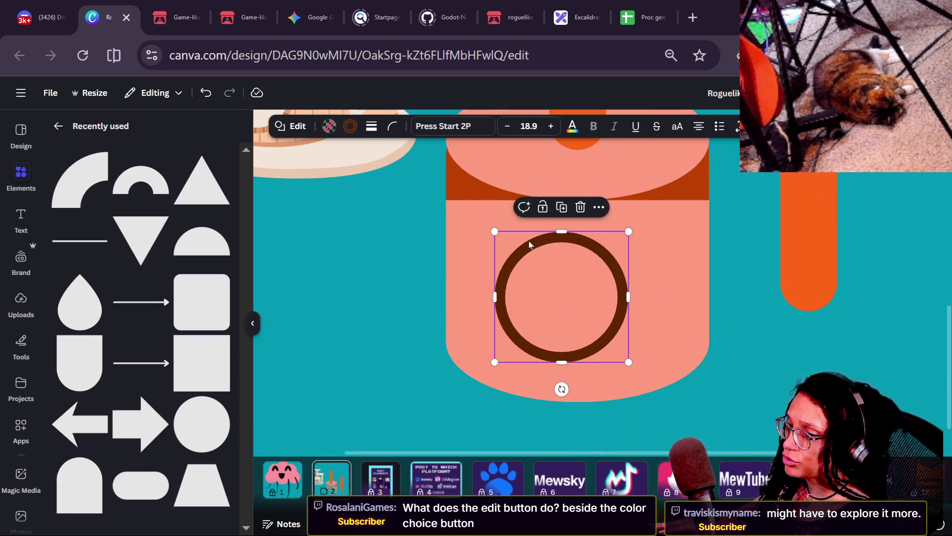
pyautogui.click(422, 224)
pyautogui.click(472, 228)
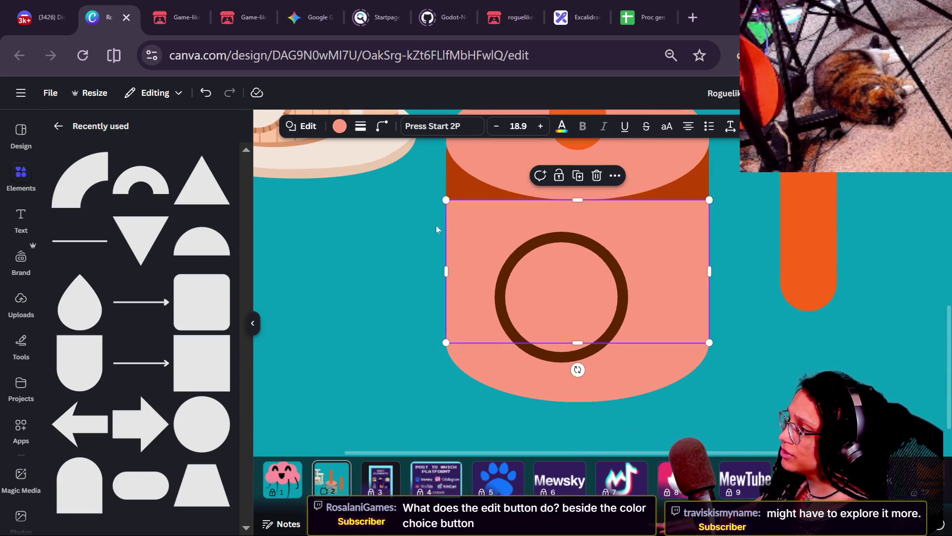
pyautogui.hotkey('ctrl', '-')
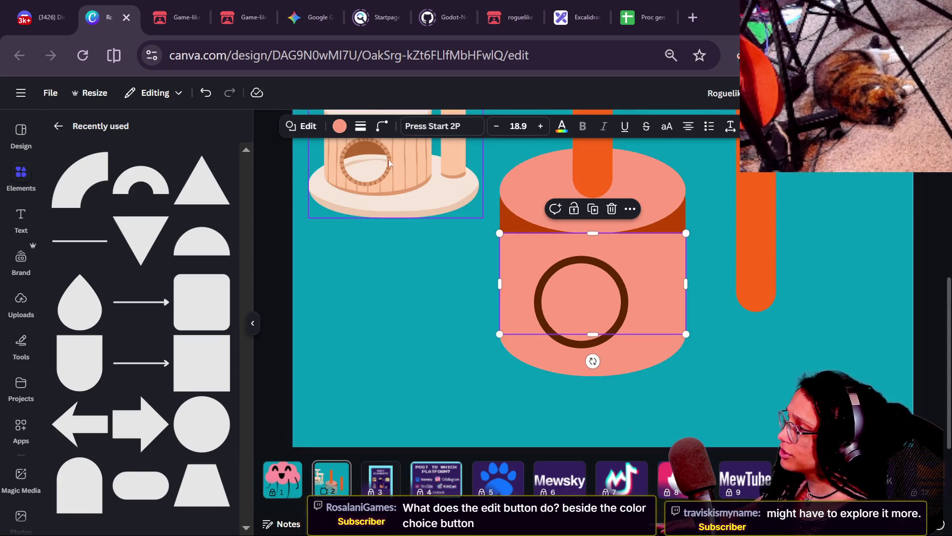
pyautogui.moveTo(503, 257)
pyautogui.mouseDown()
pyautogui.moveTo(419, 275)
pyautogui.moveTo(451, 150)
pyautogui.moveTo(485, 194)
pyautogui.moveTo(282, 272)
pyautogui.mouseUp()
pyautogui.hotkey('ctrl', 'z')
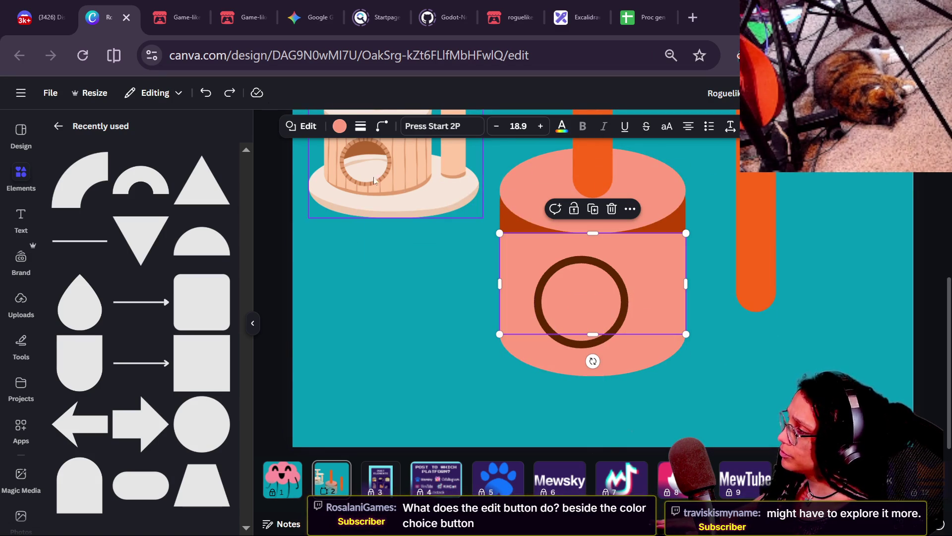
# Try cog and teardrop shapes, then revert to the plain rectangle.
pyautogui.click(306, 128)
pyautogui.scroll(-10, 91, 240)
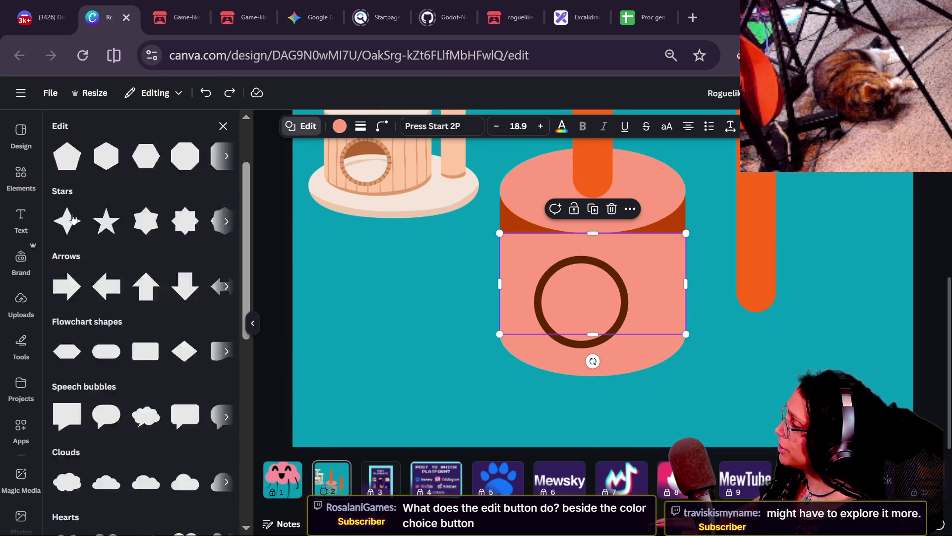
pyautogui.click(107, 310)
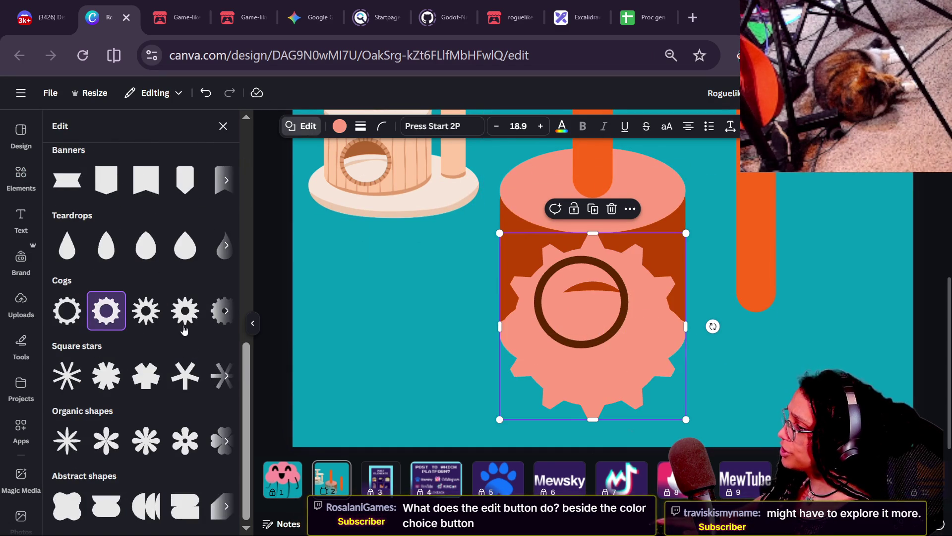
pyautogui.click(196, 322)
pyautogui.click(146, 240)
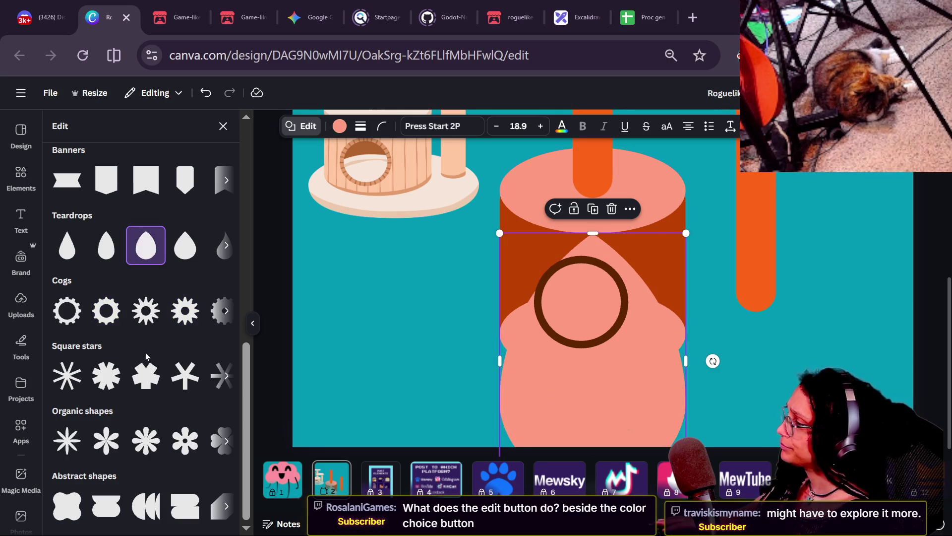
pyautogui.hotkey('ctrl', 'z')
pyautogui.hotkey('ctrl', 'z')
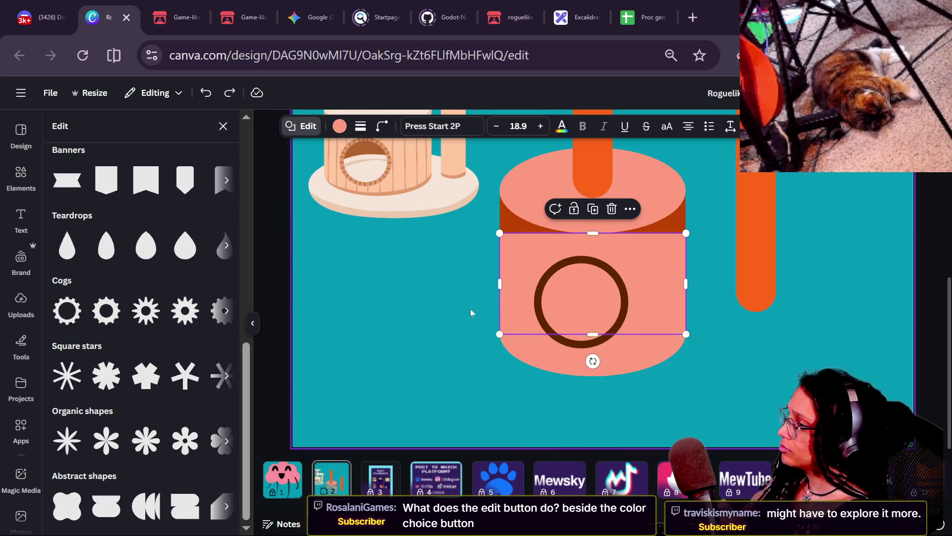
pyautogui.click(470, 311)
pyautogui.scroll(5, 469, 308)
# Adjust the cat-tree image's blacks, whites, shadows and highlights sliders to darken it toward brown.
pyautogui.click(448, 309)
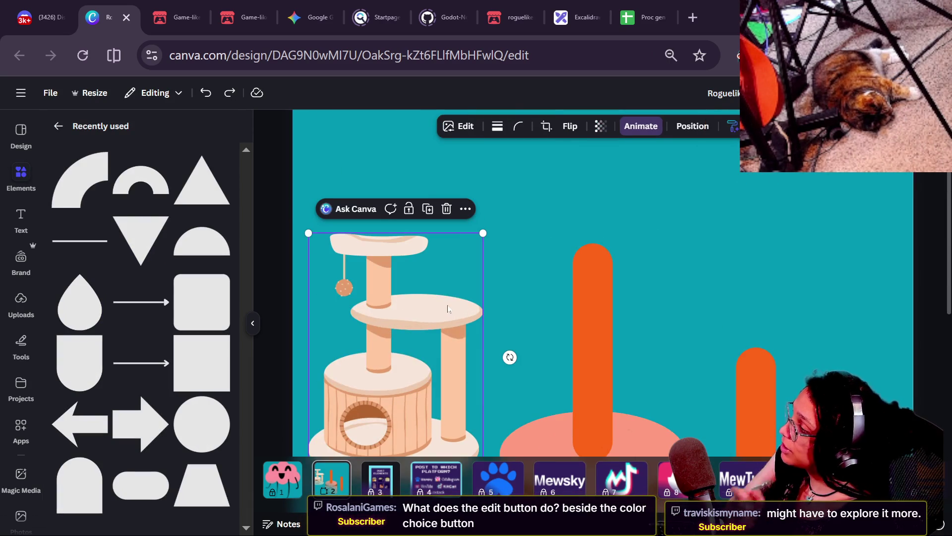
pyautogui.click(454, 127)
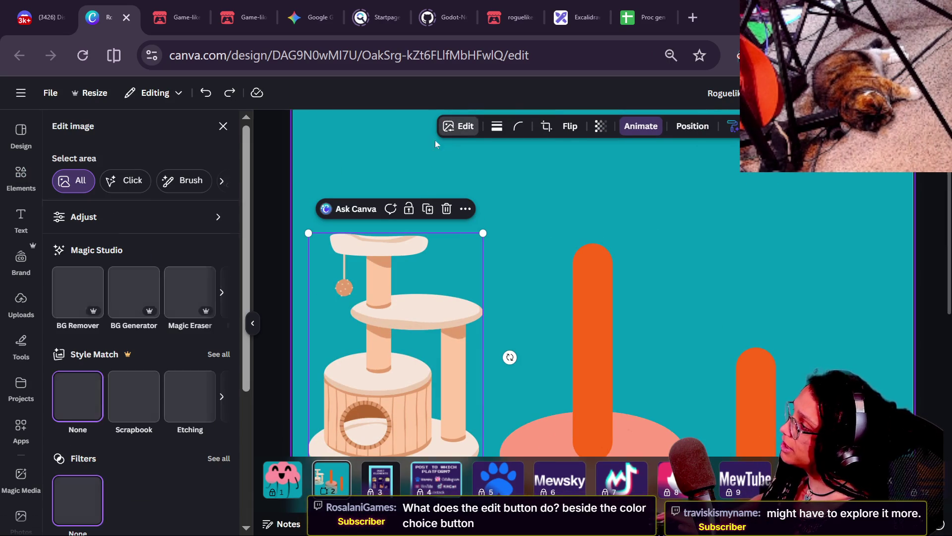
pyautogui.click(96, 228)
pyautogui.moveTo(126, 281)
pyautogui.mouseDown()
pyautogui.moveTo(115, 279)
pyautogui.moveTo(124, 279)
pyautogui.mouseUp()
pyautogui.scroll(-5, 145, 300)
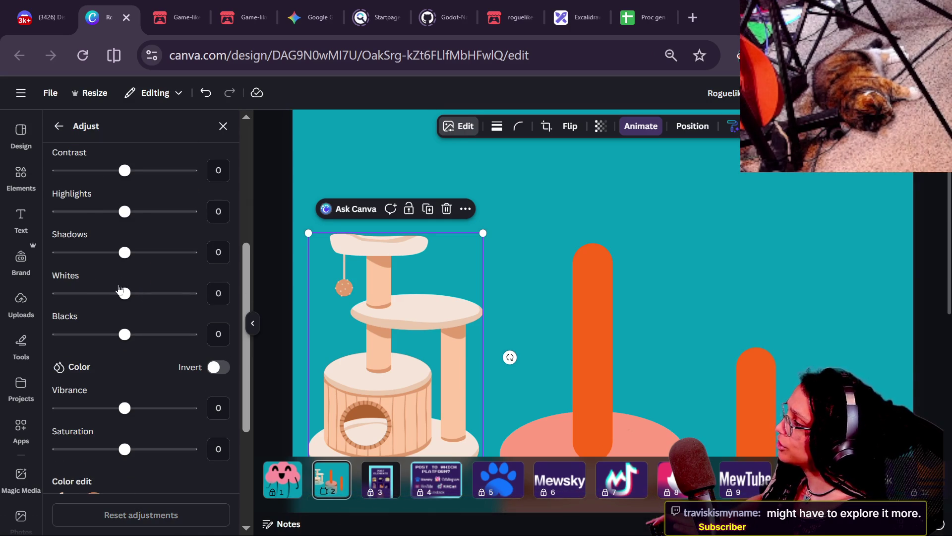
pyautogui.moveTo(125, 335); pyautogui.dragTo(192, 334)
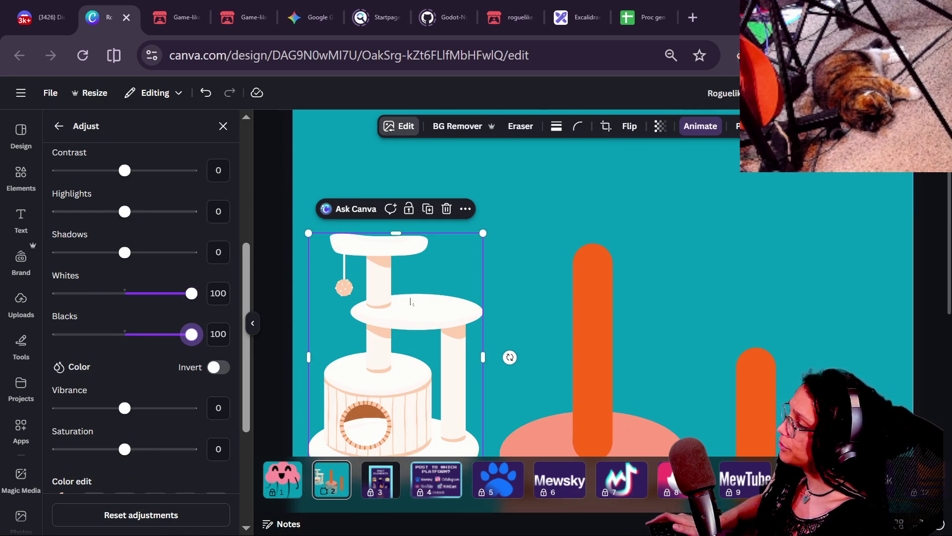
pyautogui.moveTo(134, 293); pyautogui.dragTo(58, 293)
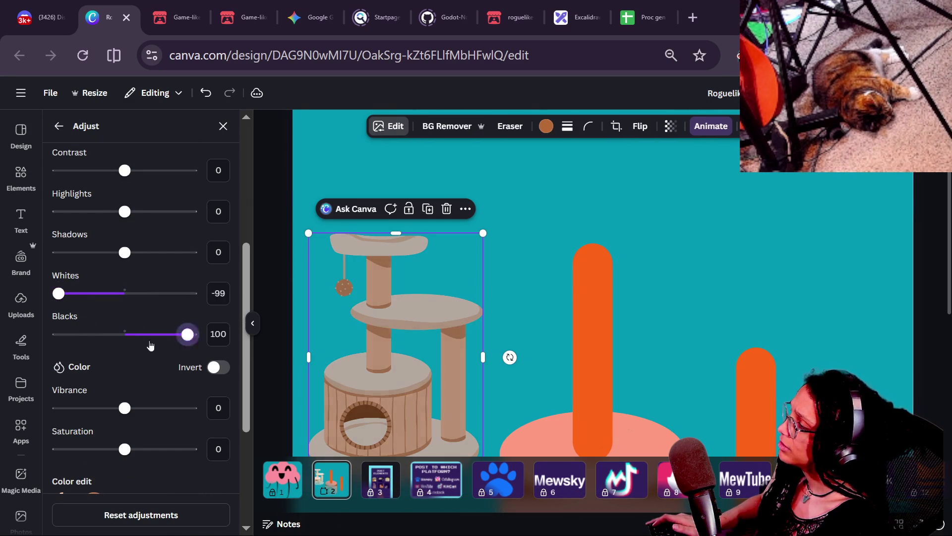
pyautogui.moveTo(150, 346); pyautogui.dragTo(60, 308)
pyautogui.moveTo(125, 252); pyautogui.dragTo(281, 285)
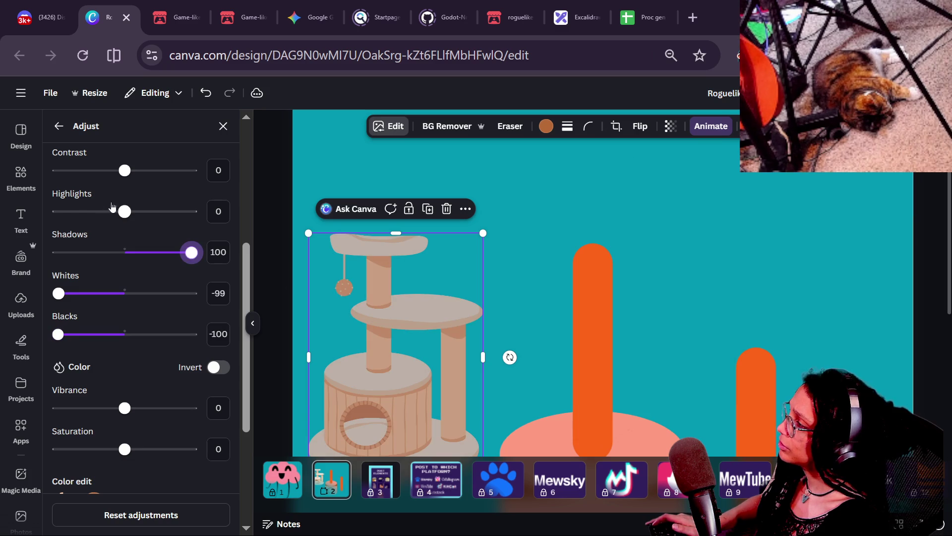
pyautogui.moveTo(112, 210); pyautogui.dragTo(53, 211)
pyautogui.moveTo(138, 172); pyautogui.dragTo(195, 170)
pyautogui.scroll(-3, 180, 338)
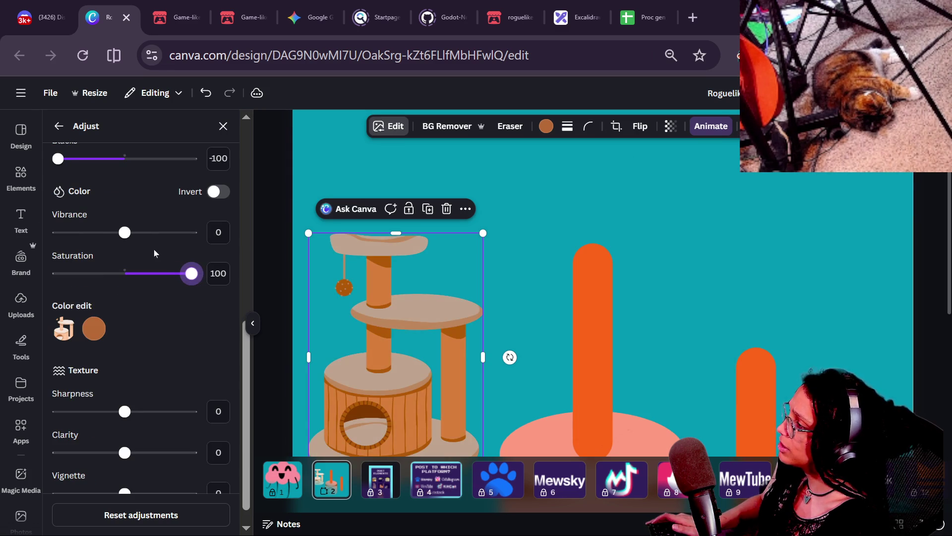
pyautogui.click(599, 338)
# Undo the last adjustment and raise the cat tree's highlights to -38, keeping contrast at 100.
pyautogui.click(683, 346)
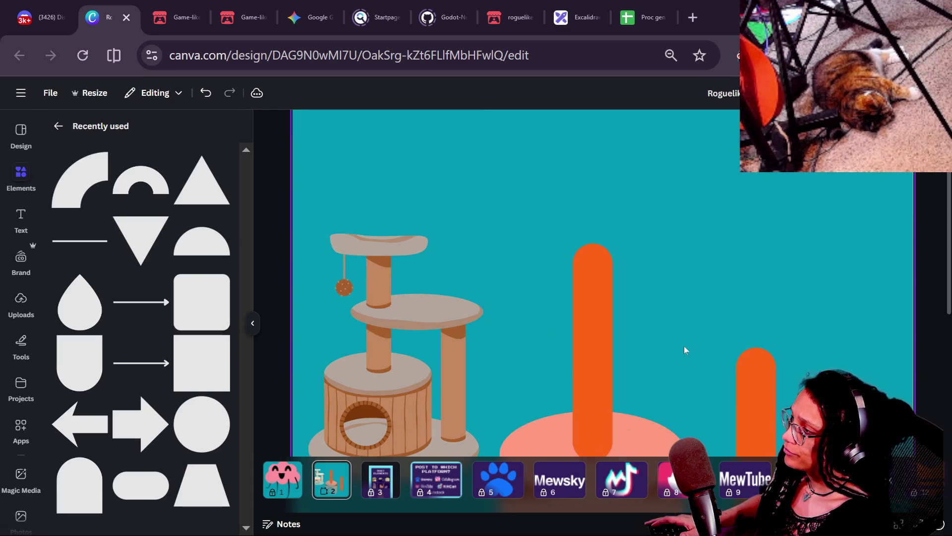
pyautogui.scroll(-2, 683, 346)
pyautogui.click(415, 296)
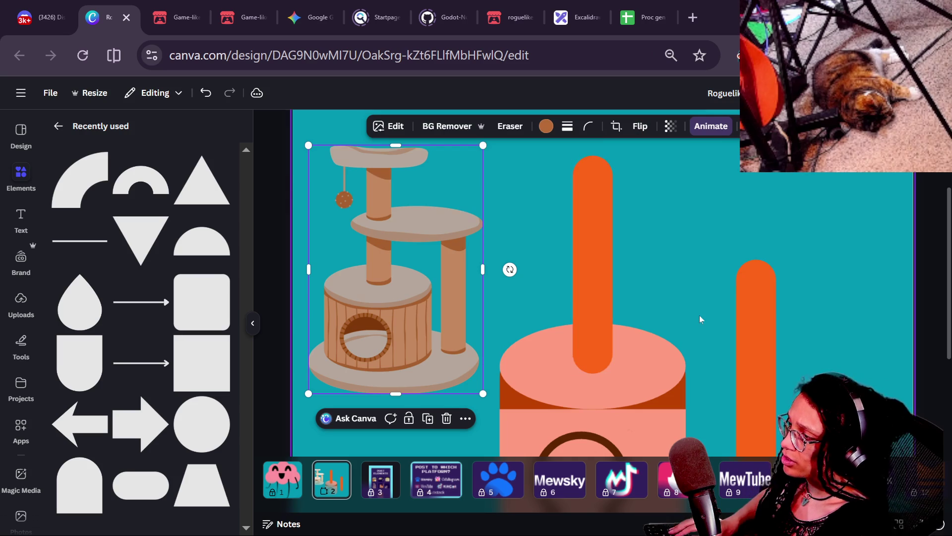
pyautogui.hotkey('ctrl', 'z')
pyautogui.hotkey('ctrl', 'z')
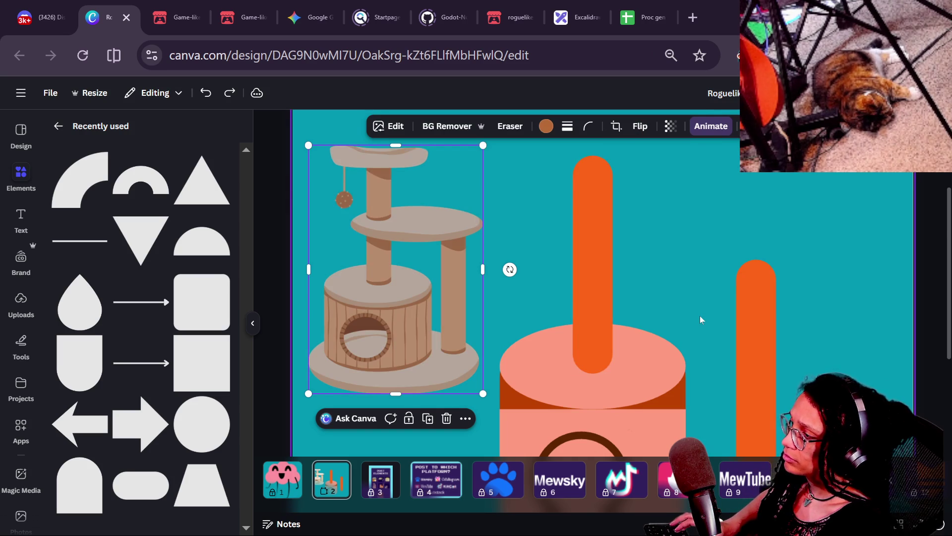
pyautogui.scroll(-2, 700, 315)
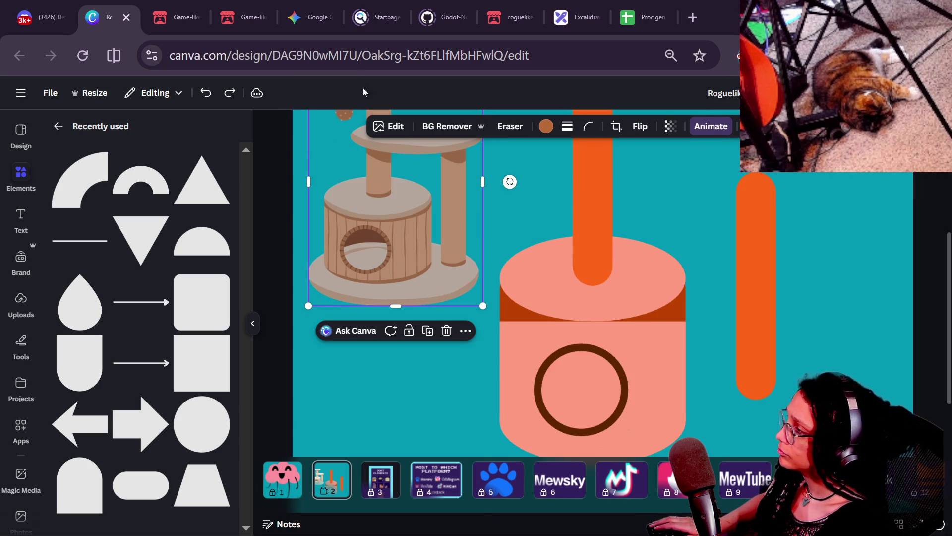
pyautogui.click(386, 126)
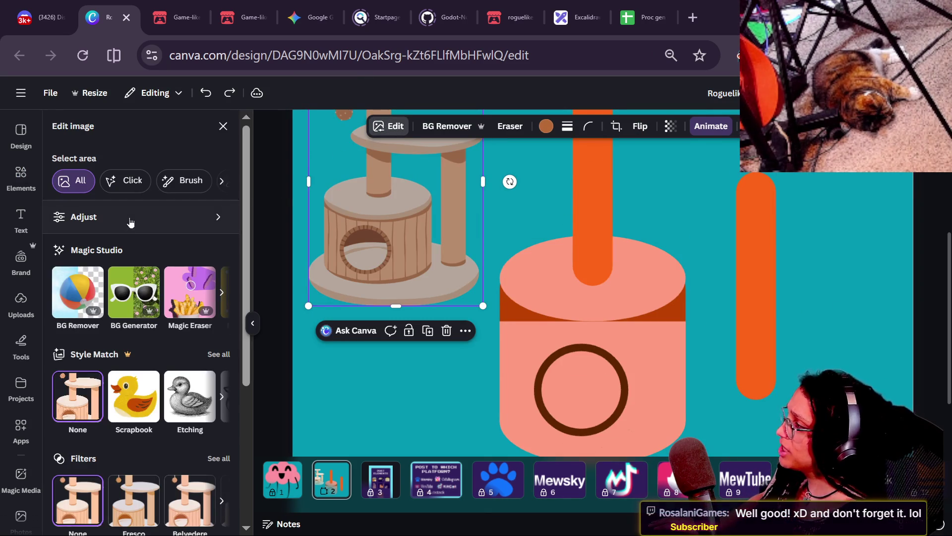
pyautogui.click(128, 217)
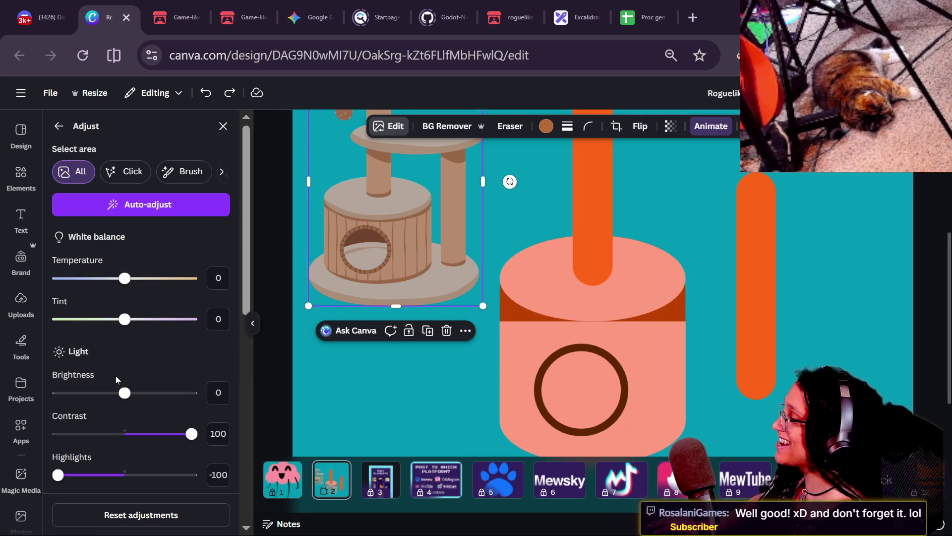
pyautogui.scroll(-2, 115, 377)
pyautogui.moveTo(58, 387)
pyautogui.mouseDown()
pyautogui.moveTo(192, 403)
pyautogui.moveTo(100, 396)
pyautogui.mouseUp()
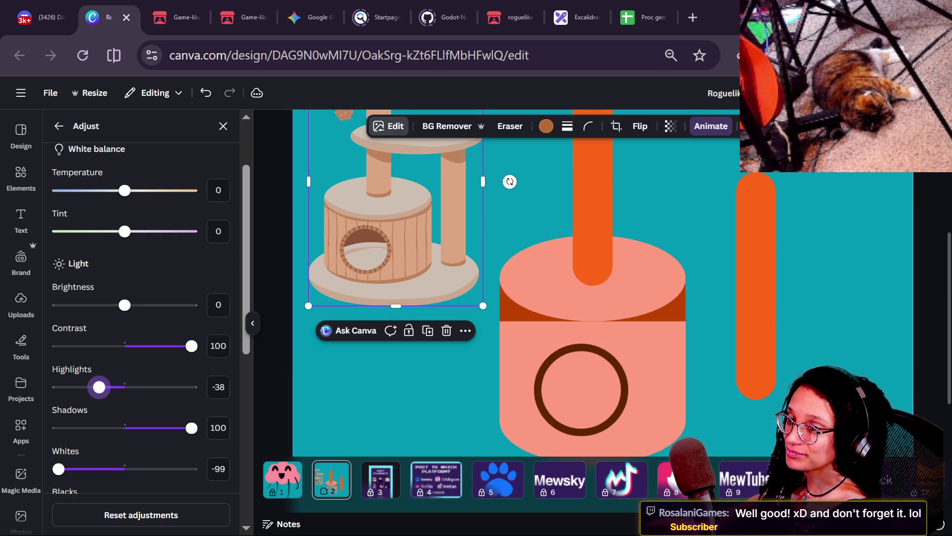
pyautogui.click(832, 343)
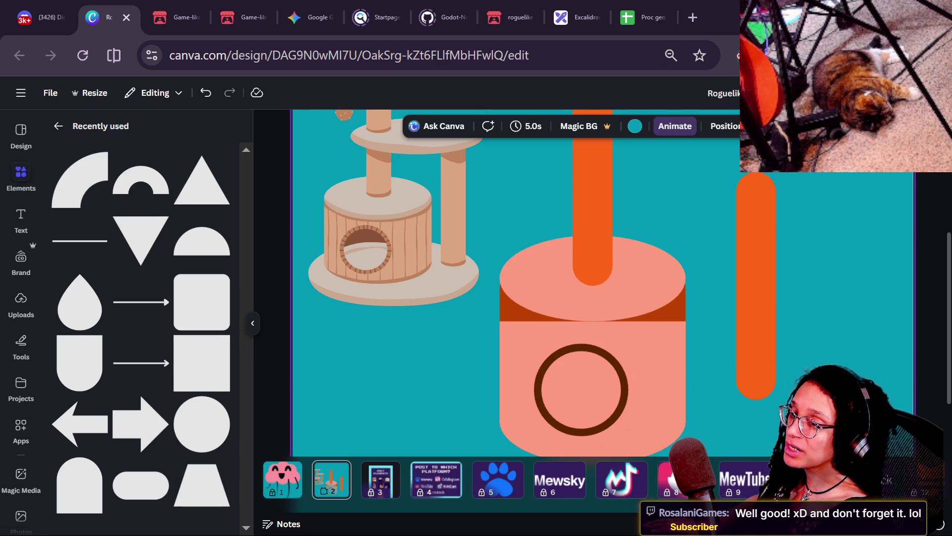
# Stretch the pink middle block's top edge upward.
pyautogui.click(630, 363)
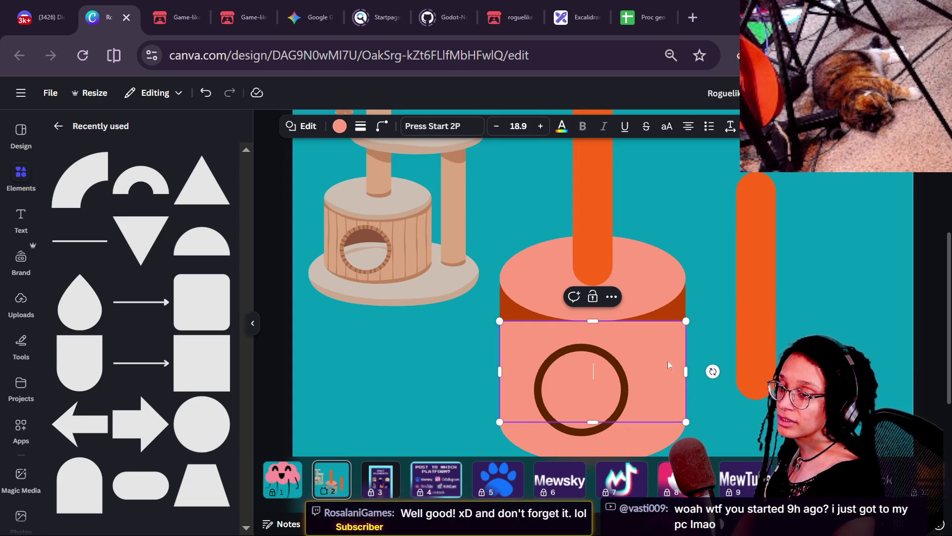
pyautogui.click(752, 358)
pyautogui.hotkey('ctrl', 'z')
pyautogui.hotkey('ctrl', 'z')
pyautogui.hotkey('ctrl', 'shift', 'z')
pyautogui.scroll(-2, 722, 353)
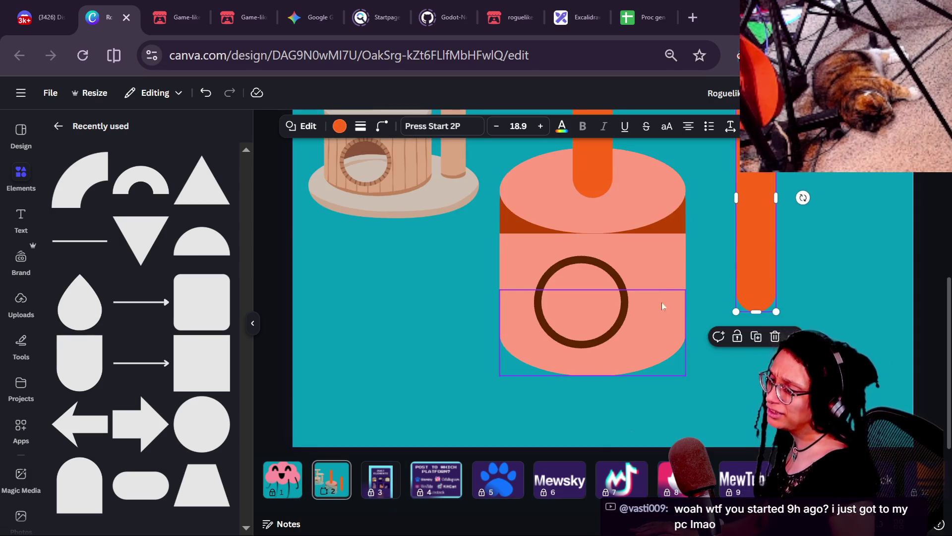
pyautogui.moveTo(948, 299); pyautogui.dragTo(948, 277)
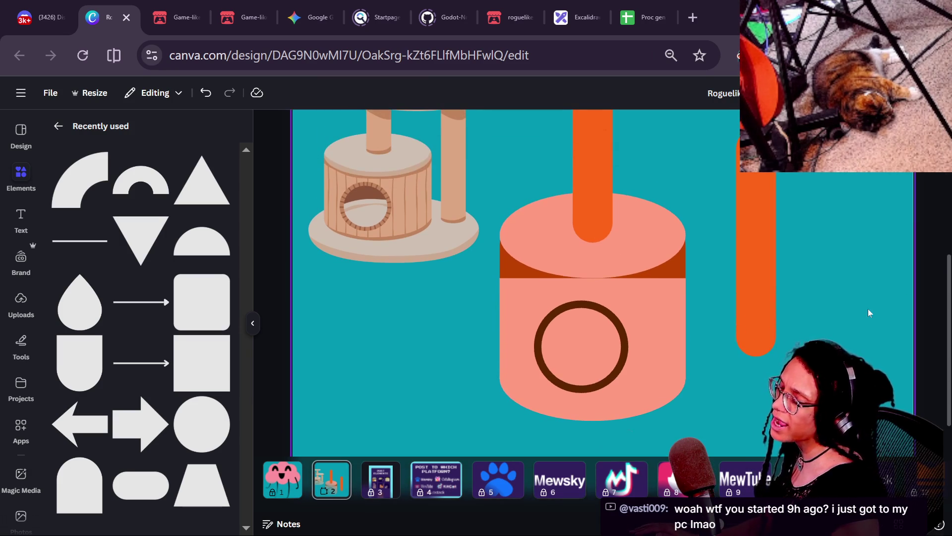
pyautogui.click(642, 293)
pyautogui.moveTo(593, 278); pyautogui.dragTo(589, 230)
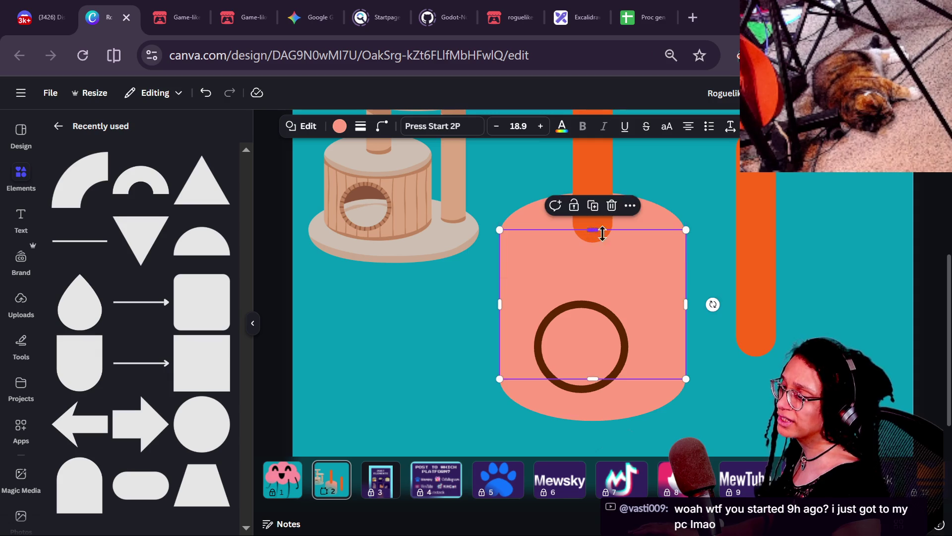
pyautogui.click(728, 278)
# Recentre the brown ring on the lower pink block.
pyautogui.click(665, 284)
pyautogui.press('Escape')
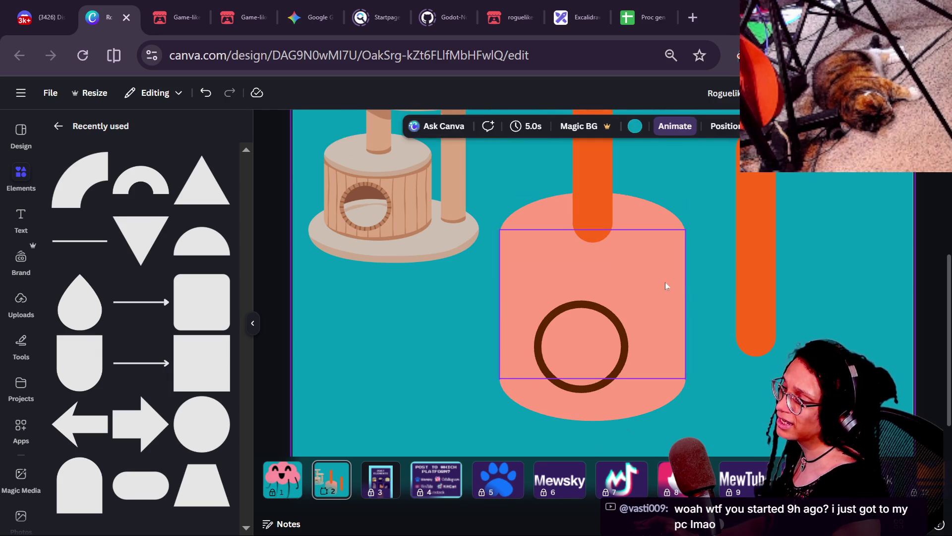
pyautogui.click(773, 302)
pyautogui.click(676, 378)
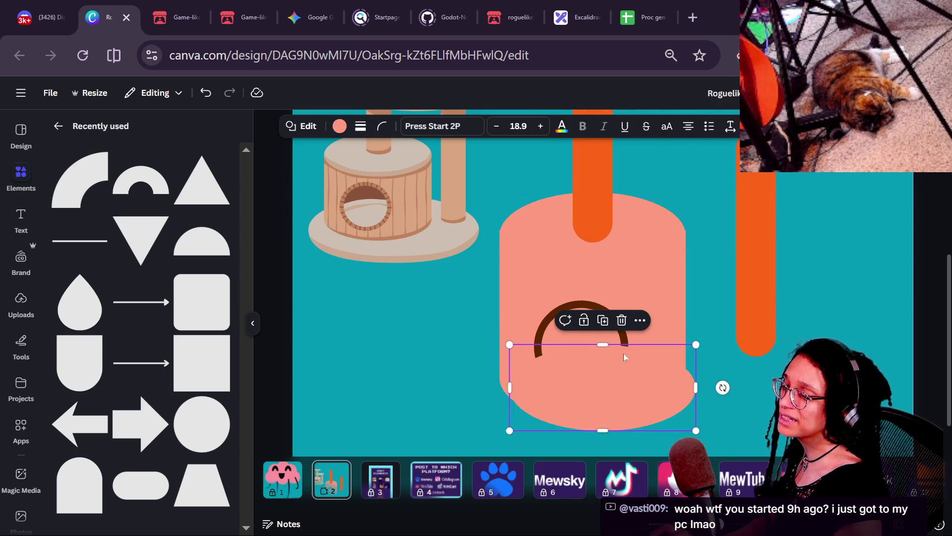
pyautogui.click(556, 317)
pyautogui.moveTo(566, 312)
pyautogui.mouseDown()
pyautogui.moveTo(584, 321)
pyautogui.moveTo(572, 315)
pyautogui.mouseUp()
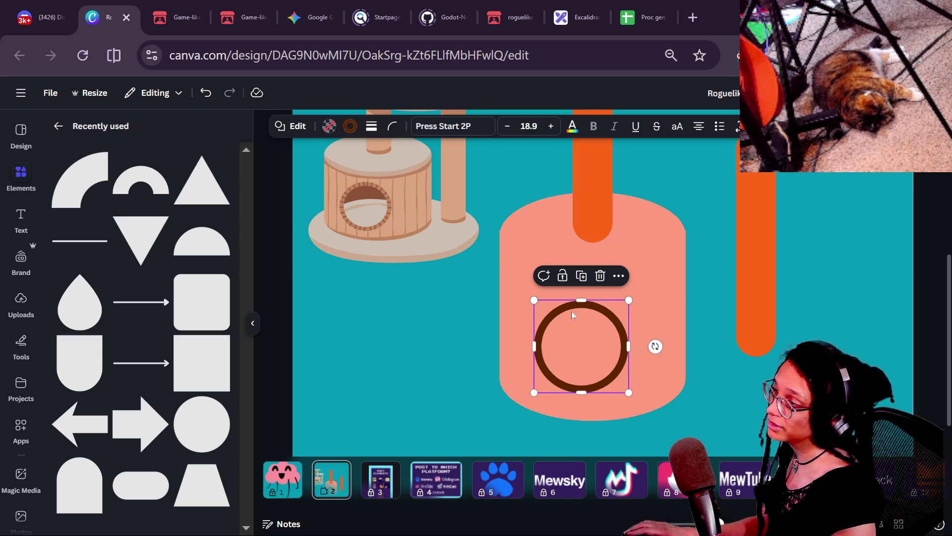
# Fill the ring solid dark brown and remove its outline.
pyautogui.click(335, 130)
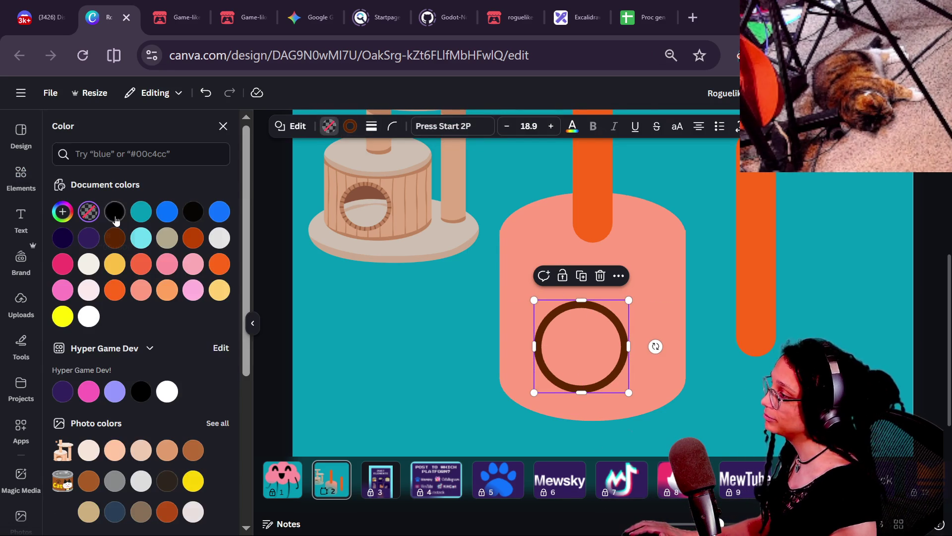
pyautogui.click(115, 237)
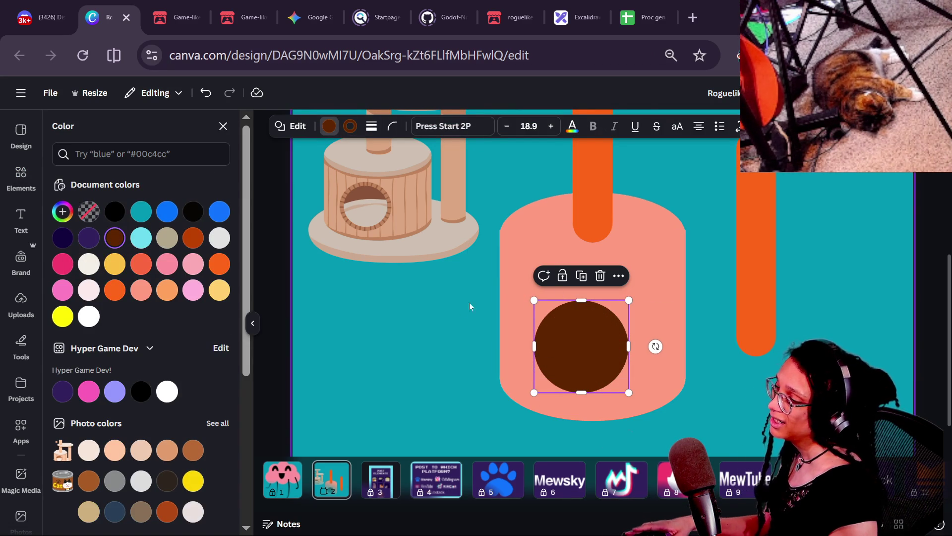
pyautogui.click(349, 127)
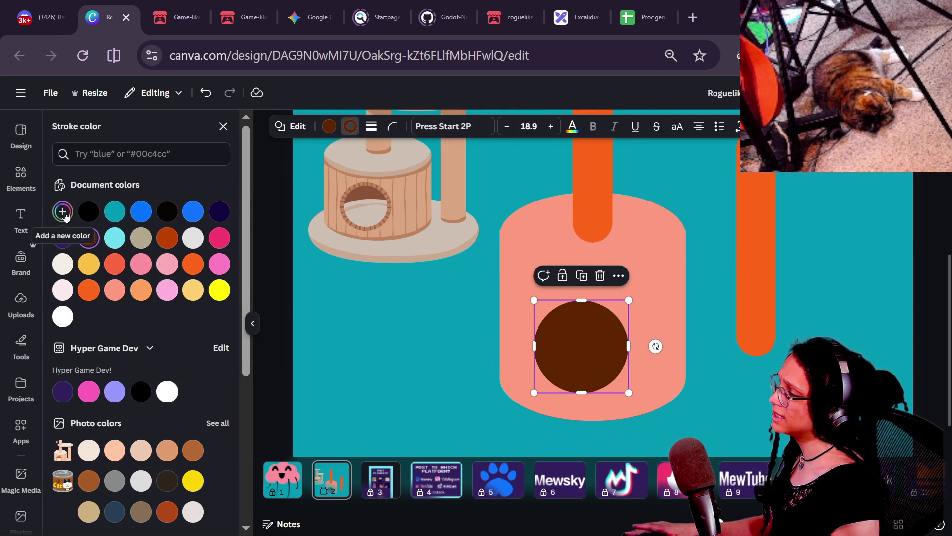
pyautogui.click(372, 126)
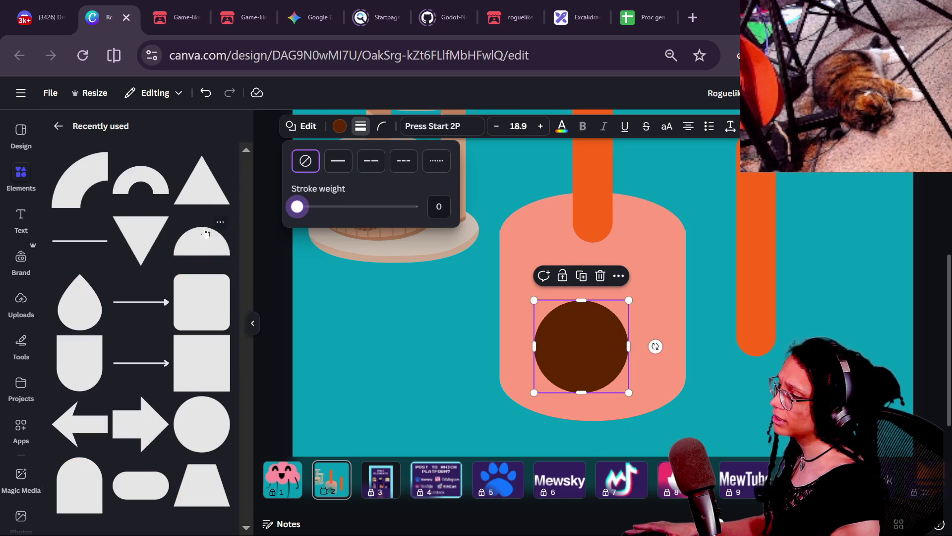
pyautogui.click(518, 335)
pyautogui.click(552, 342)
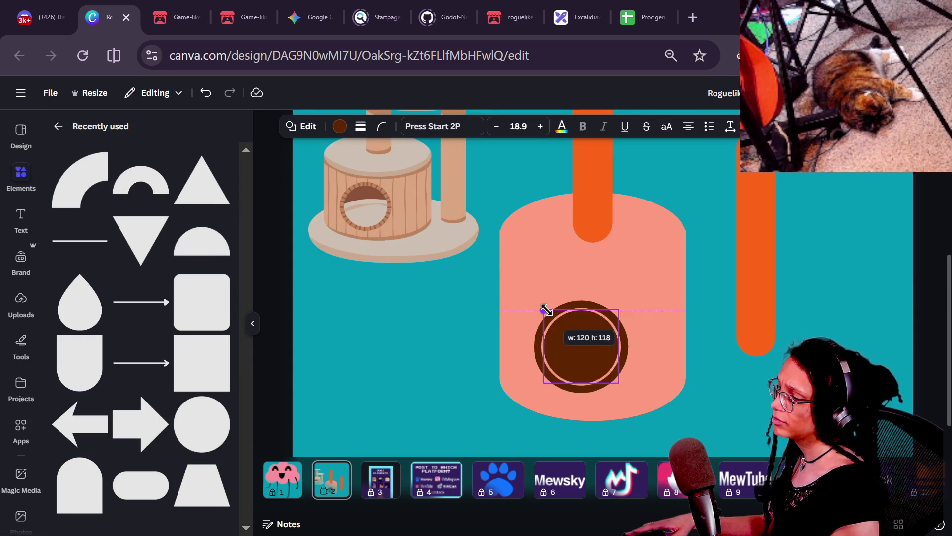